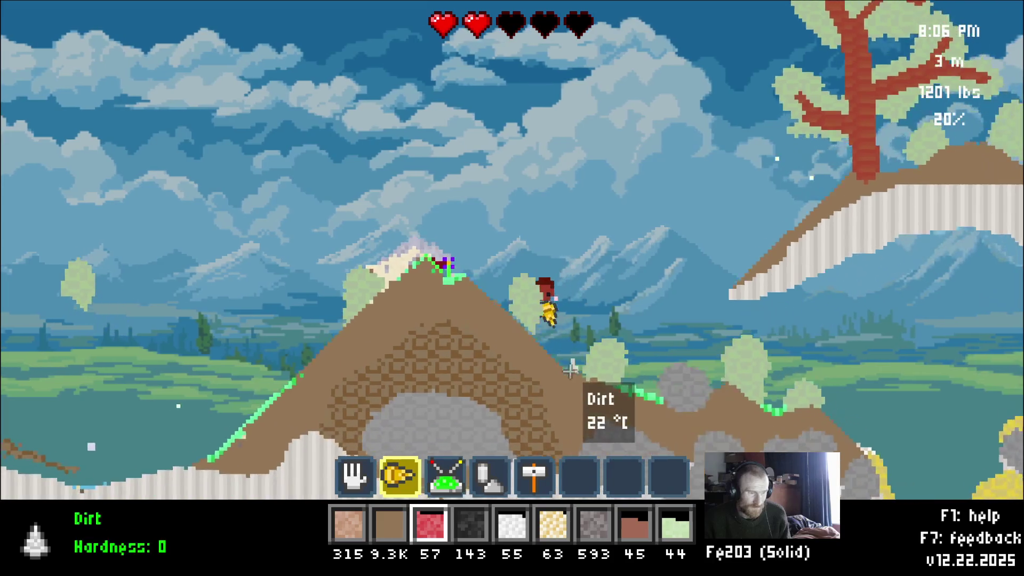
# Fly right to the trees and drill them for wood and leaves
pyautogui.press('d')
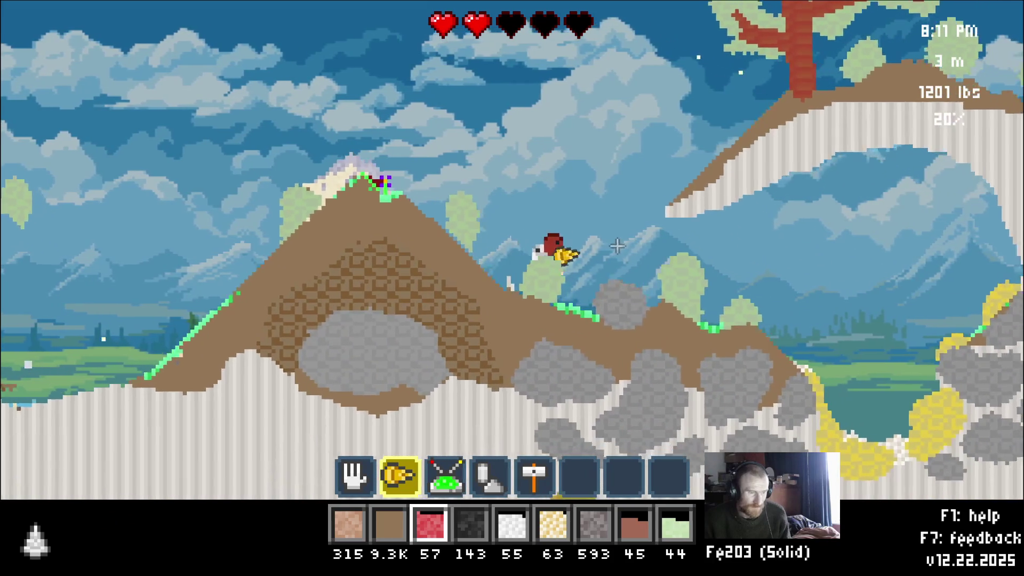
pyautogui.press('space')
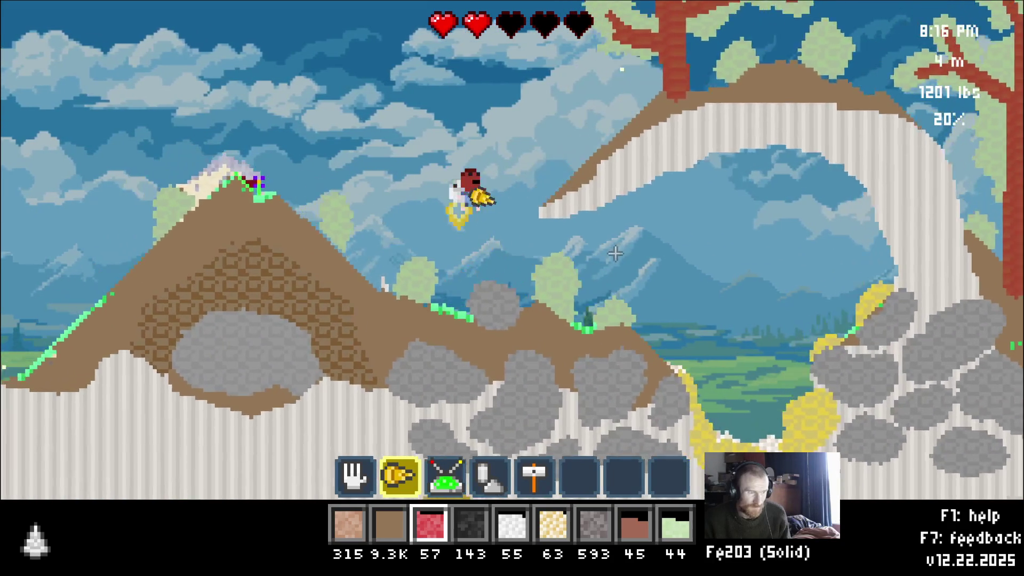
pyautogui.moveTo(613, 260); pyautogui.dragTo(455, 363)
pyautogui.press('d')
# Descend off the peak, cross the water and mine the terrain to the left
pyautogui.moveTo(357, 393)
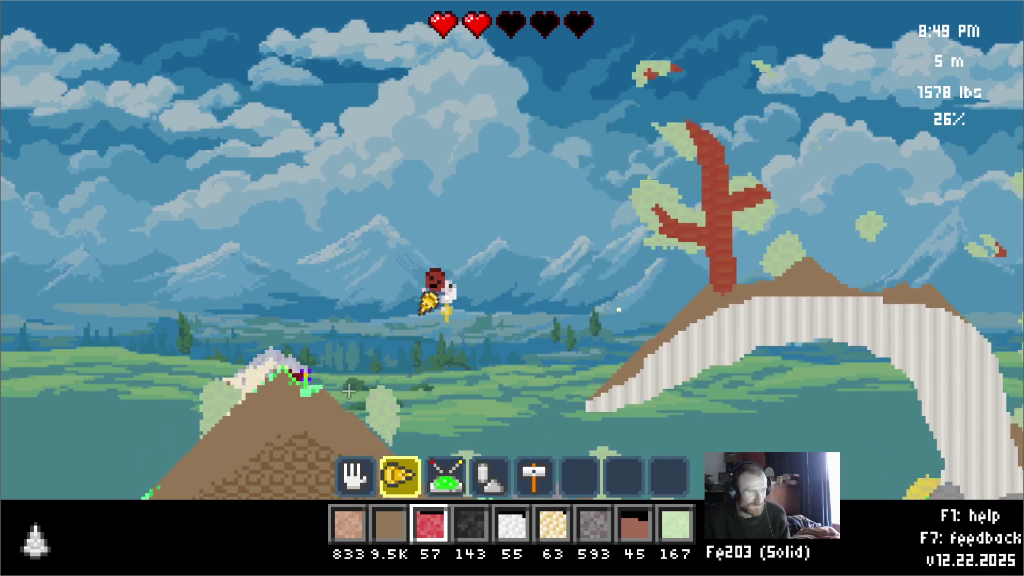
pyautogui.press('a')
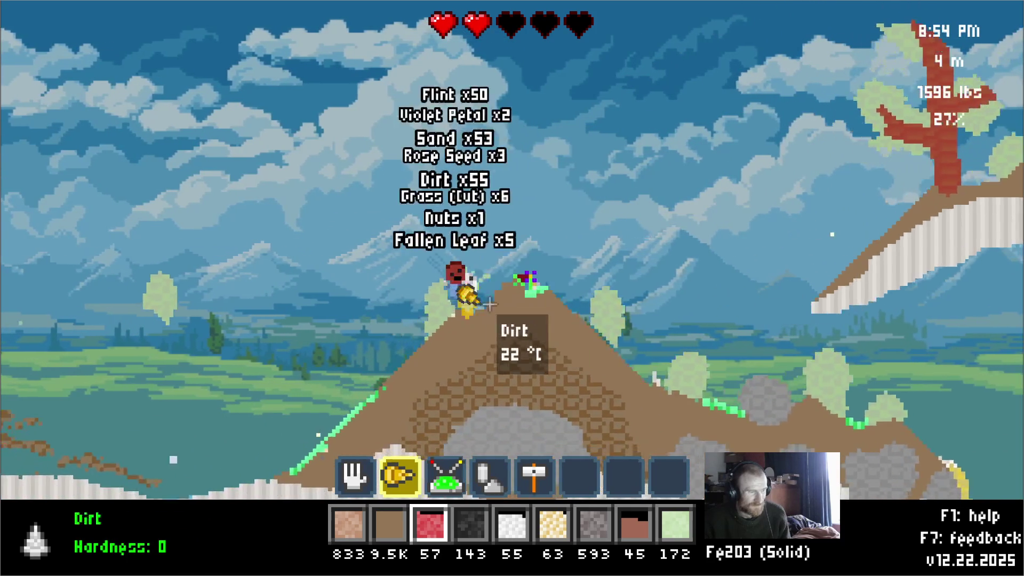
pyautogui.press('w')
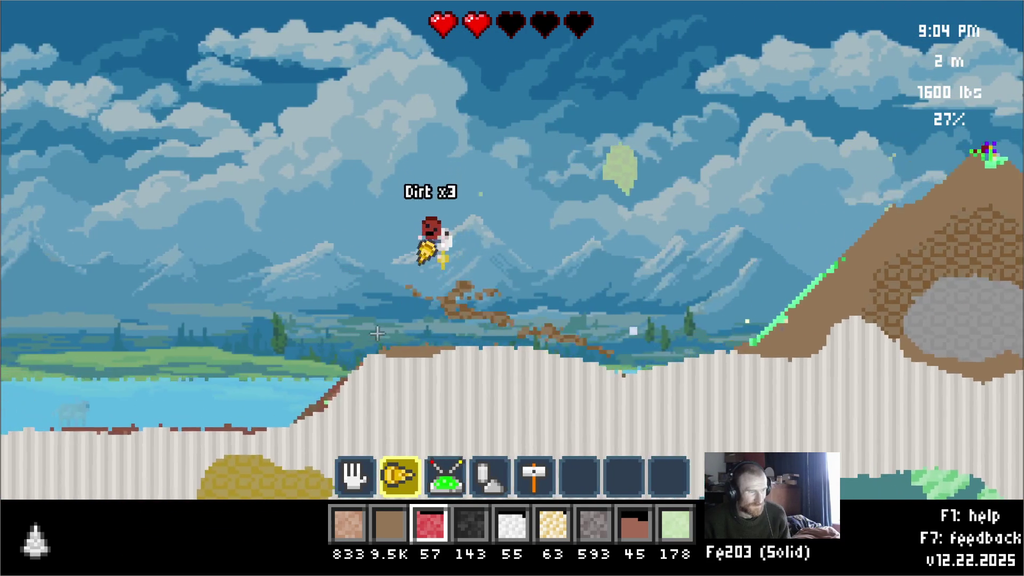
pyautogui.press('a')
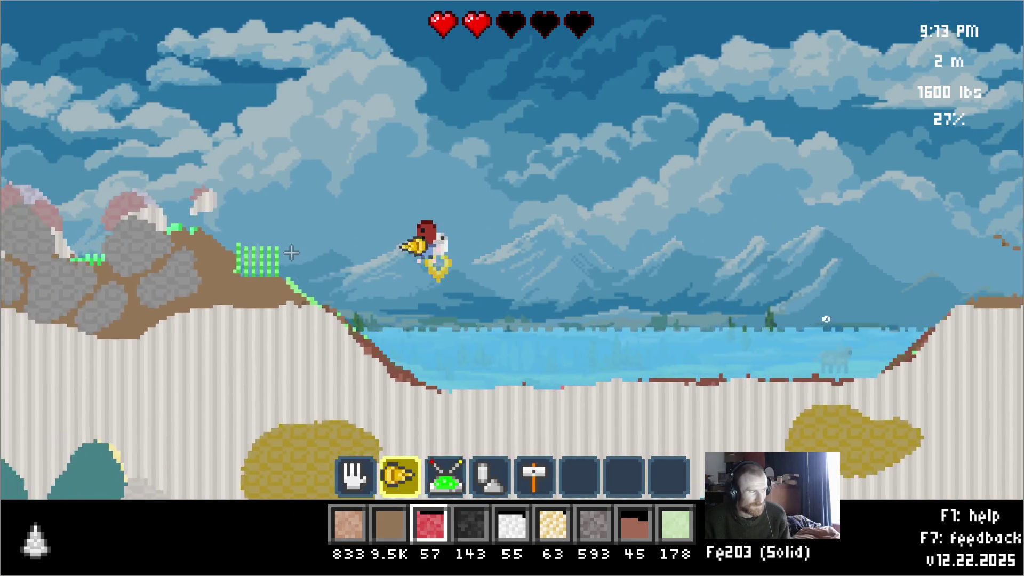
pyautogui.press('a')
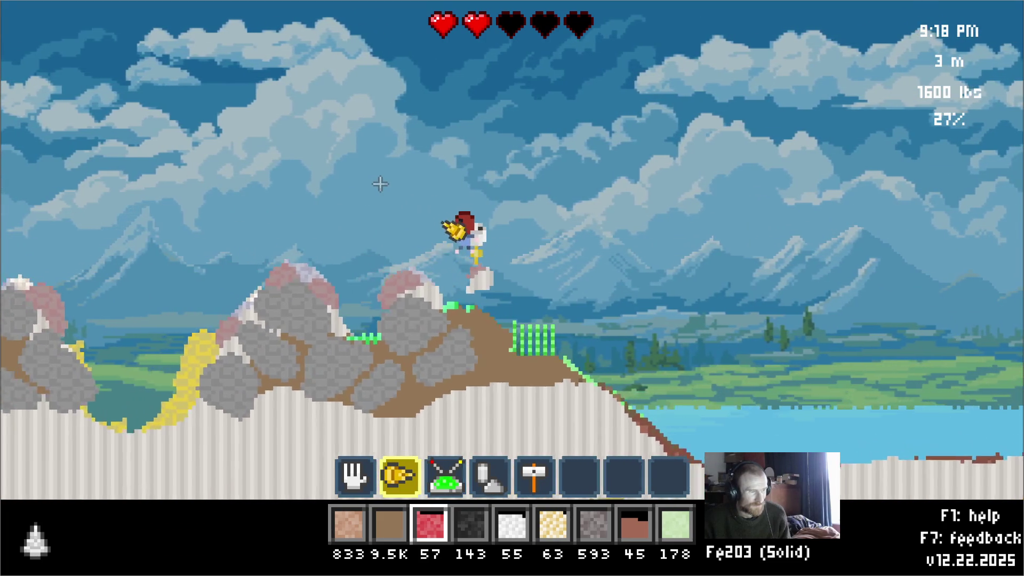
pyautogui.moveTo(415, 289); pyautogui.dragTo(556, 257)
# Fly to the granite hillside and drill the dirt slope for dirt
pyautogui.press('a')
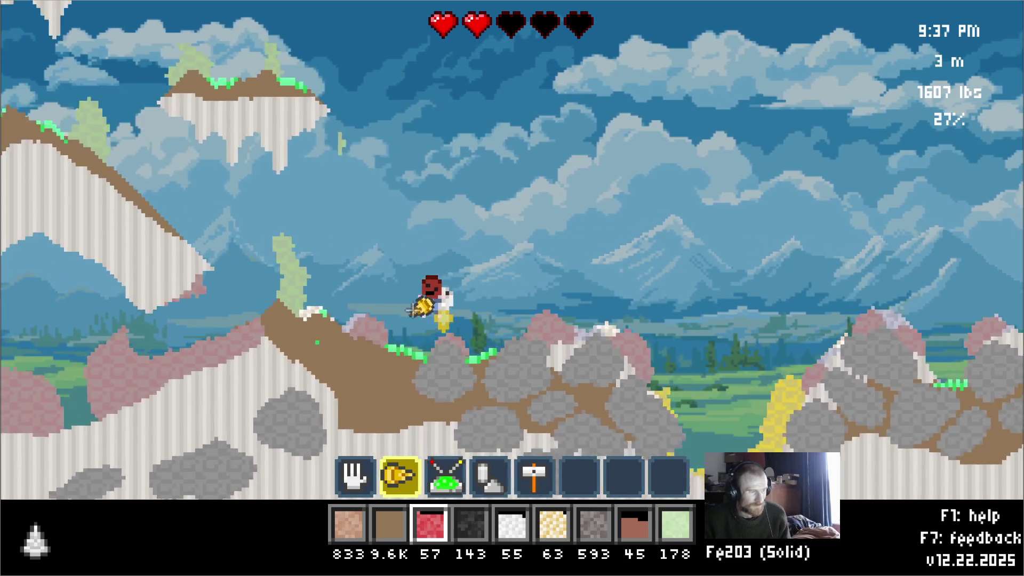
pyautogui.press('a')
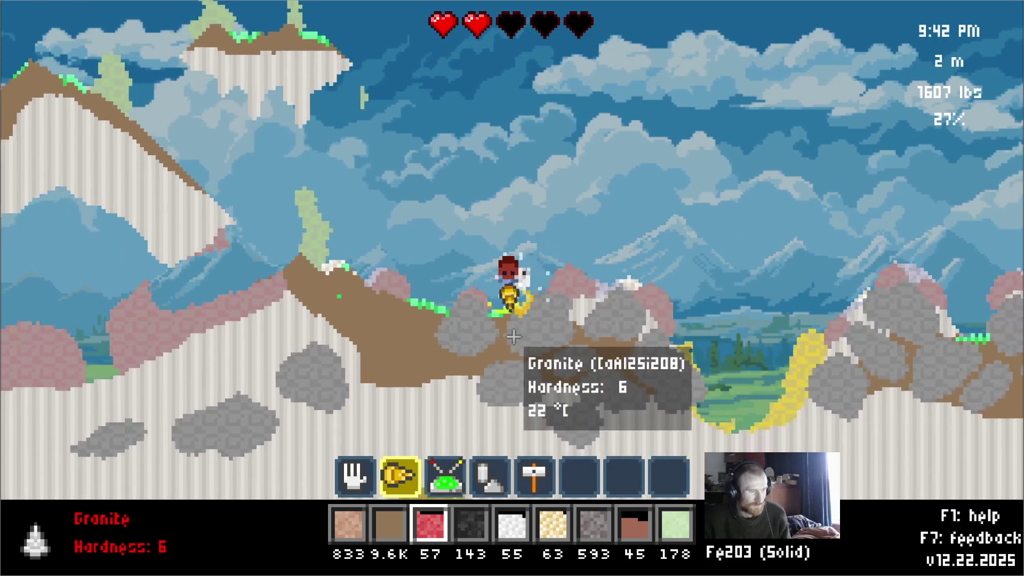
pyautogui.press('a')
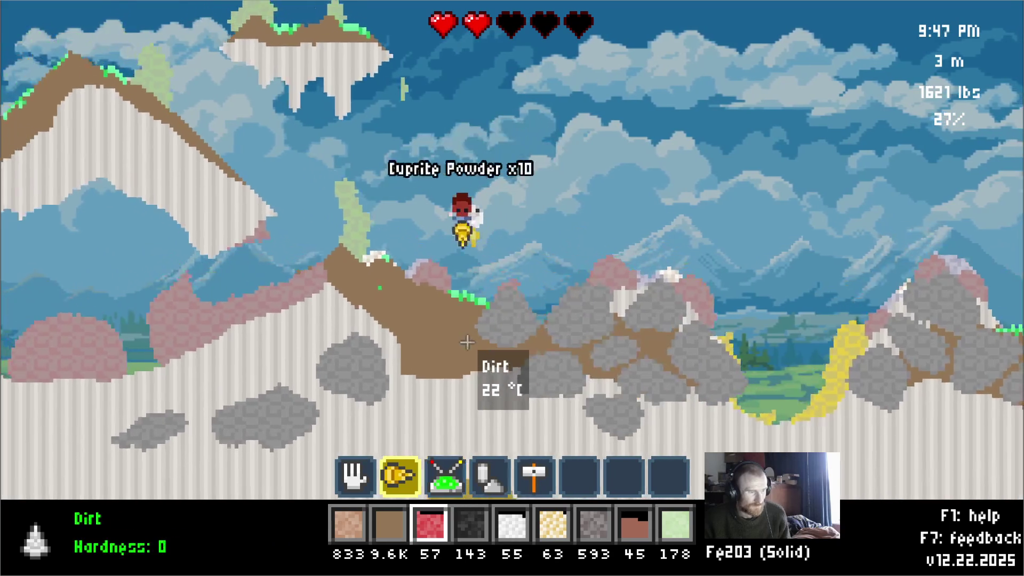
pyautogui.moveTo(464, 321); pyautogui.dragTo(491, 241)
# Drill another tree for leaves and wood, then move to the cassiterite deposit
pyautogui.press('w')
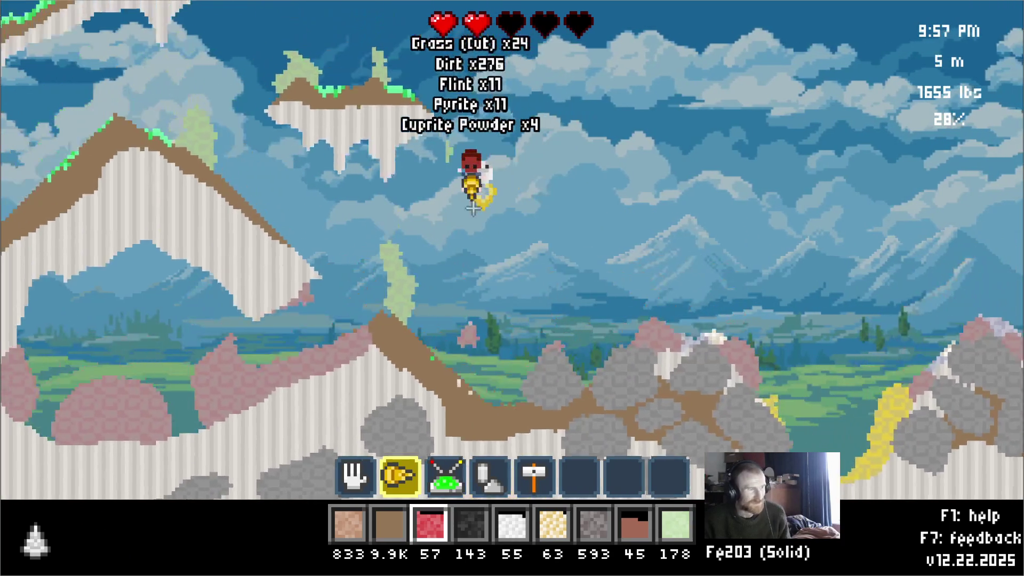
pyautogui.press('a')
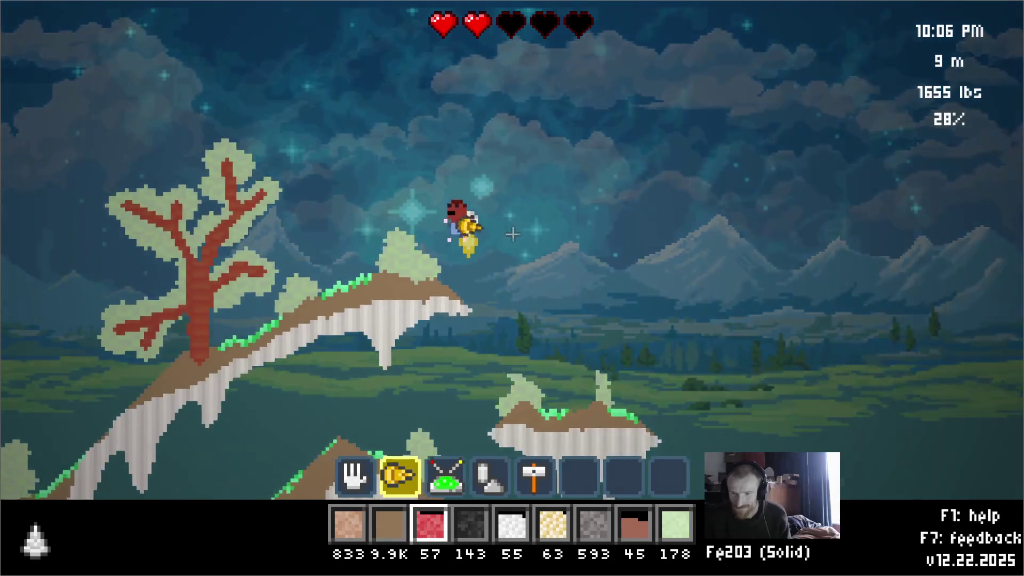
pyautogui.moveTo(427, 251); pyautogui.dragTo(410, 320)
pyautogui.press('a')
pyautogui.press('d')
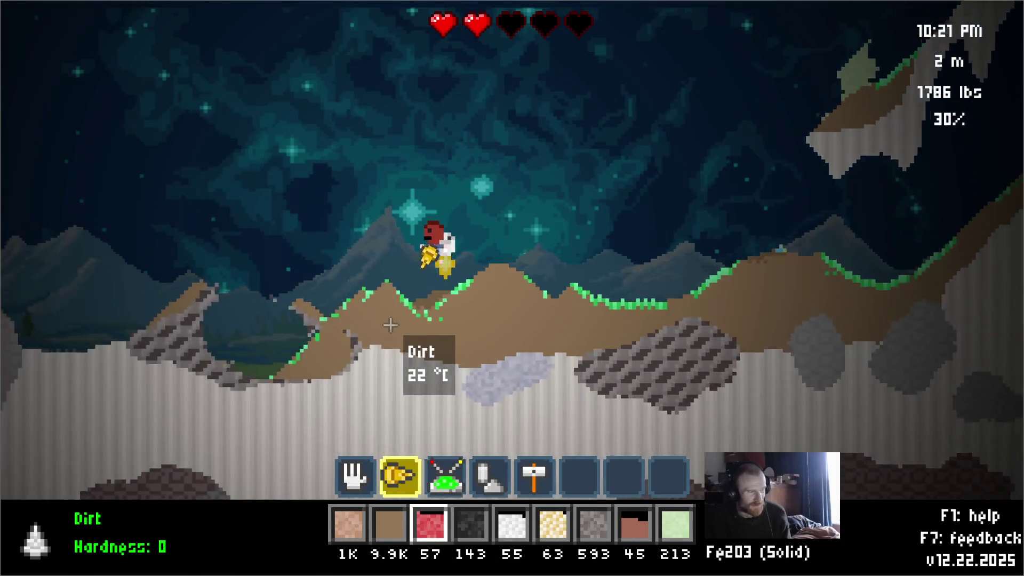
pyautogui.press('a')
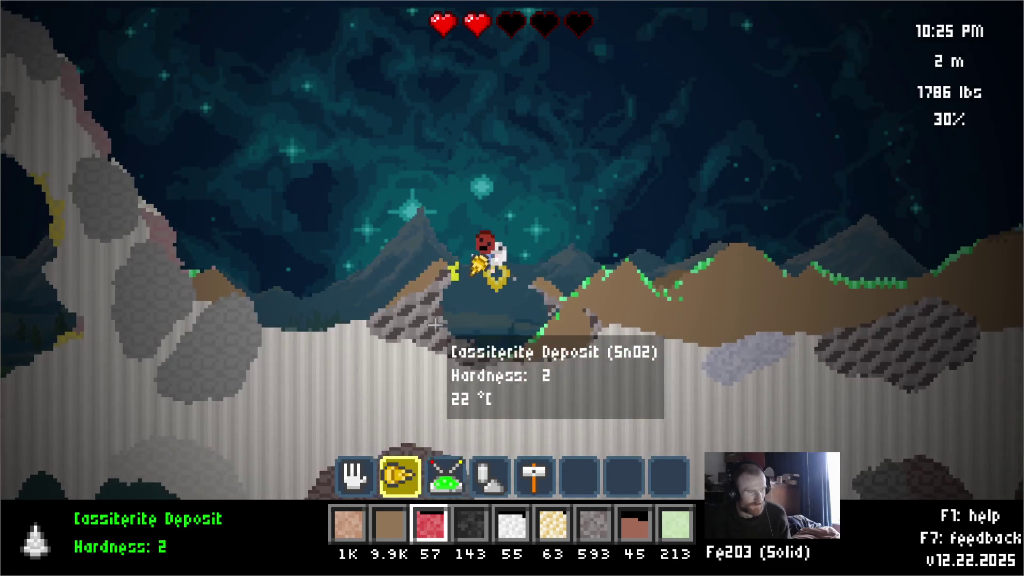
pyautogui.press('w')
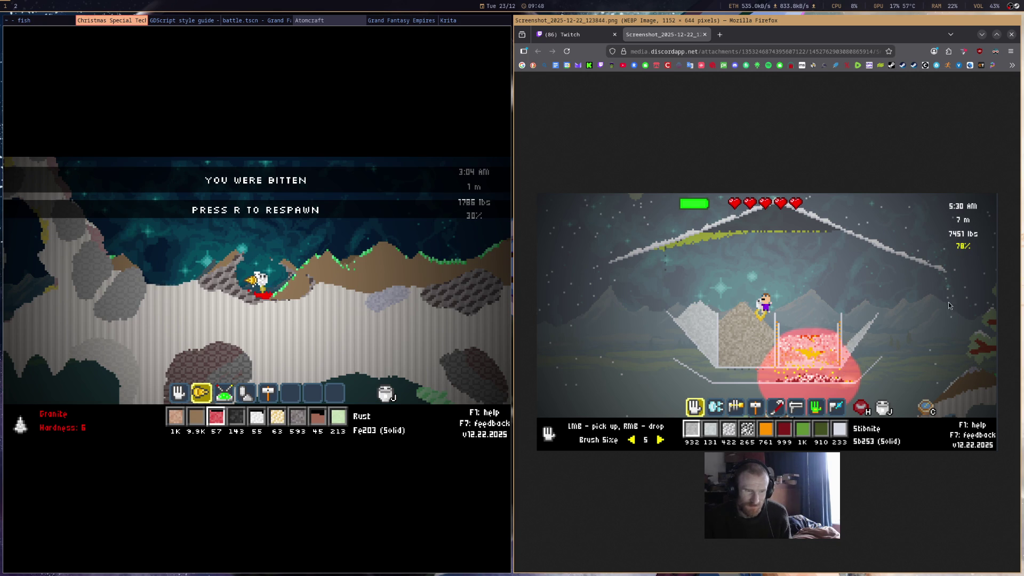
# View the itch.zone screenshot linked in the Twitch chat, then close Firefox
pyautogui.click(563, 36)
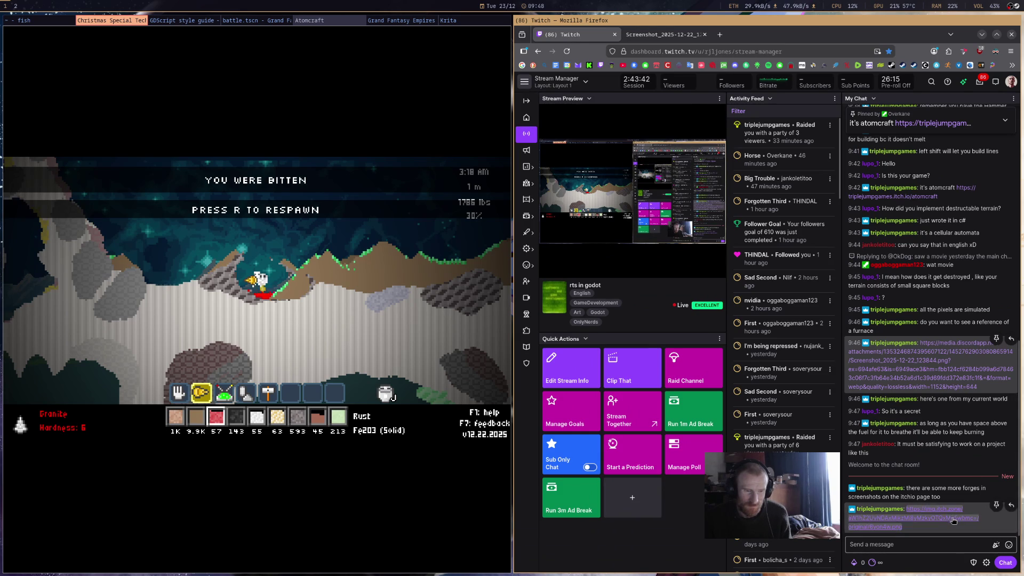
pyautogui.click(951, 519)
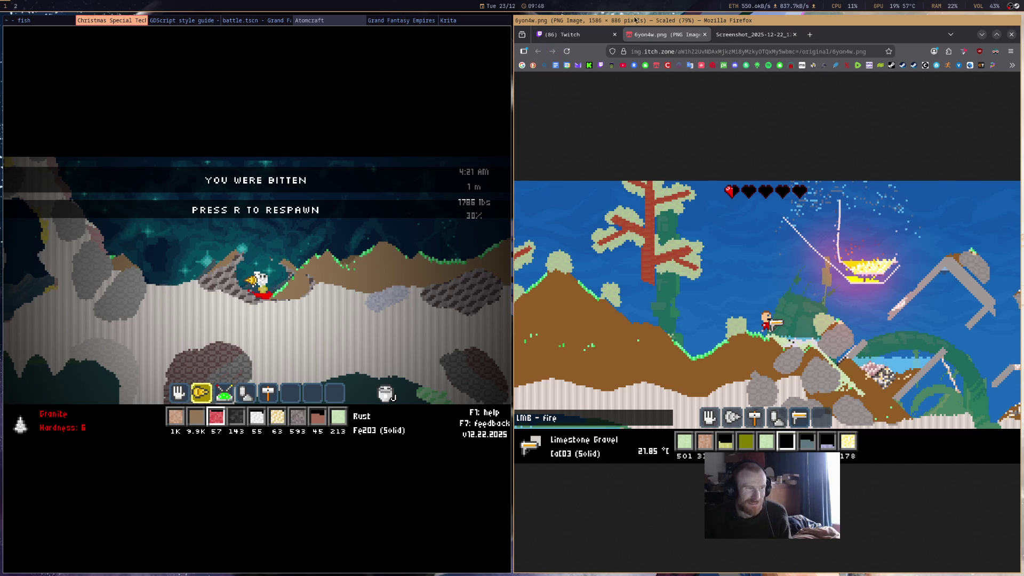
pyautogui.click(597, 36)
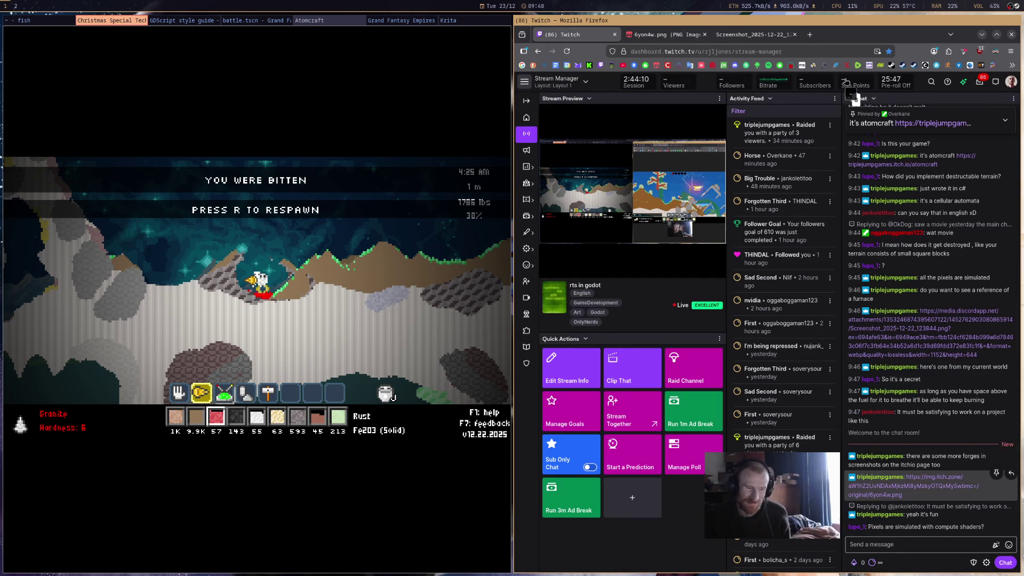
pyautogui.press('super+minus')
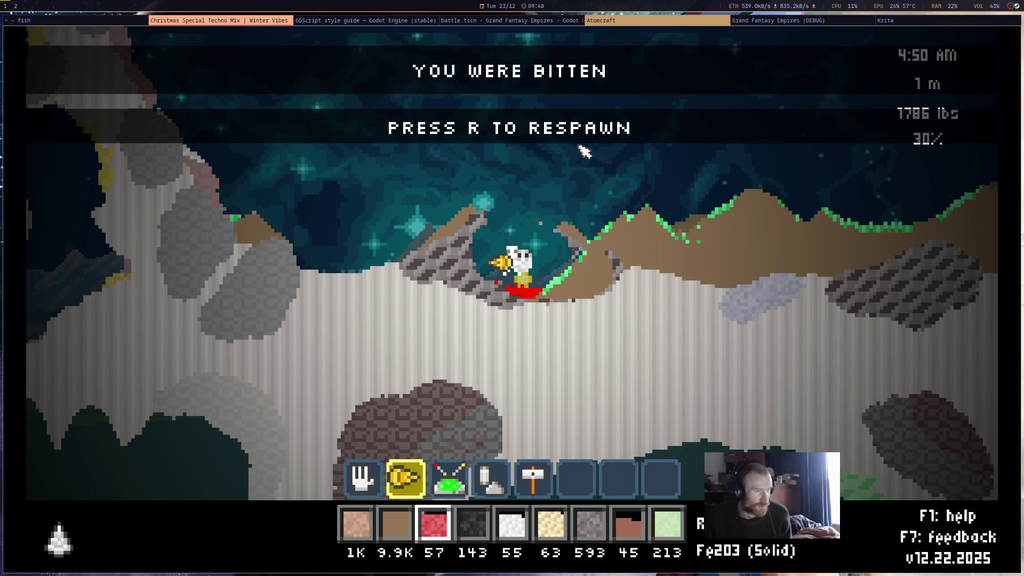
# Respawn beside the spaceship, jetpack up-left and drill through a tree and the ground
pyautogui.press('r')
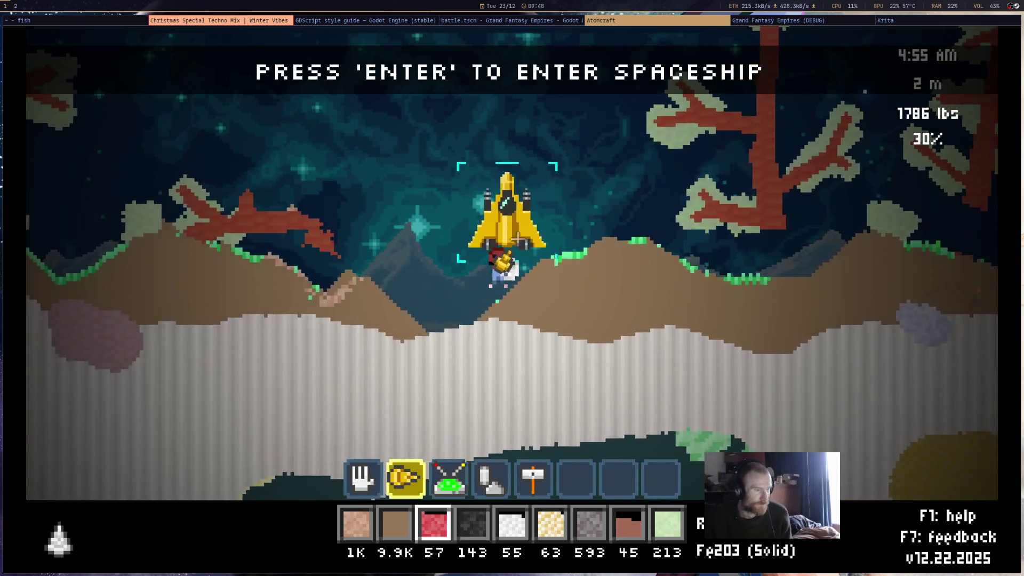
pyautogui.press('a')
pyautogui.press('w')
pyautogui.press('a')
pyautogui.press('w')
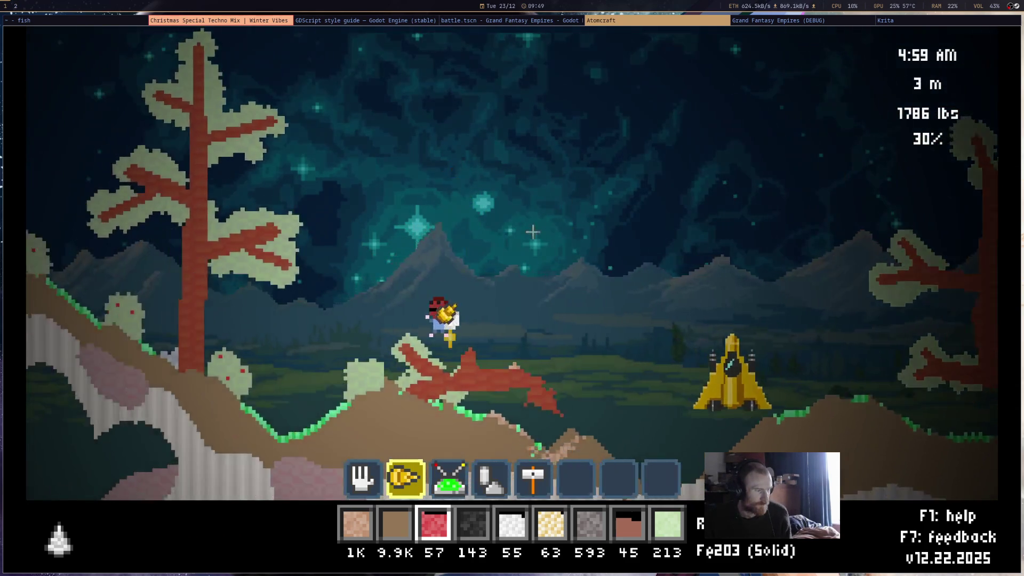
pyautogui.press('a')
pyautogui.press('w')
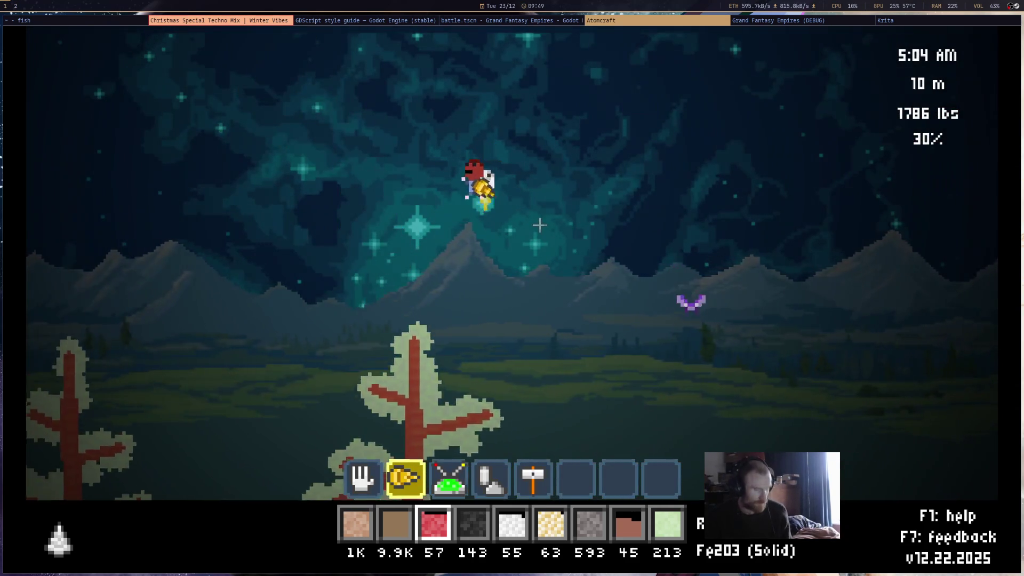
pyautogui.moveTo(335, 372); pyautogui.dragTo(373, 331)
# Fly past the wheat to the lake and dig wet clay and mud from the lakebed
pyautogui.press('w')
pyautogui.press('a')
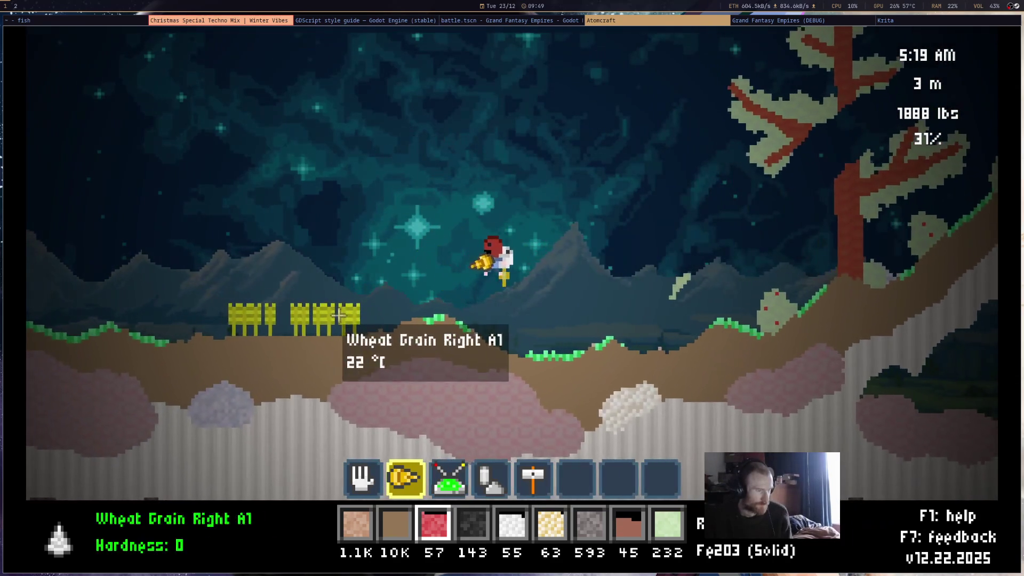
pyautogui.press('a')
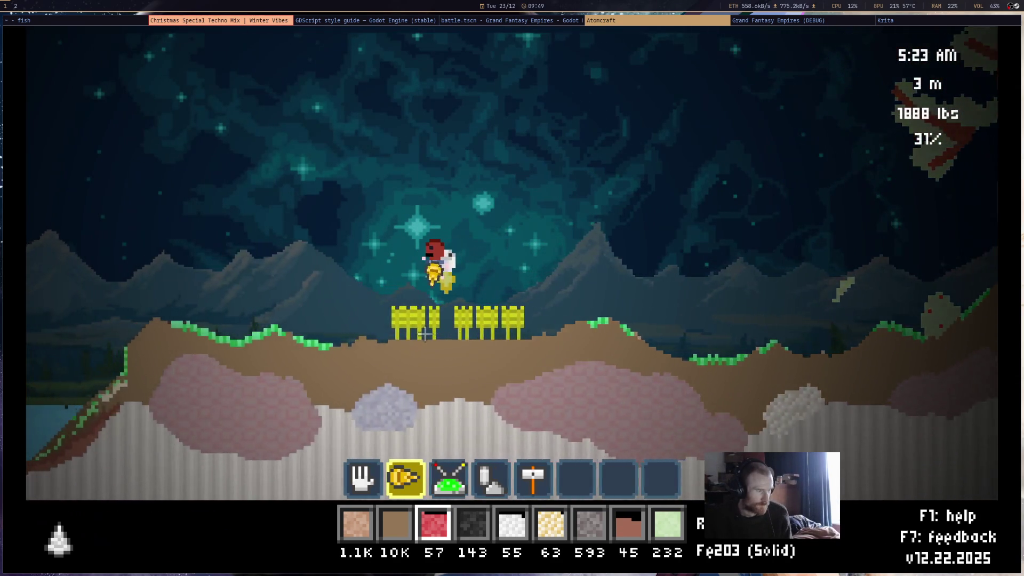
pyautogui.press('a')
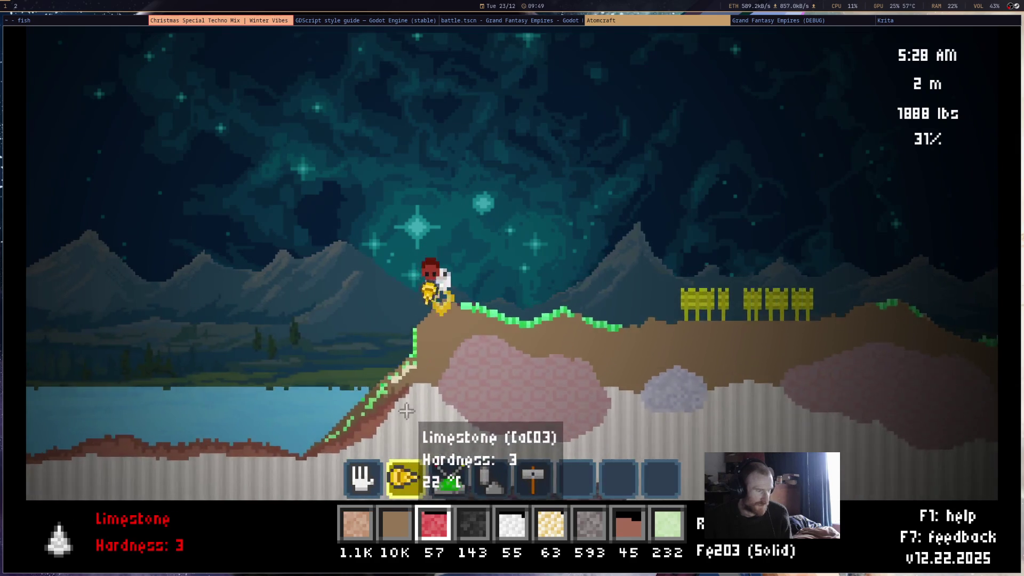
pyautogui.moveTo(454, 418); pyautogui.dragTo(642, 323)
pyautogui.press('a')
pyautogui.press('w')
pyautogui.press('d')
pyautogui.press('w')
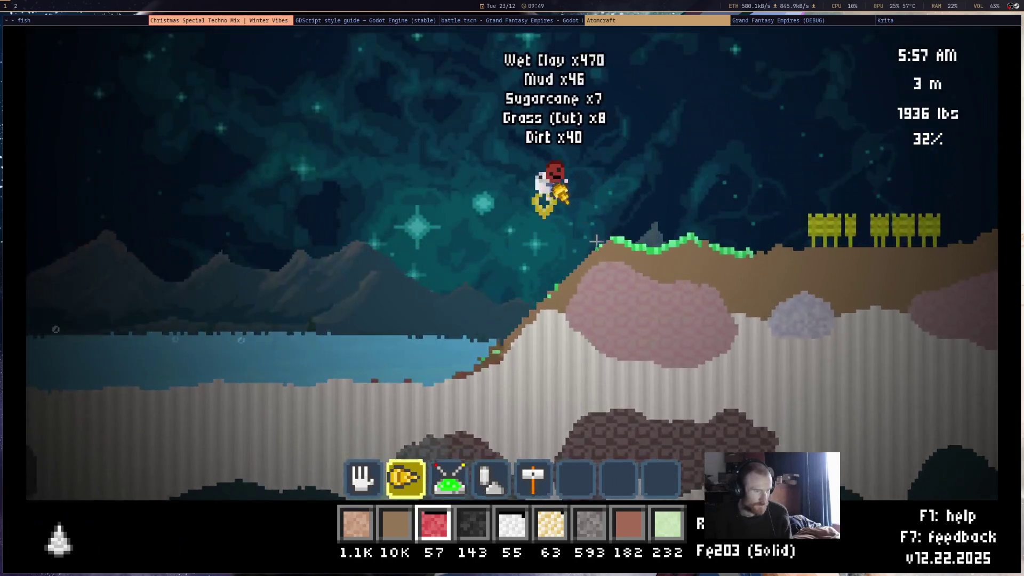
pyautogui.press('w')
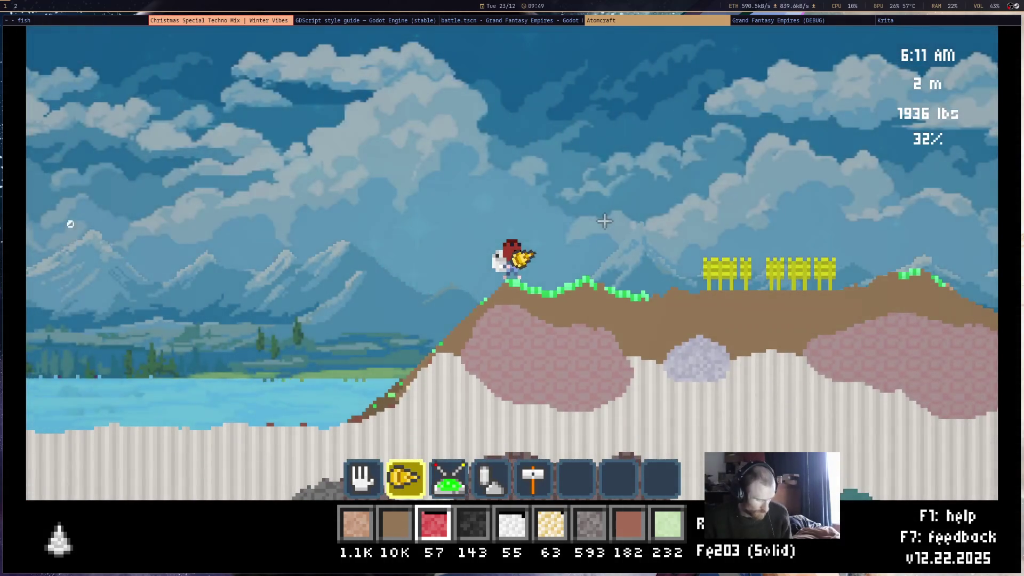
# Assign Wet Clay to the last hotbar slot in the inventory and close it
pyautogui.press('i')
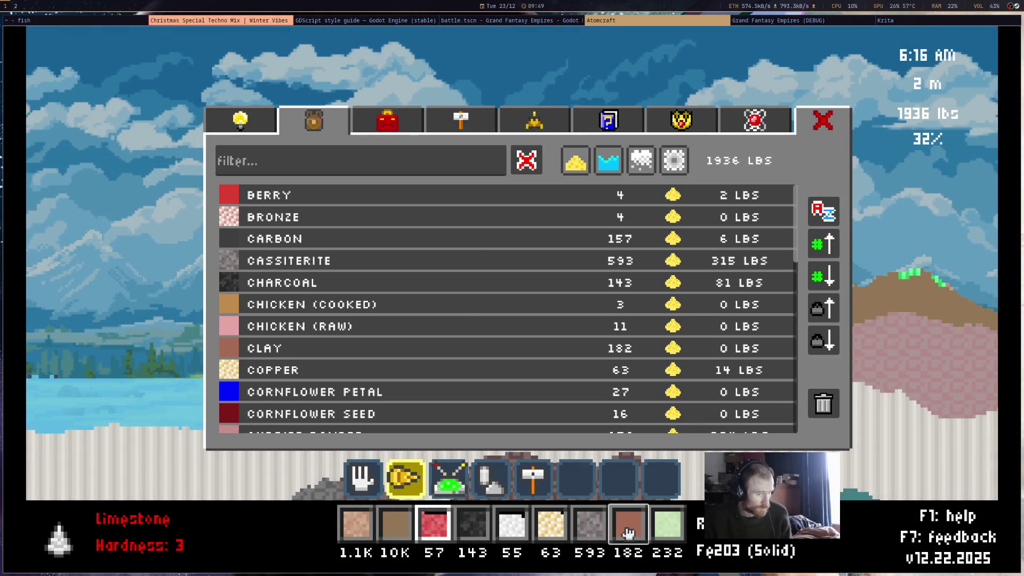
pyautogui.click(628, 531)
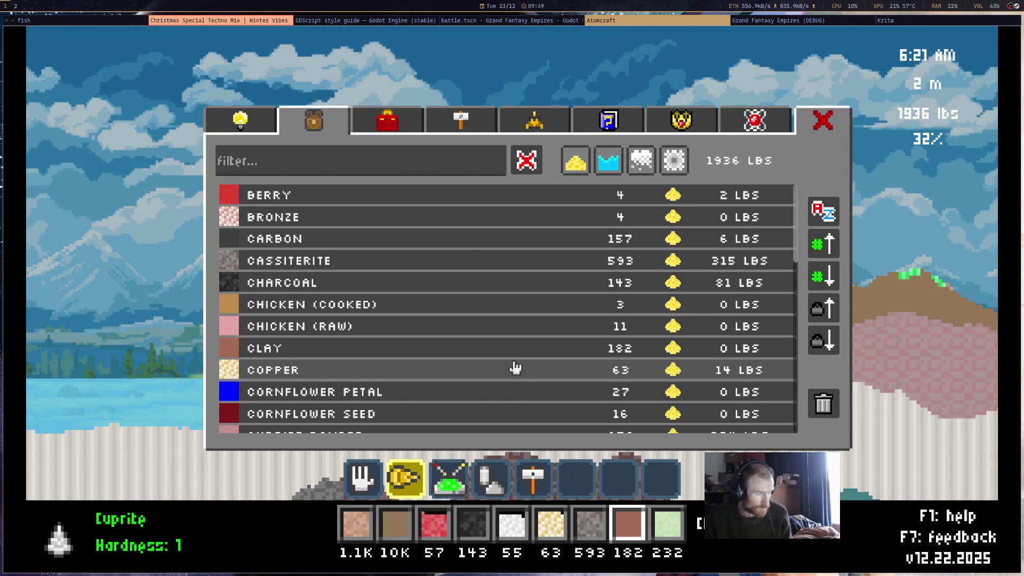
pyautogui.scroll(-3)
pyautogui.scroll(-3)
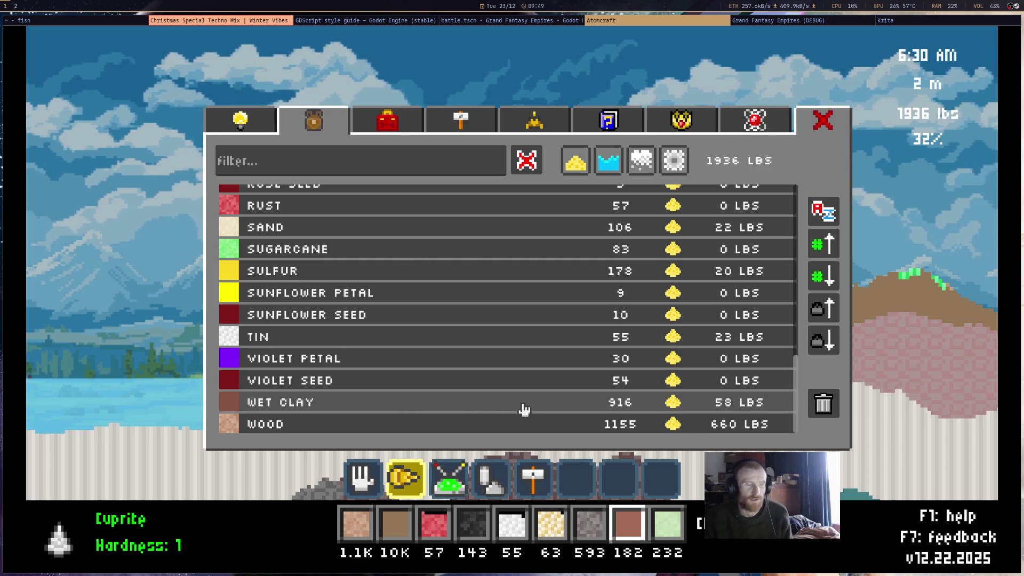
pyautogui.click(666, 536)
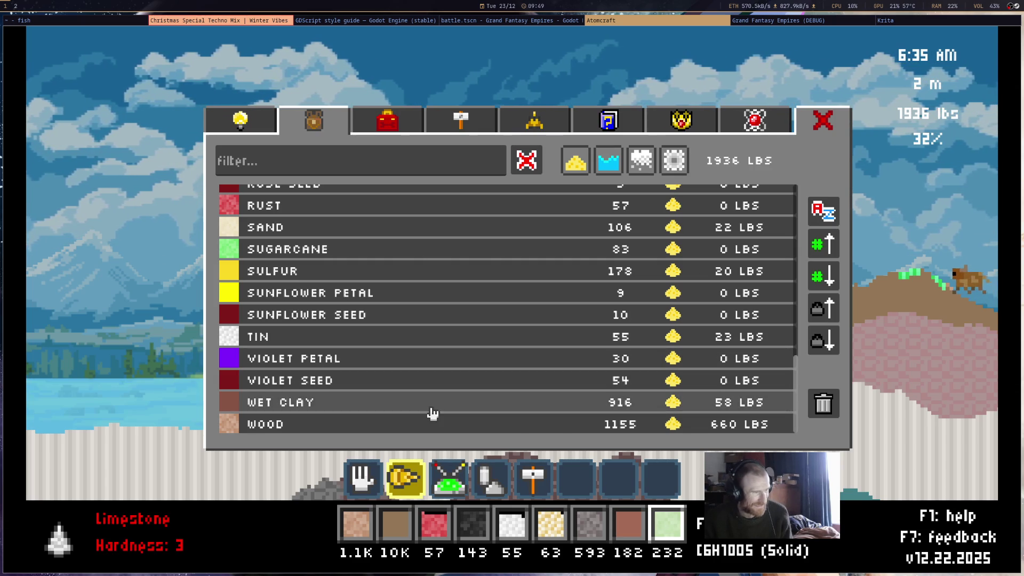
pyautogui.click(430, 408)
pyautogui.click(633, 543)
pyautogui.press('Tab')
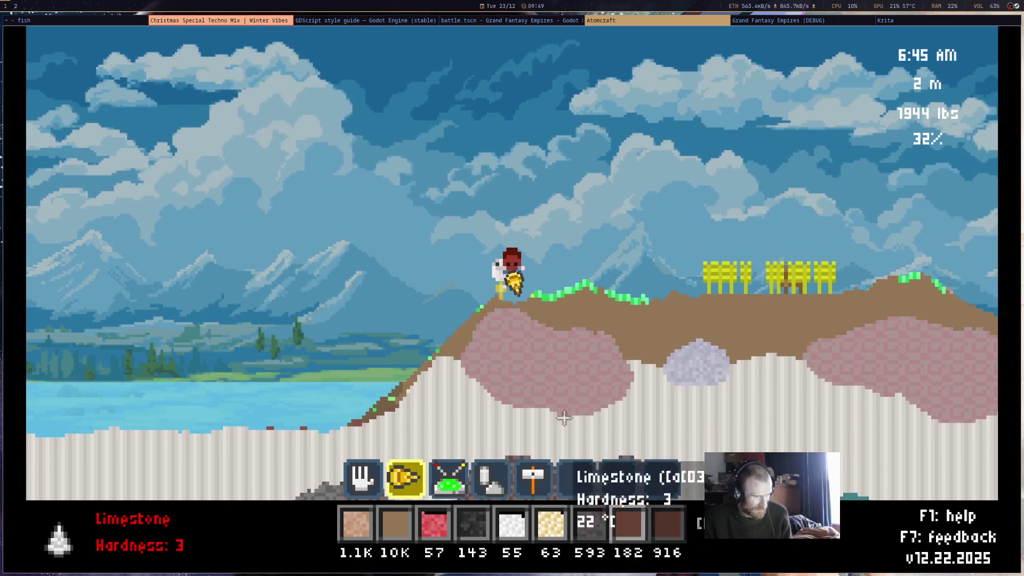
# Fly up and draw three clay wall strokes forming a V in the sky
pyautogui.press('5')
pyautogui.press('w')
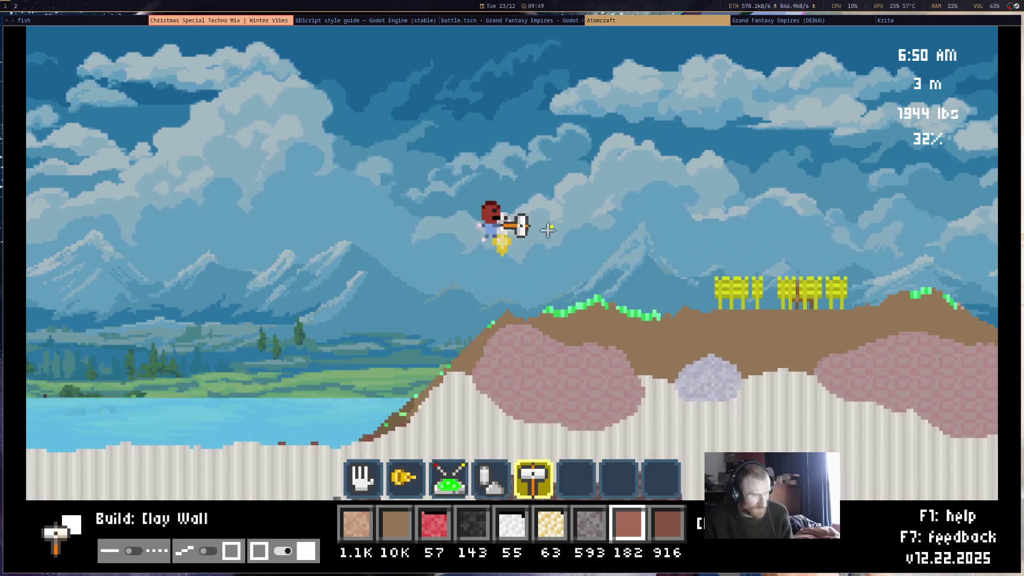
pyautogui.press('a')
pyautogui.press('w')
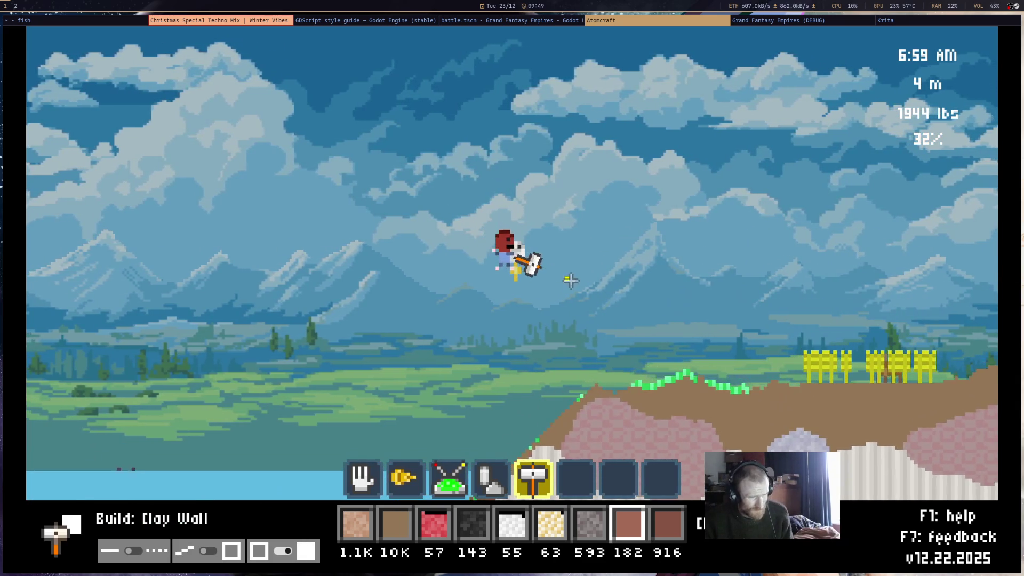
pyautogui.click(587, 305)
pyautogui.moveTo(587, 306); pyautogui.dragTo(713, 278)
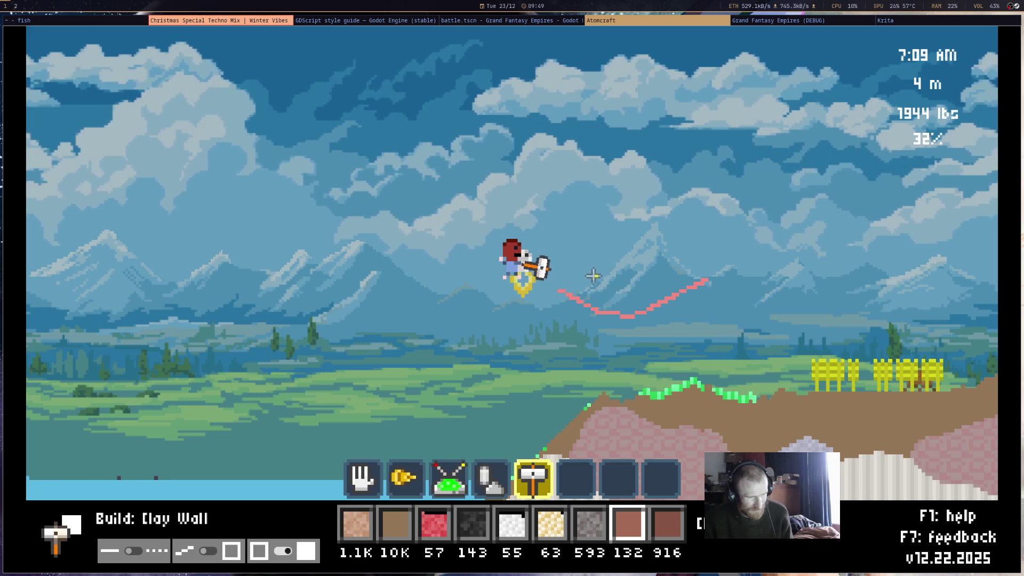
pyautogui.moveTo(605, 275); pyautogui.dragTo(680, 251)
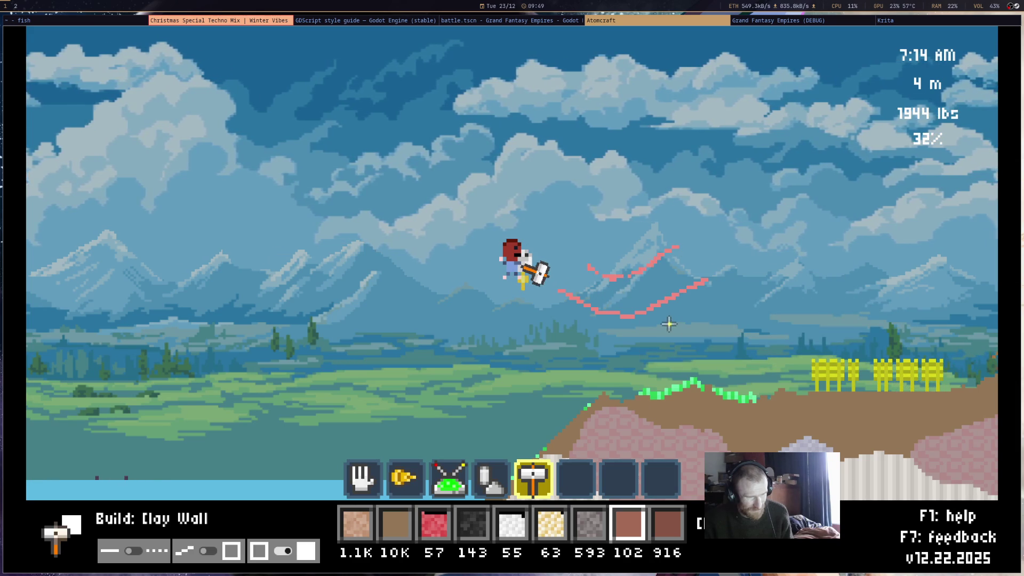
pyautogui.moveTo(593, 271); pyautogui.dragTo(569, 249)
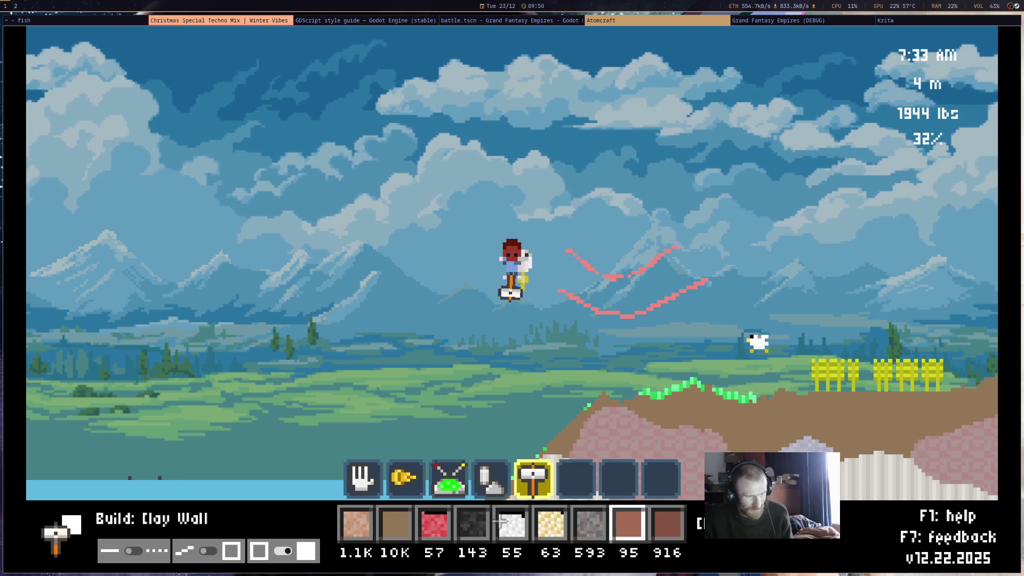
# Pour a pile of charcoal into the clay V
pyautogui.press('4')
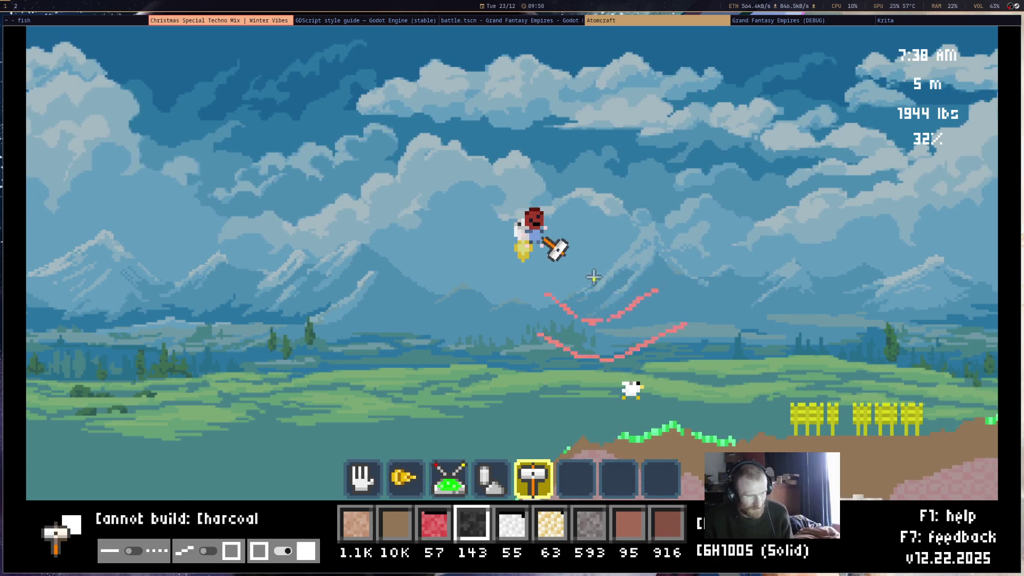
pyautogui.click(590, 281)
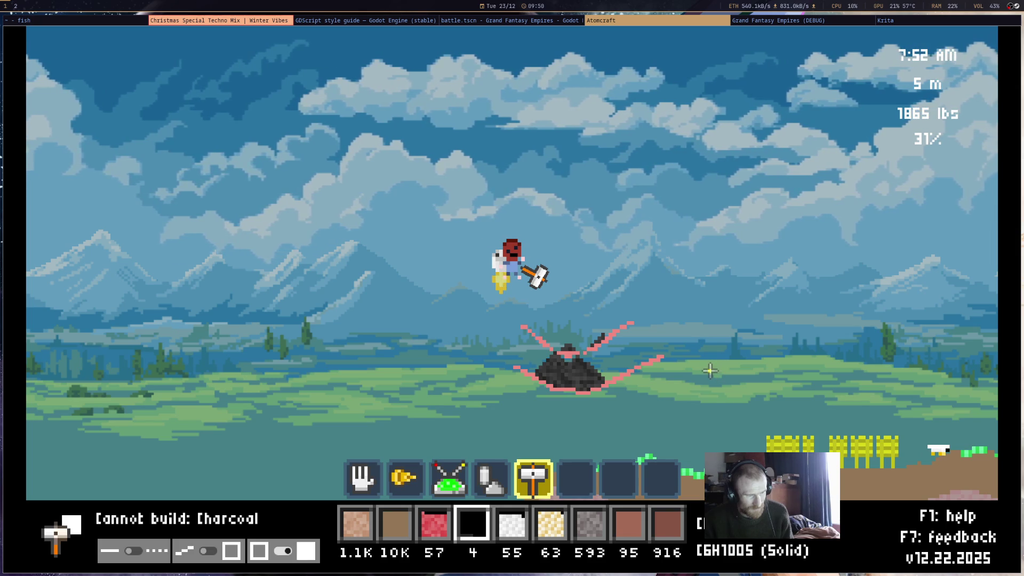
pyautogui.press('2')
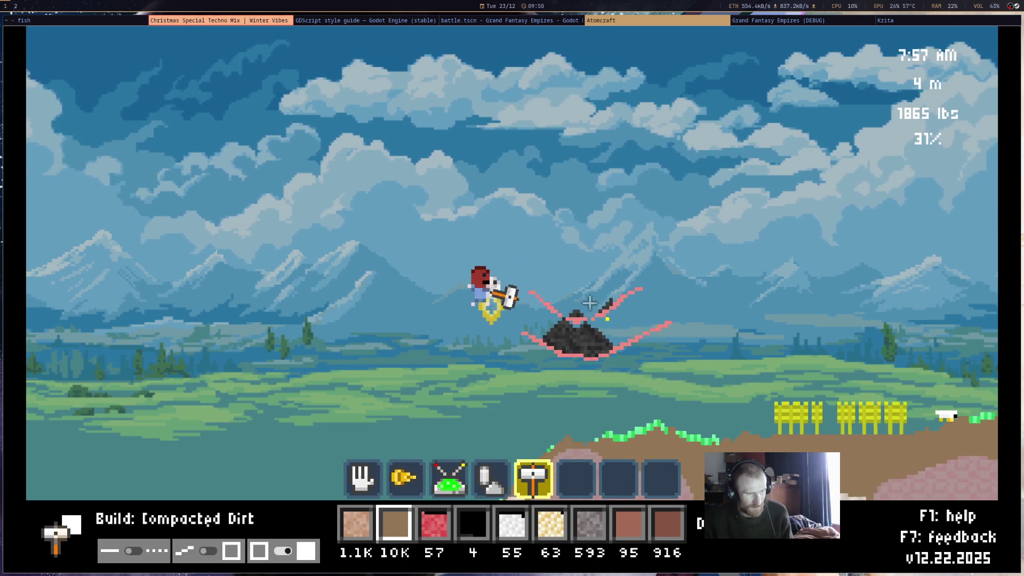
pyautogui.moveTo(584, 293)
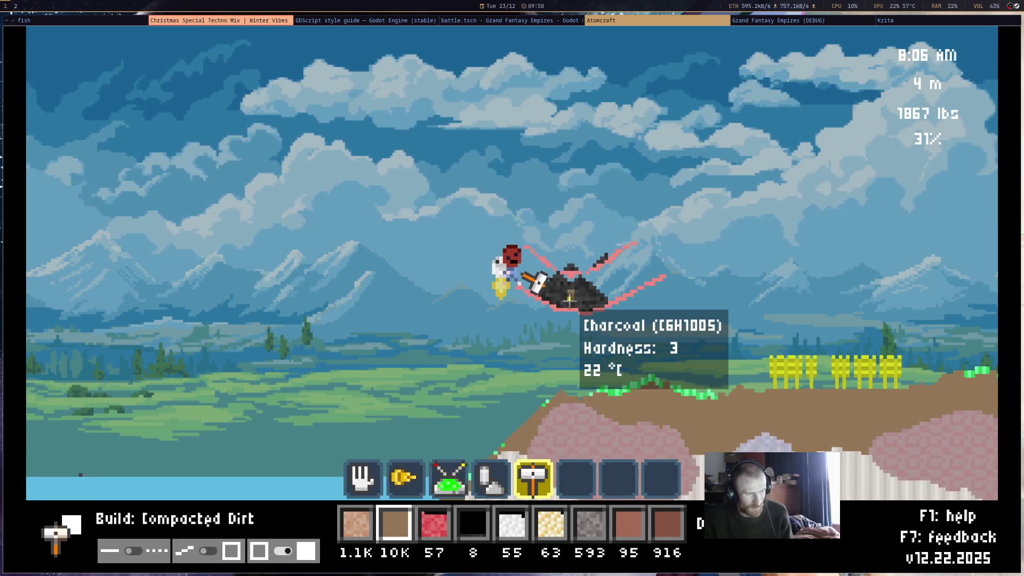
# Drill away the first charcoal pile and pick up the loose charcoal
pyautogui.press('3')
pyautogui.scroll(3)
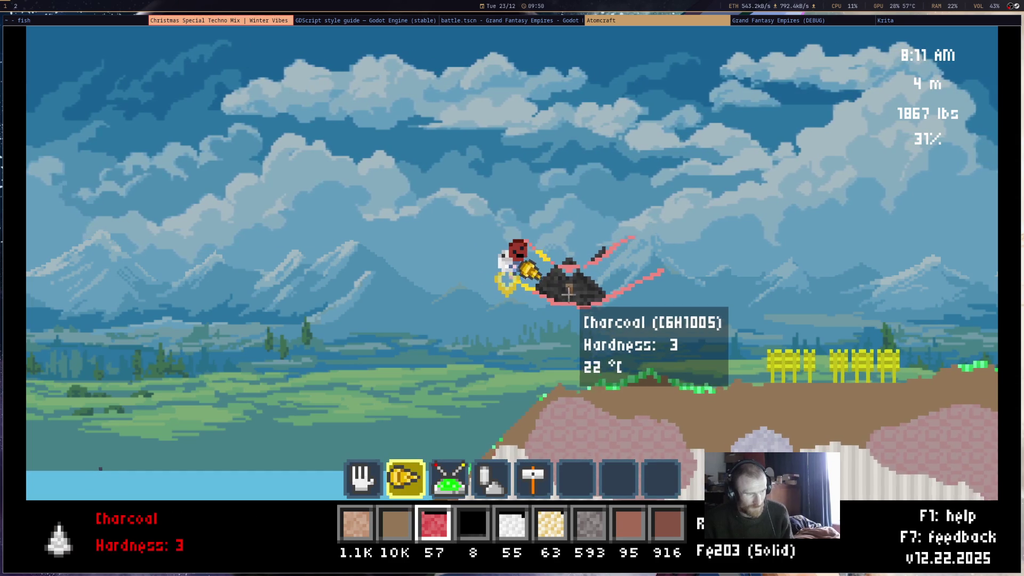
pyautogui.click(566, 296)
pyautogui.moveTo(563, 291); pyautogui.dragTo(539, 280)
pyautogui.press('1')
pyautogui.click(574, 294)
pyautogui.moveTo(602, 254); pyautogui.dragTo(793, 36)
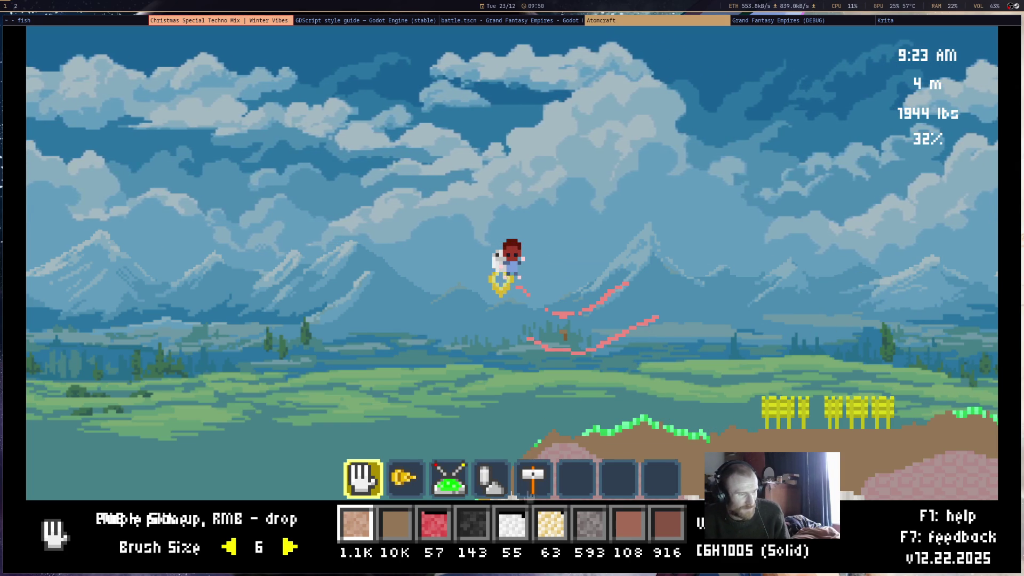
# Draw two more clay wall strokes to extend the cradle
pyautogui.scroll(-3)
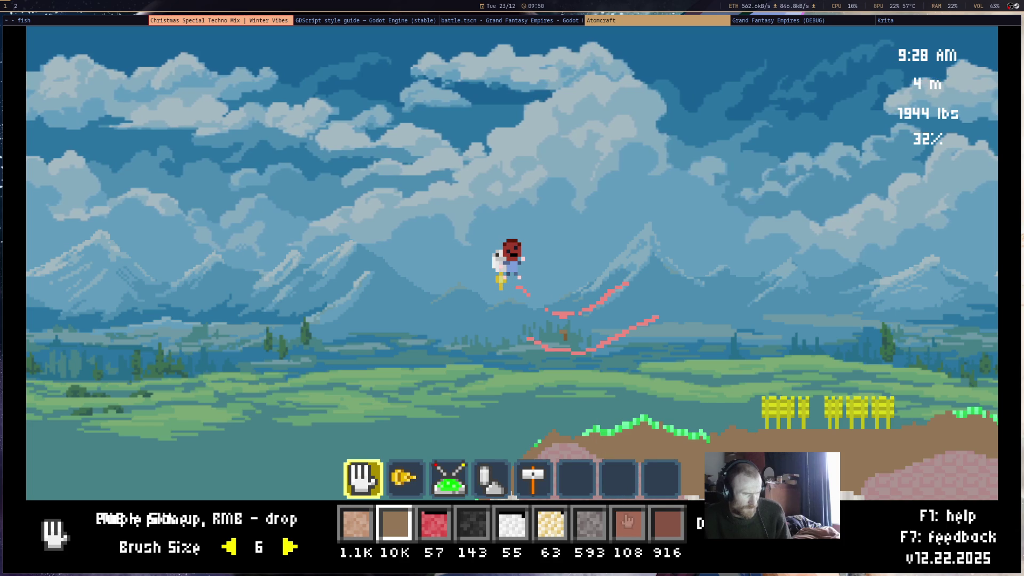
pyautogui.click(630, 522)
pyautogui.press('5')
pyautogui.moveTo(525, 292); pyautogui.dragTo(632, 288)
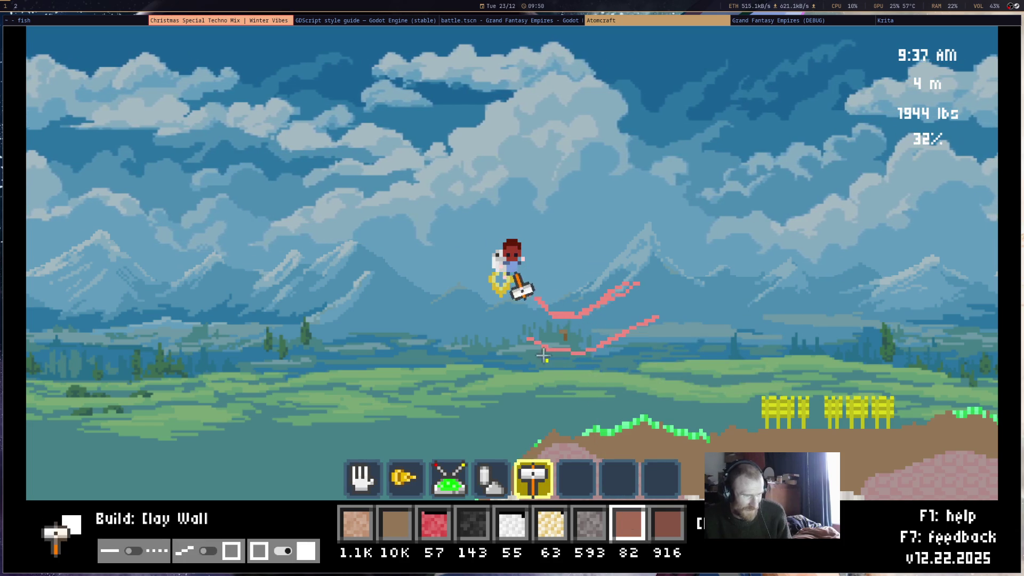
pyautogui.moveTo(545, 357); pyautogui.dragTo(636, 348)
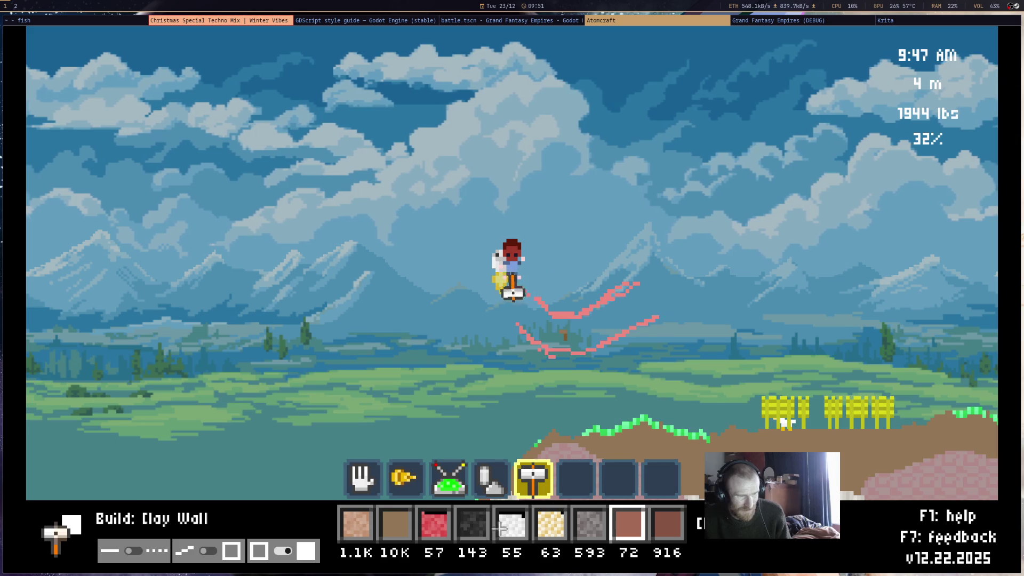
# Pour a fresh charcoal pile onto the clay walls
pyautogui.click(515, 525)
pyautogui.click(472, 526)
pyautogui.moveTo(593, 276); pyautogui.dragTo(573, 286)
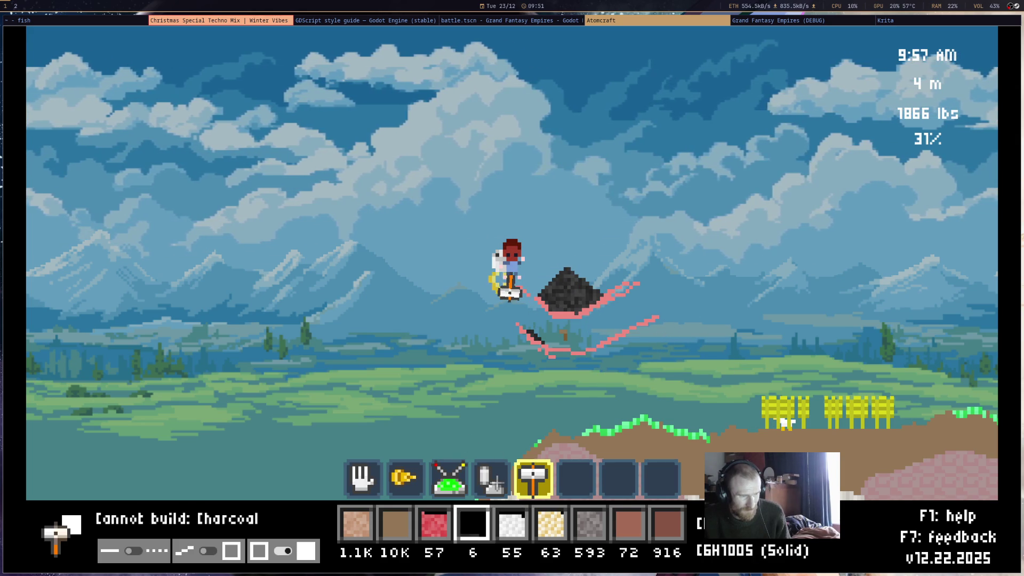
# Heat the charcoal pile with the heater until it glows
pyautogui.press('4')
pyautogui.moveTo(560, 286); pyautogui.dragTo(567, 297)
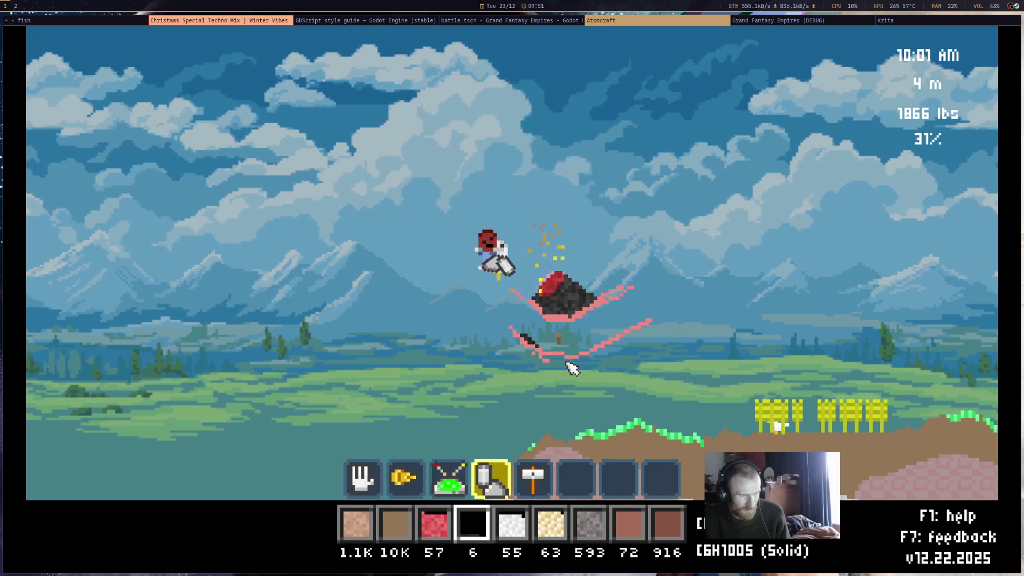
pyautogui.moveTo(605, 339); pyautogui.dragTo(606, 339)
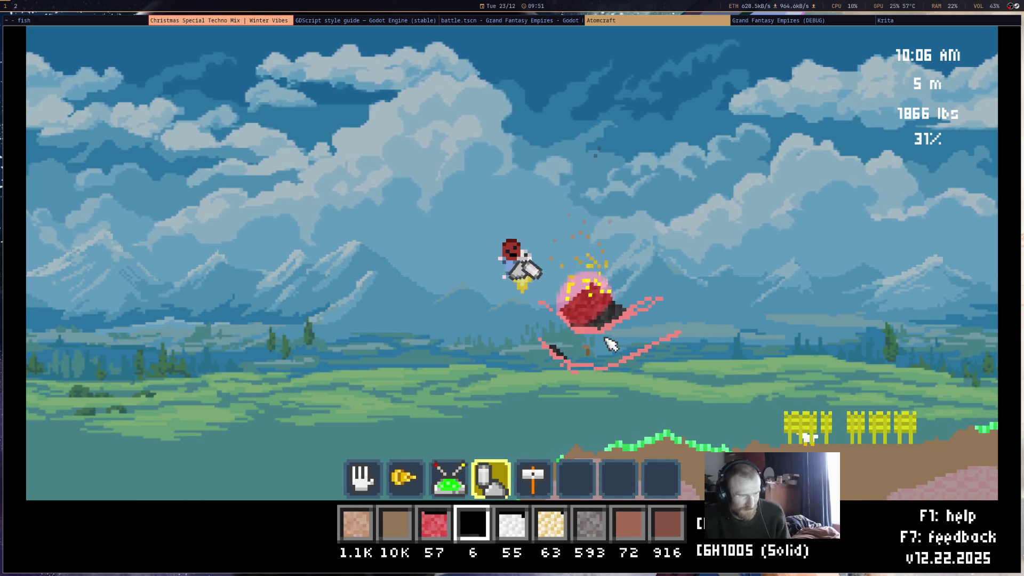
pyautogui.scroll(-3)
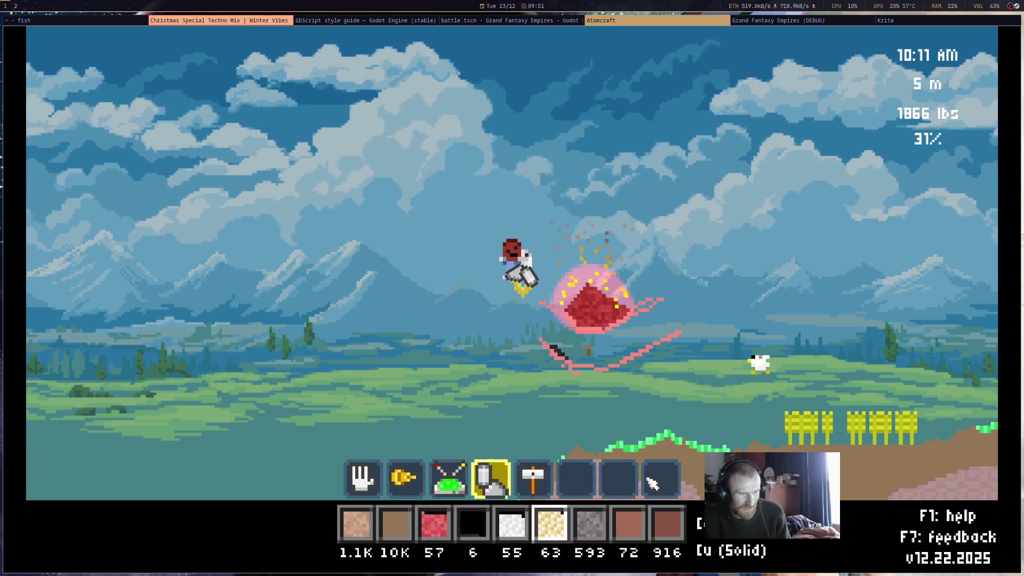
pyautogui.scroll(3)
pyautogui.scroll(-3)
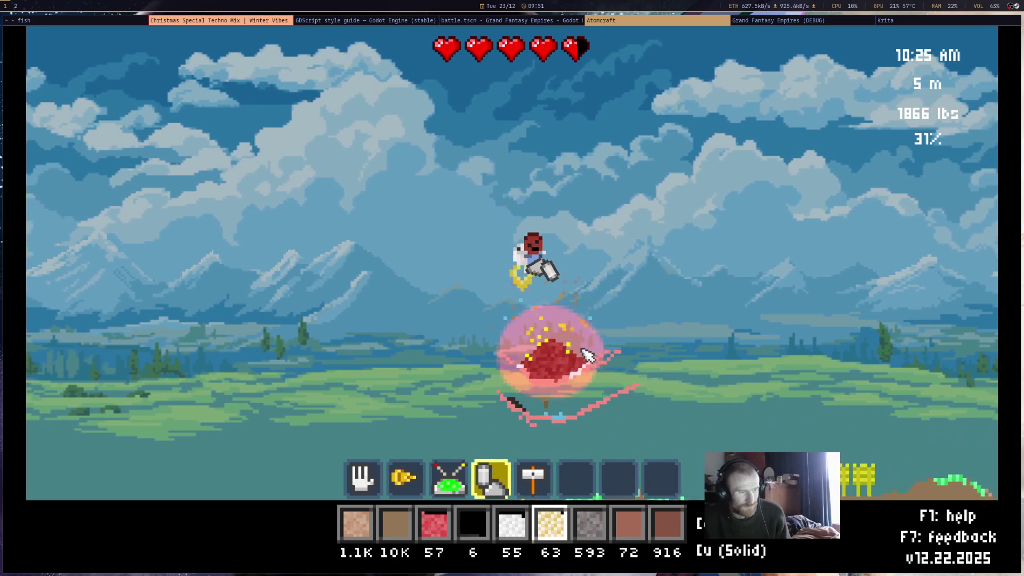
# Drop copper onto the glowing charcoal pile
pyautogui.moveTo(585, 365)
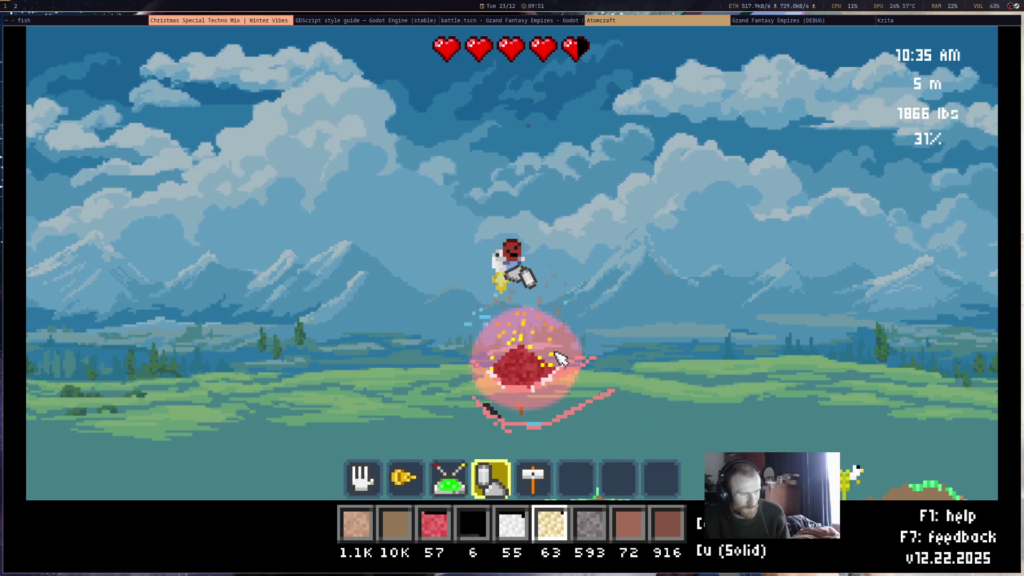
pyautogui.click(555, 359)
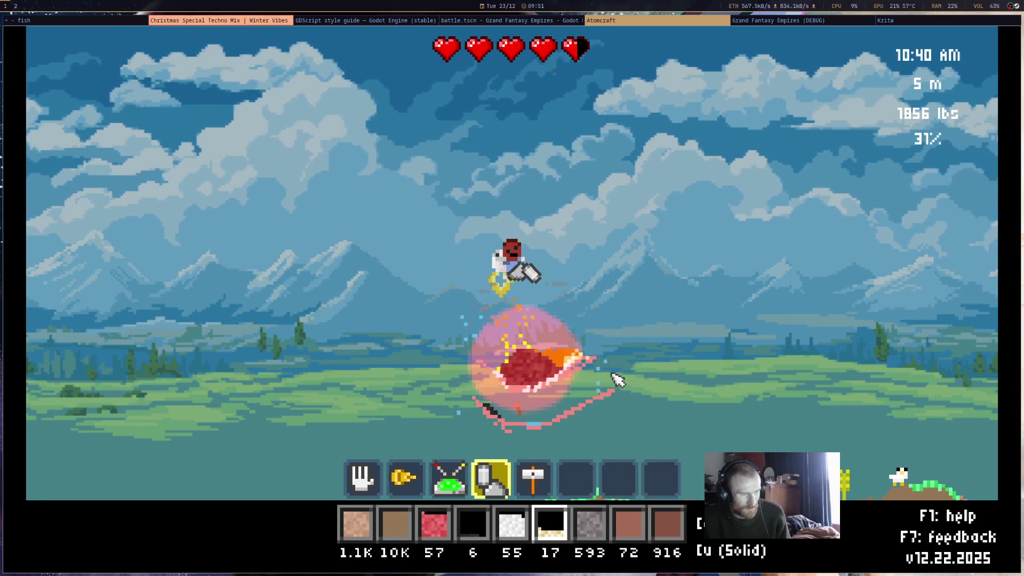
pyautogui.moveTo(573, 367)
pyautogui.scroll(3)
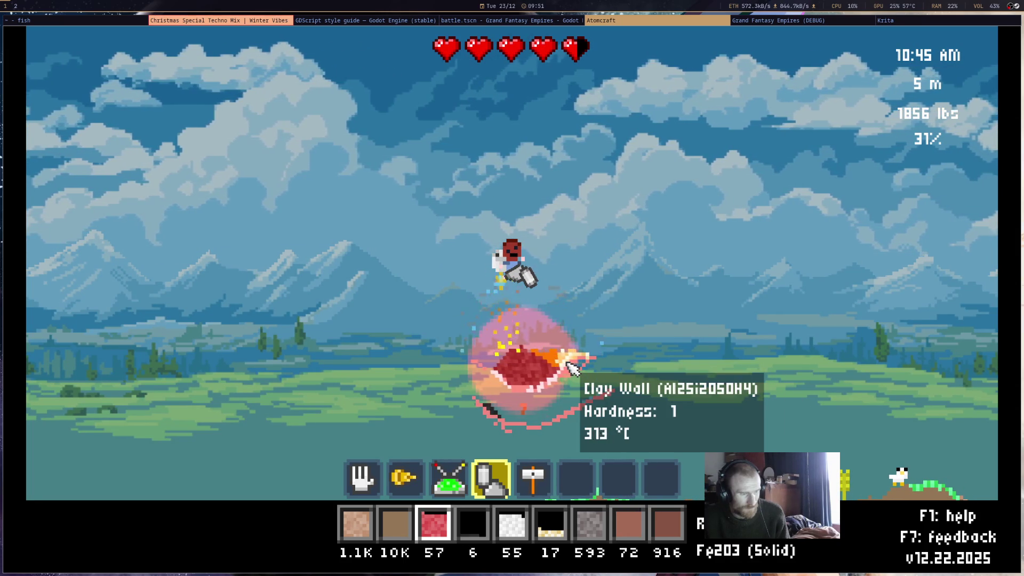
pyautogui.scroll(-3)
pyautogui.scroll(-3)
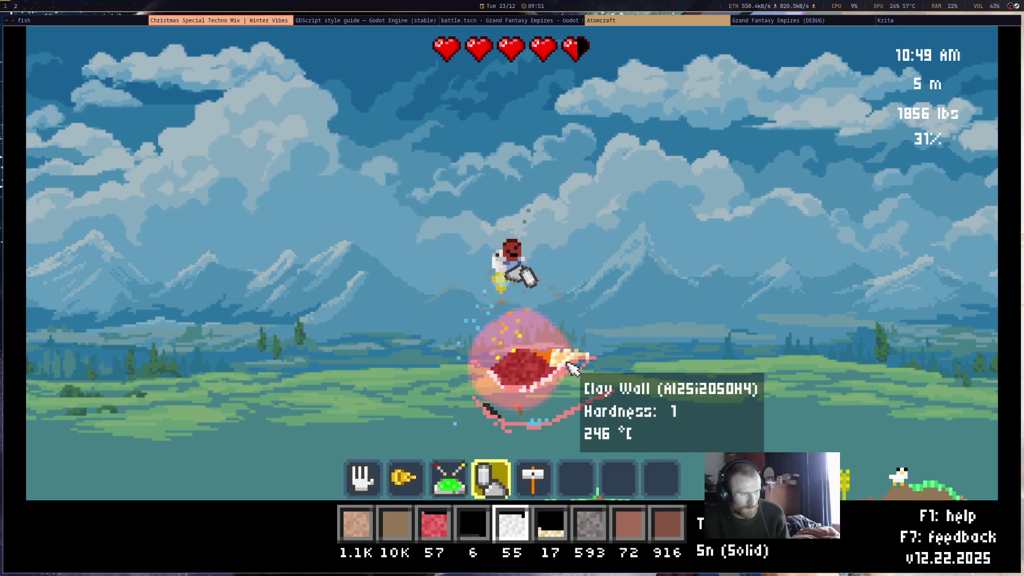
# Draw a clay wall line curving up and right beside the pile
pyautogui.click(629, 531)
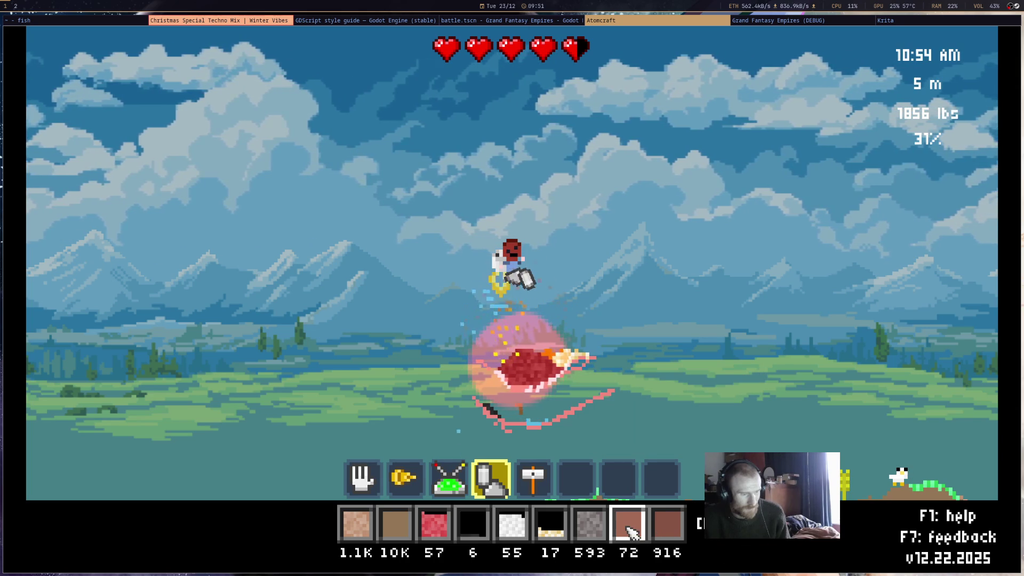
pyautogui.press('5')
pyautogui.moveTo(590, 356); pyautogui.dragTo(629, 311)
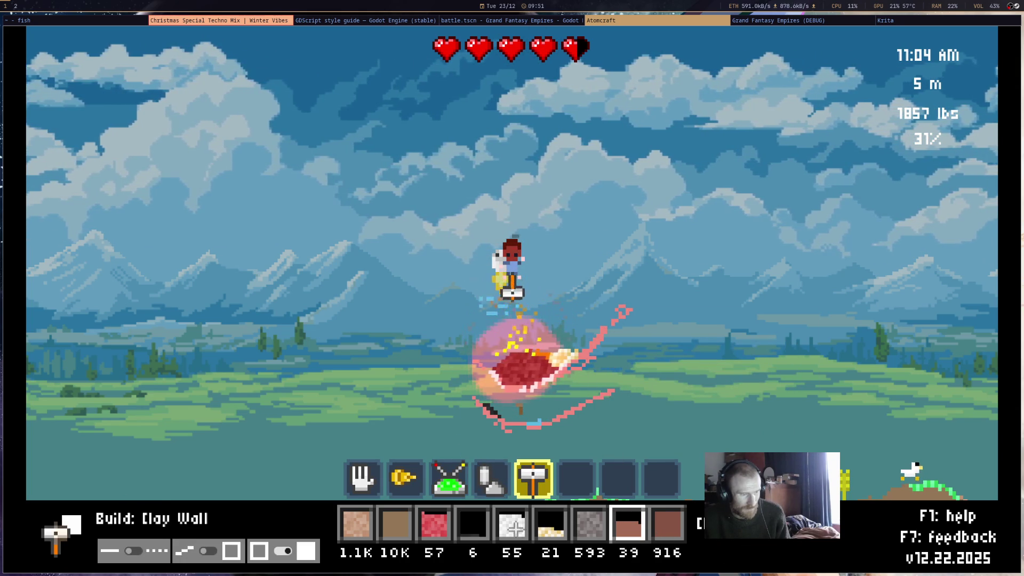
# Select Tin and build the whole remaining tin stock onto the floating monster
pyautogui.moveTo(558, 355)
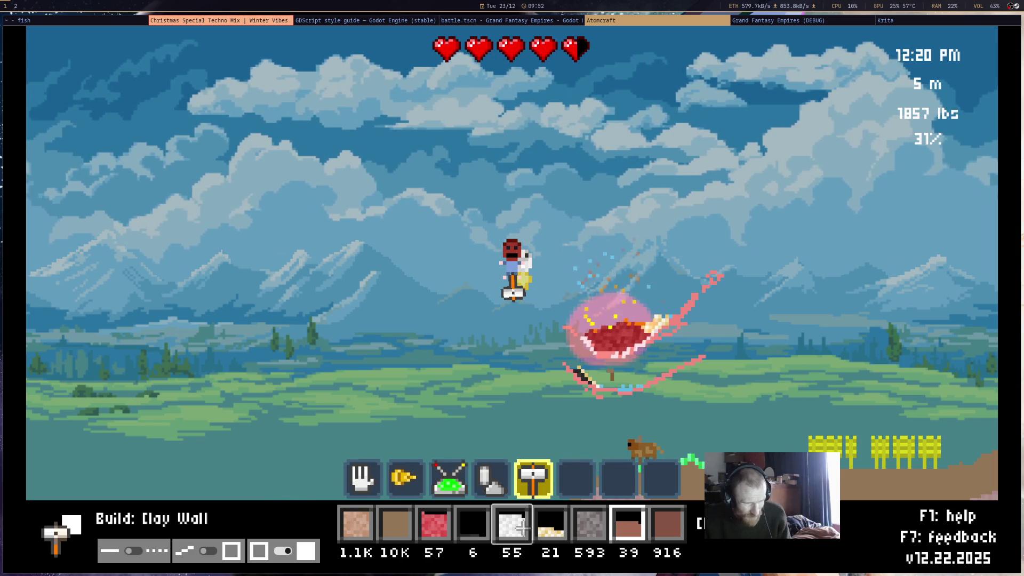
pyautogui.click(522, 528)
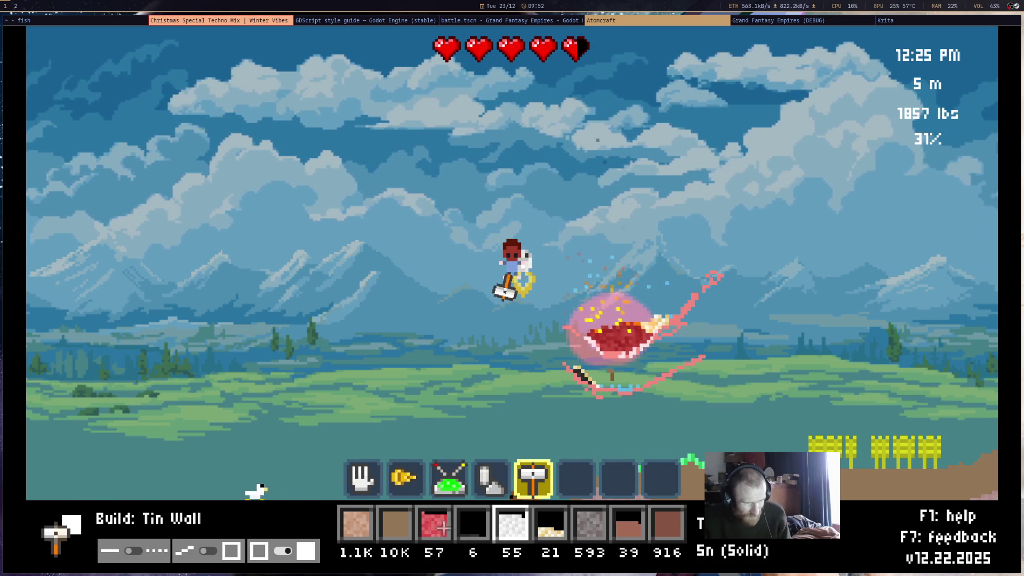
pyautogui.click(678, 527)
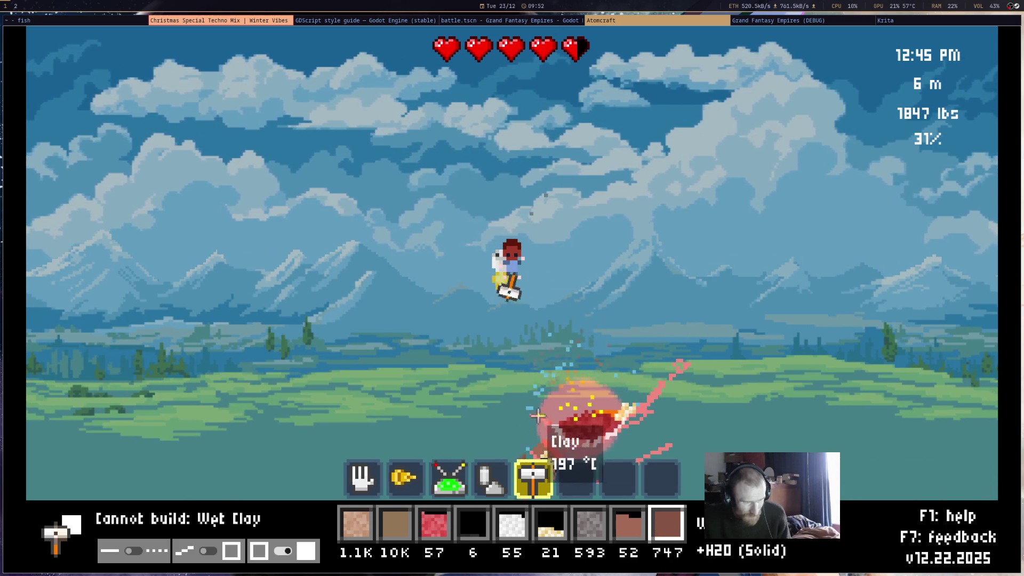
pyautogui.click(619, 527)
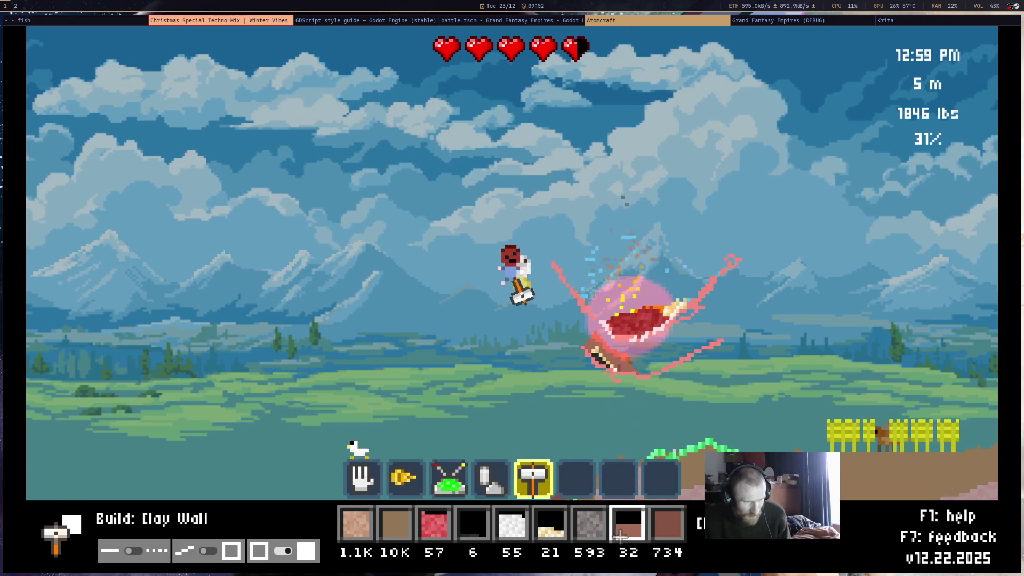
pyautogui.click(551, 525)
pyautogui.click(517, 528)
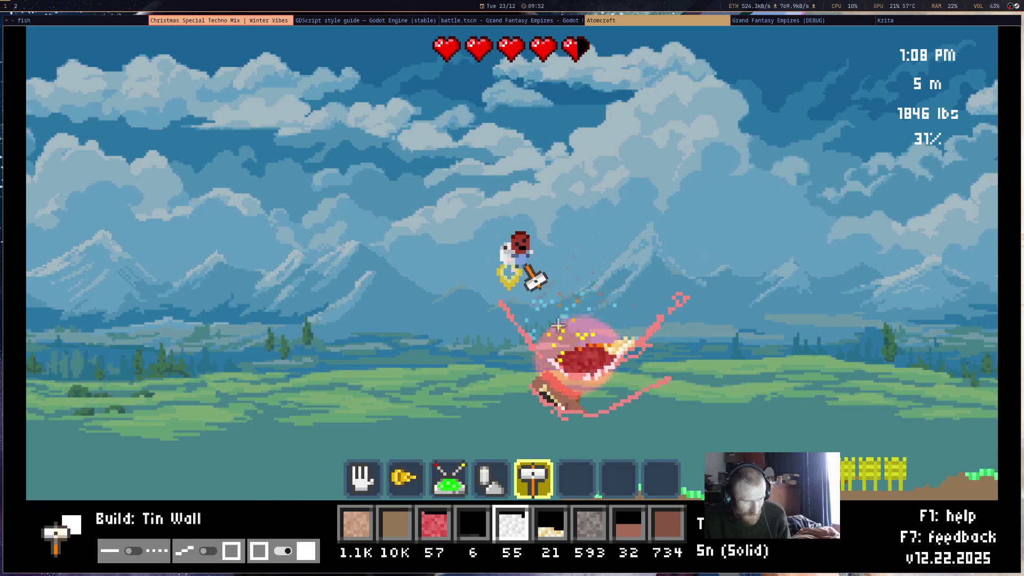
pyautogui.moveTo(561, 326); pyautogui.dragTo(520, 453)
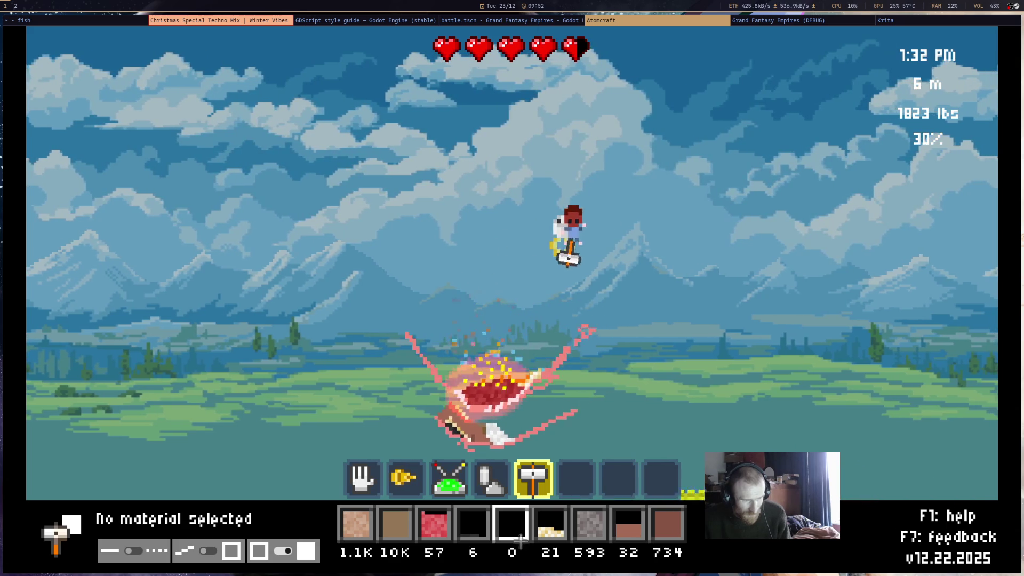
# Drill the hill and collect the dug-out terrain with the hand tool
pyautogui.press('2')
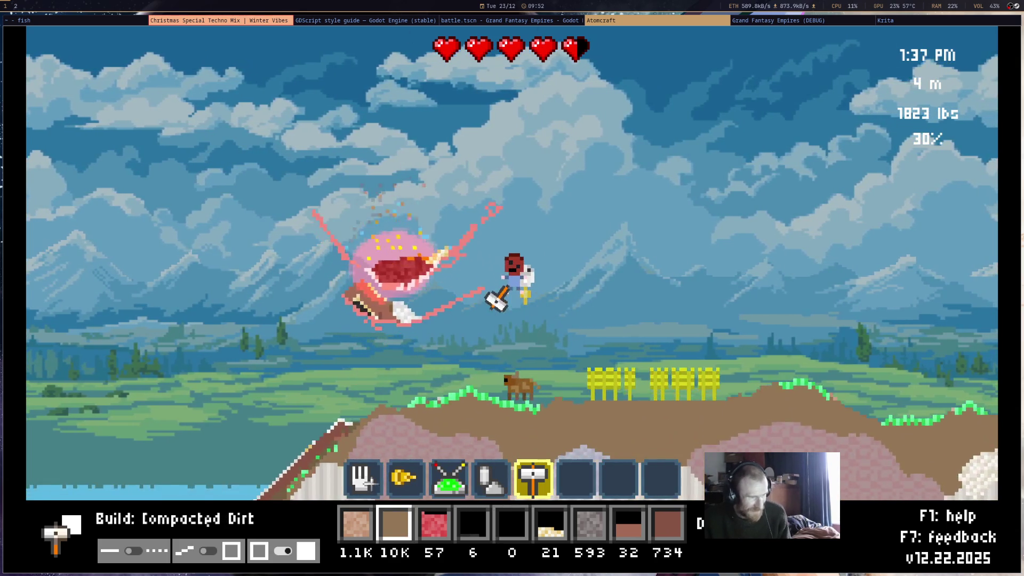
pyautogui.click(403, 479)
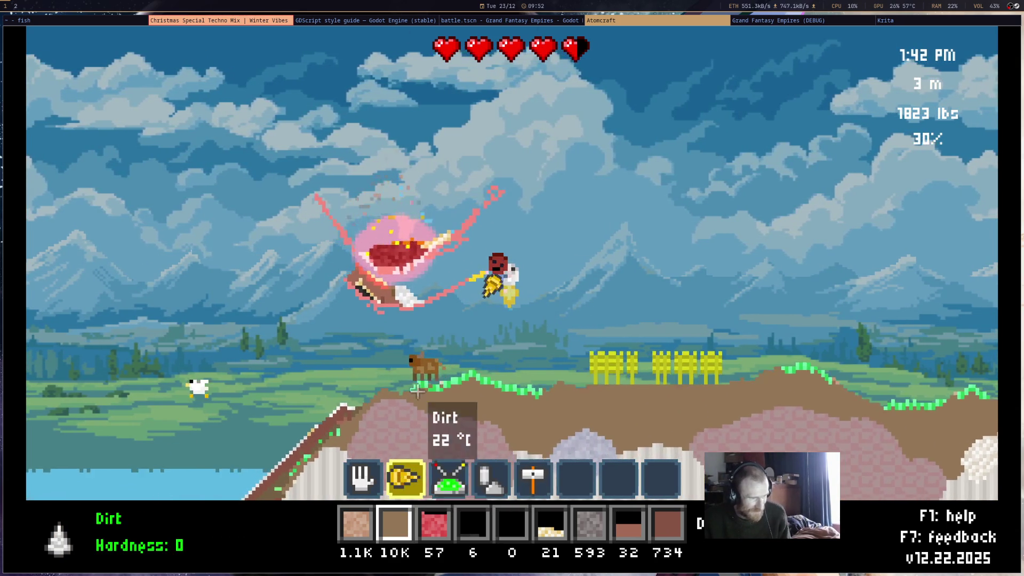
pyautogui.press('1')
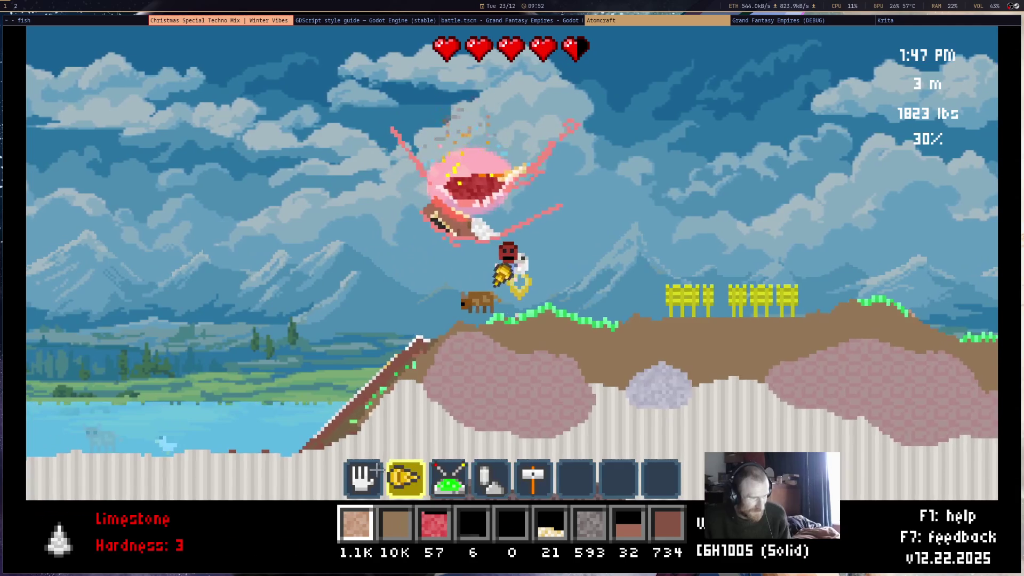
pyautogui.scroll(3)
pyautogui.click(430, 339)
pyautogui.moveTo(429, 339); pyautogui.dragTo(558, 246)
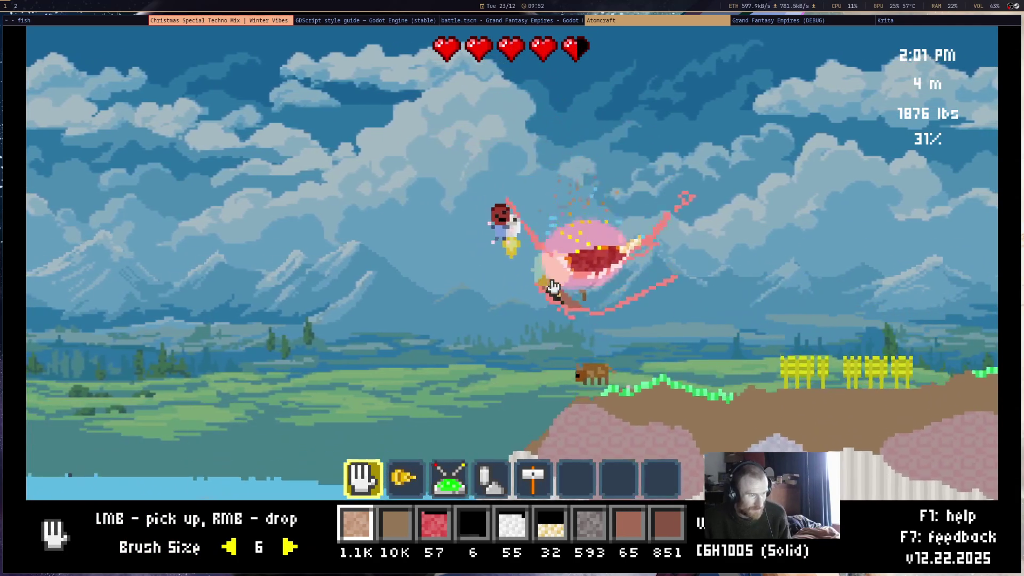
# Build clay onto the monster with the hammer, then return to the hand tool
pyautogui.click(622, 530)
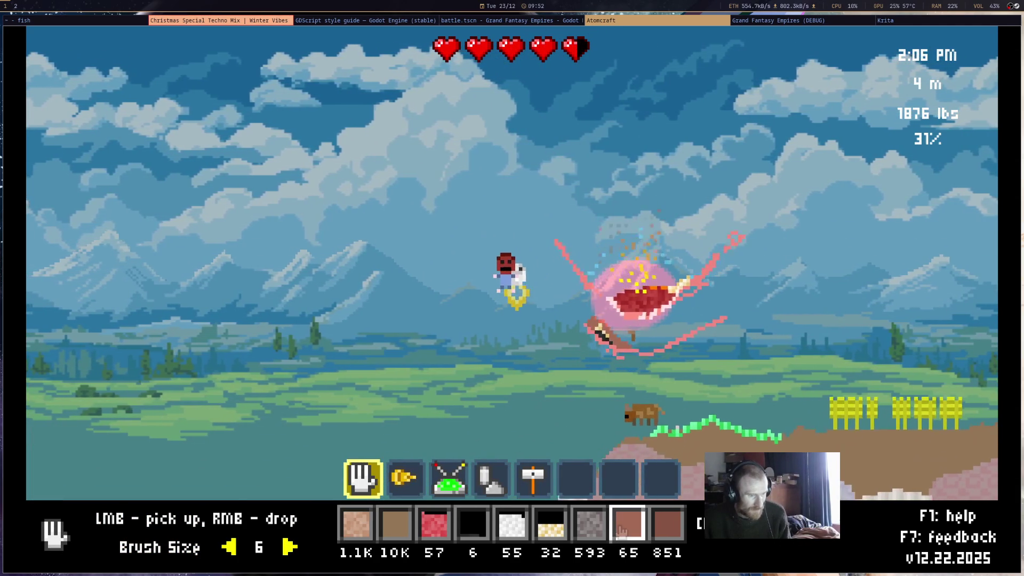
pyautogui.click(529, 477)
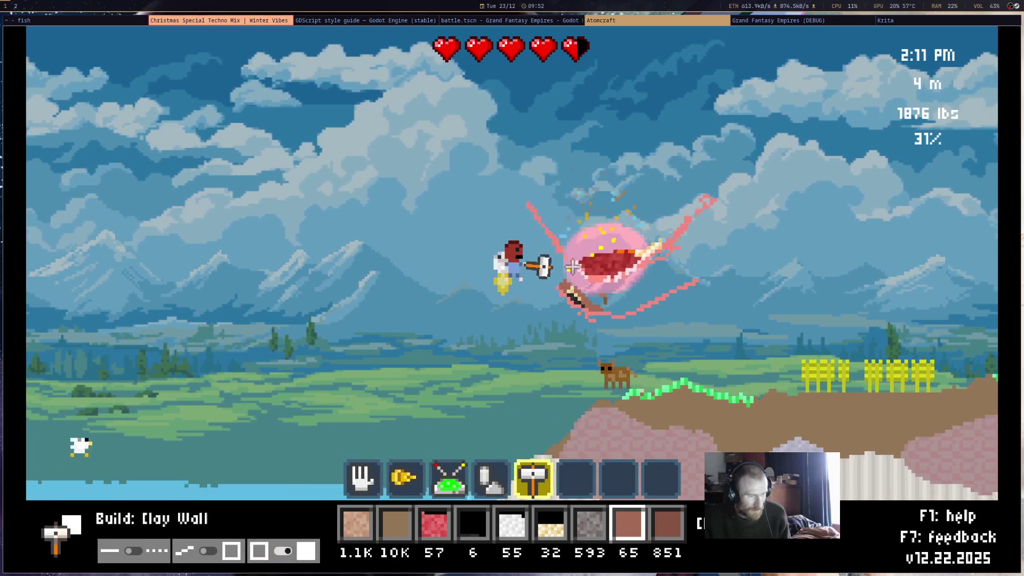
pyautogui.moveTo(574, 265); pyautogui.dragTo(580, 277)
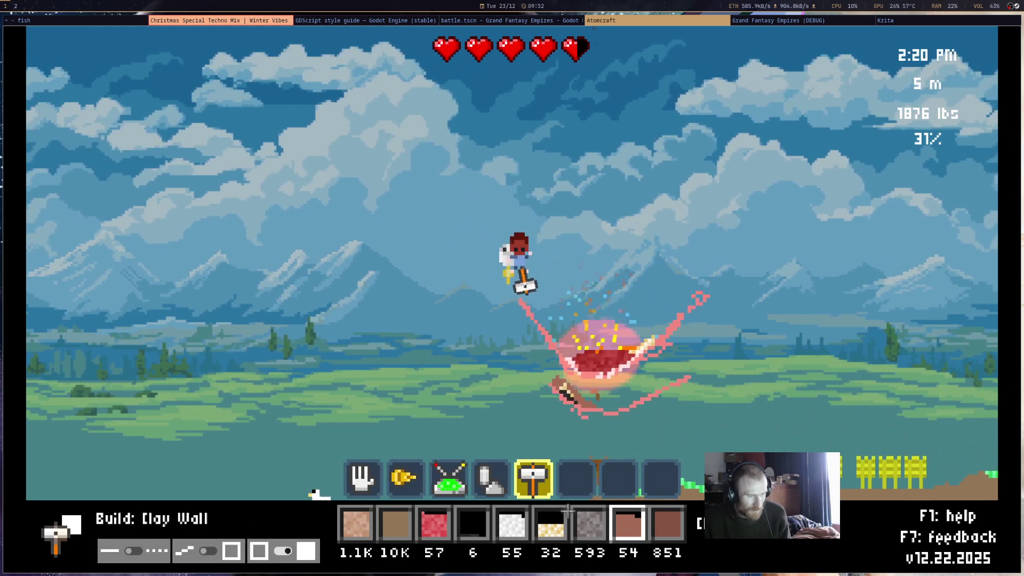
pyautogui.click(514, 511)
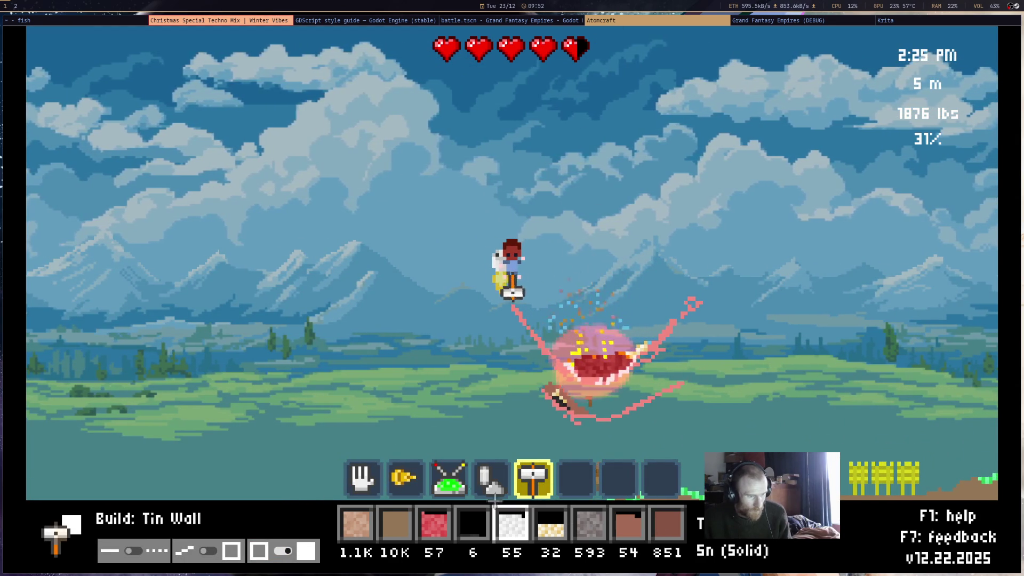
pyautogui.click(356, 523)
pyautogui.press('1')
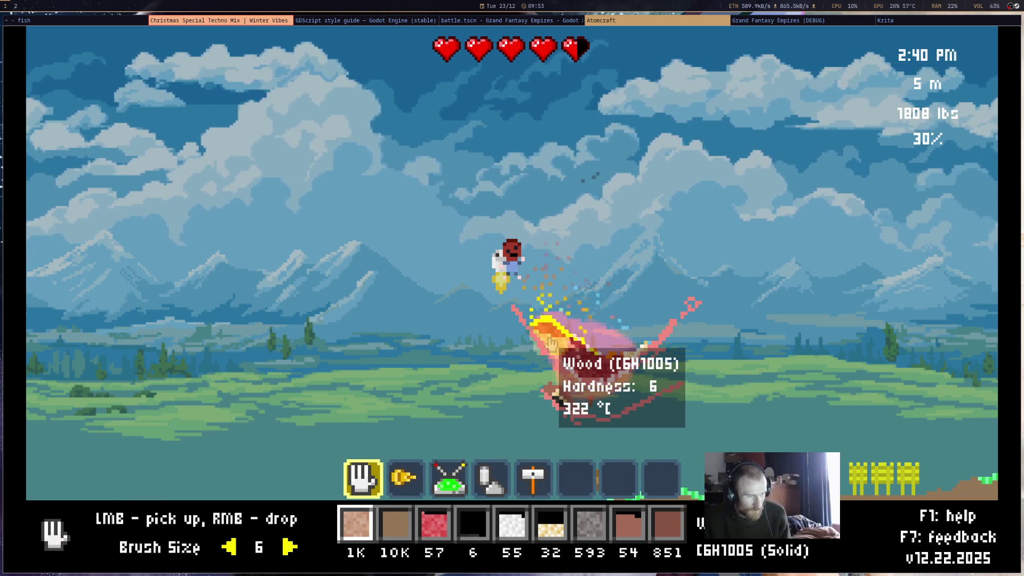
# Grab the charcoal and tin debris off the monster, then drop charcoal back onto it
pyautogui.click(512, 528)
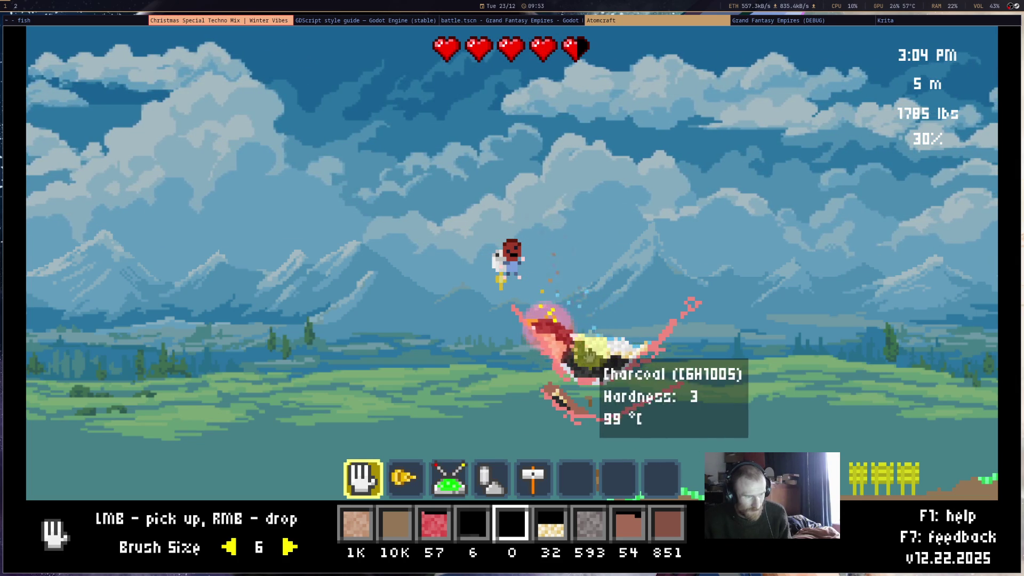
pyautogui.press('d')
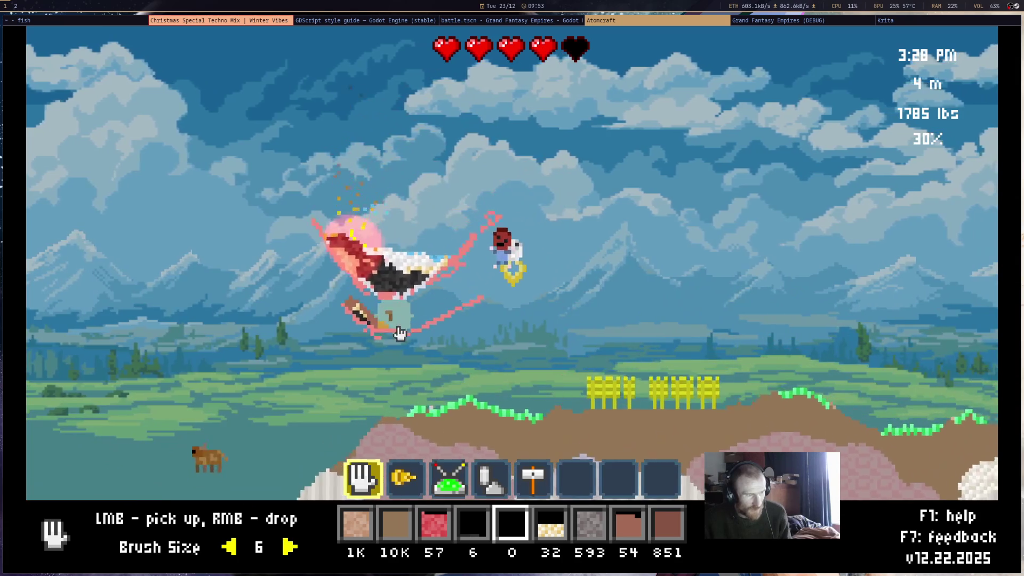
pyautogui.click(475, 531)
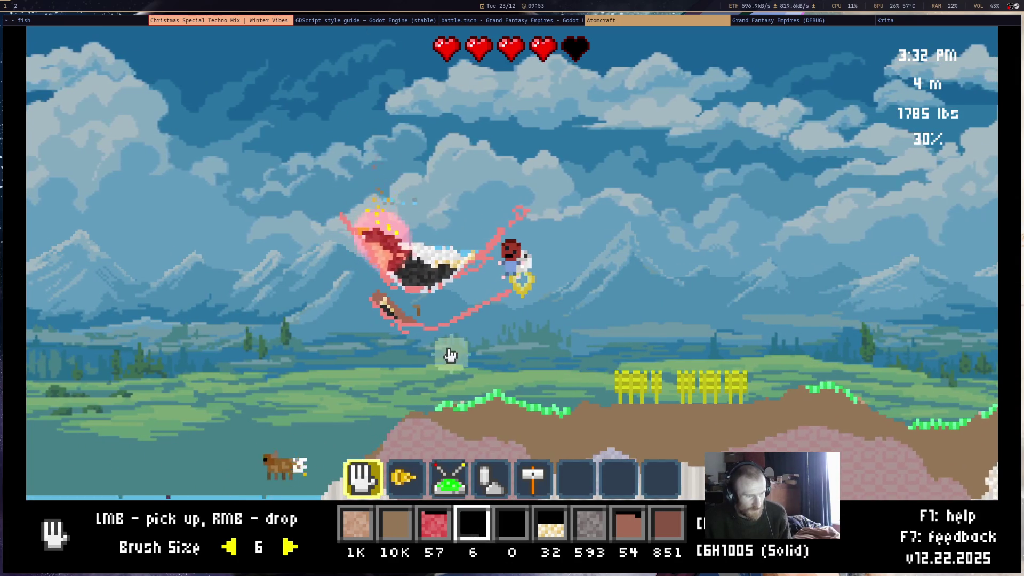
pyautogui.click(475, 346)
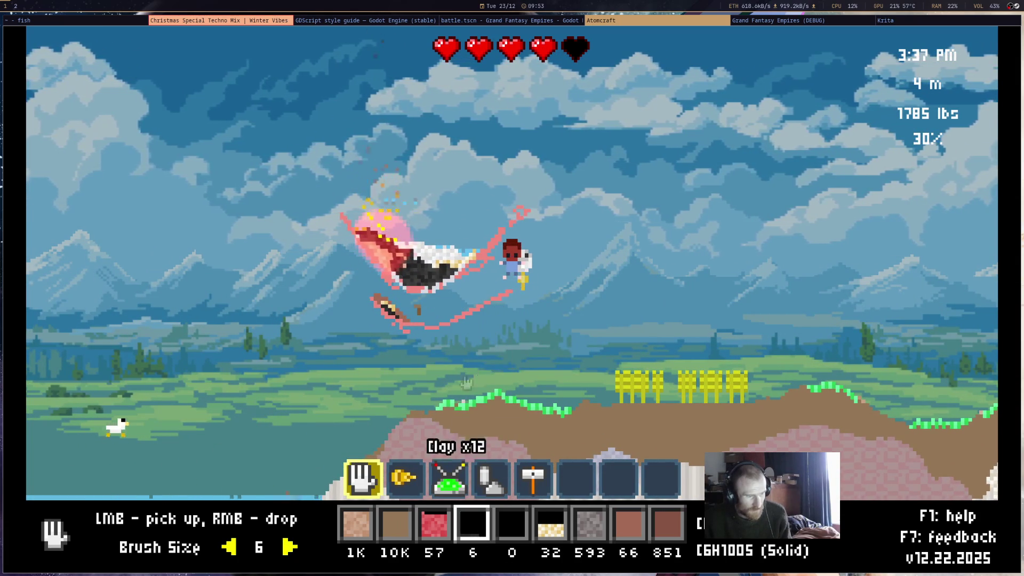
pyautogui.moveTo(437, 309); pyautogui.dragTo(427, 286)
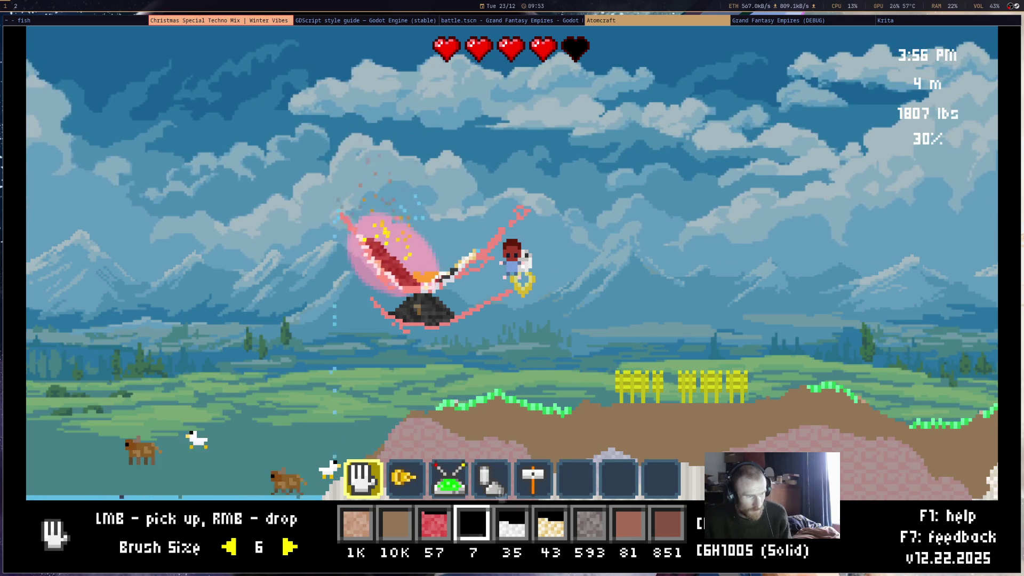
pyautogui.press('4')
pyautogui.click(451, 303)
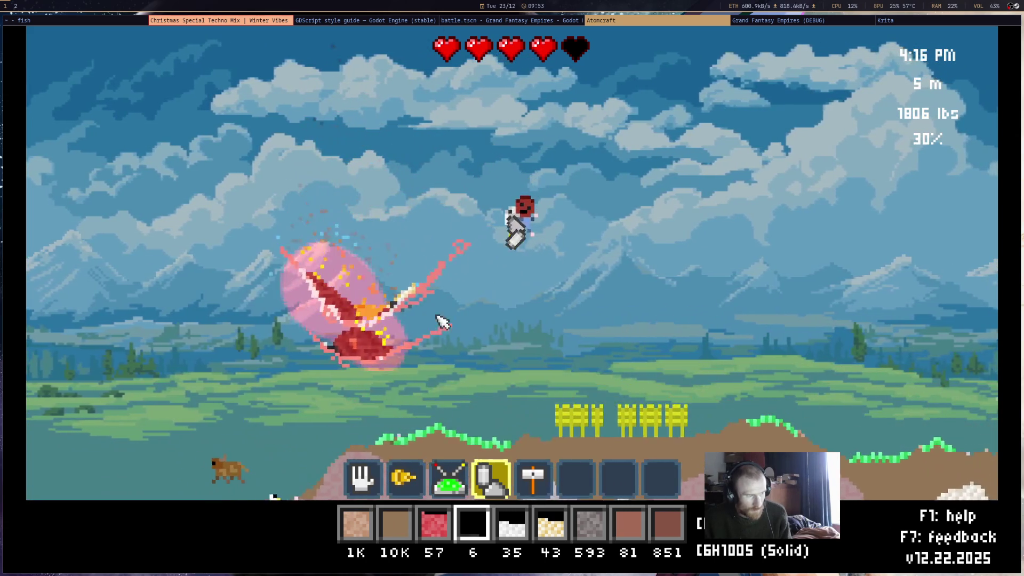
# Pour the whole Sn tin stock onto the monster's molten blob, forming molten bronze
pyautogui.moveTo(414, 427)
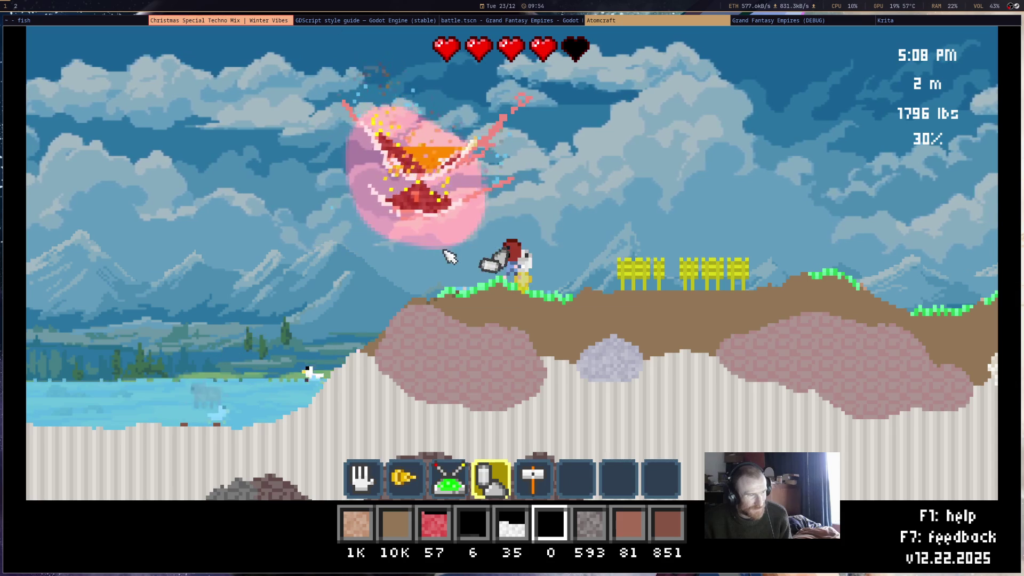
pyautogui.click(528, 526)
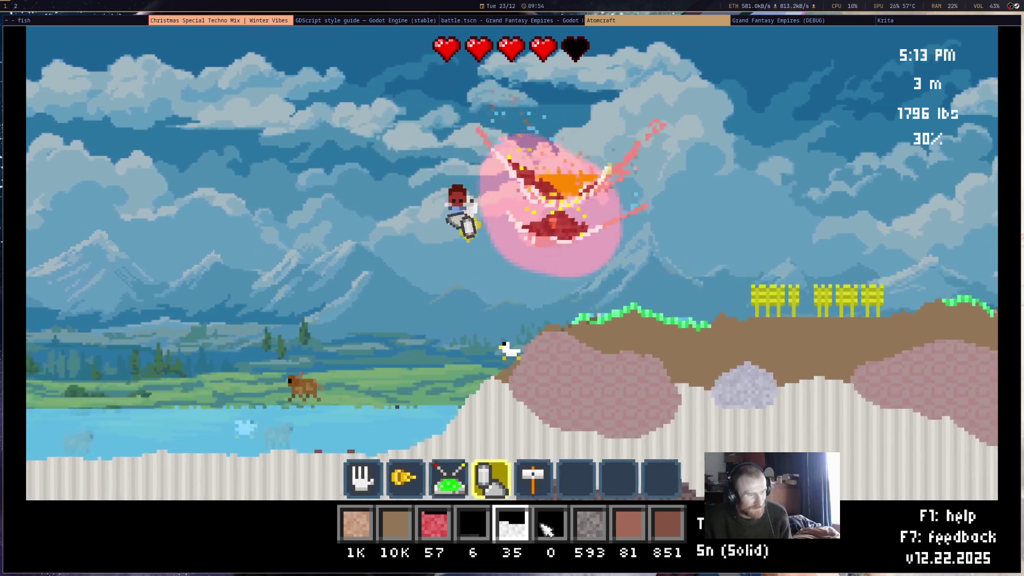
pyautogui.moveTo(651, 314)
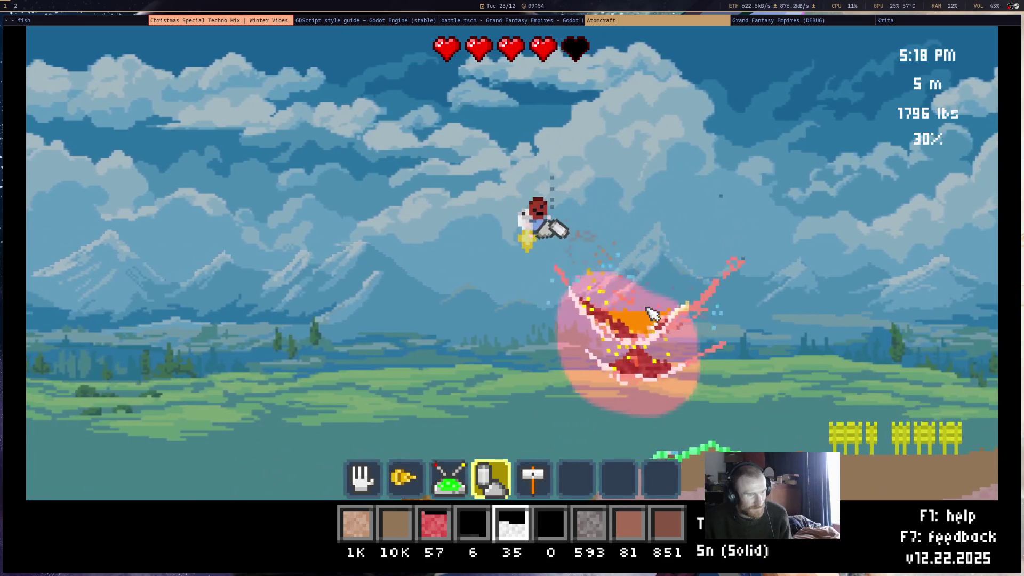
pyautogui.click(683, 336)
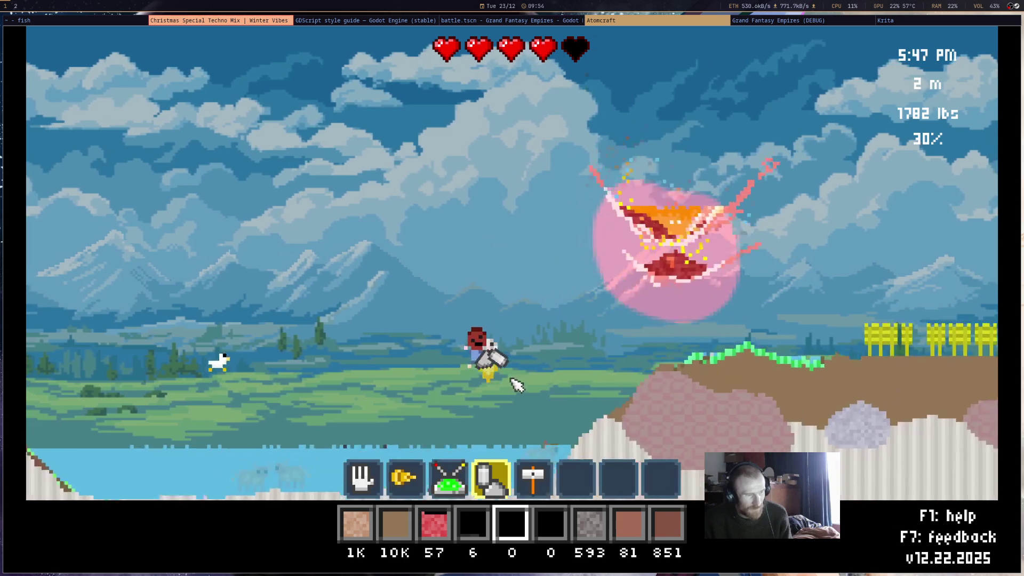
# Dump the stored water onto the molten monster in three pours
pyautogui.press('1')
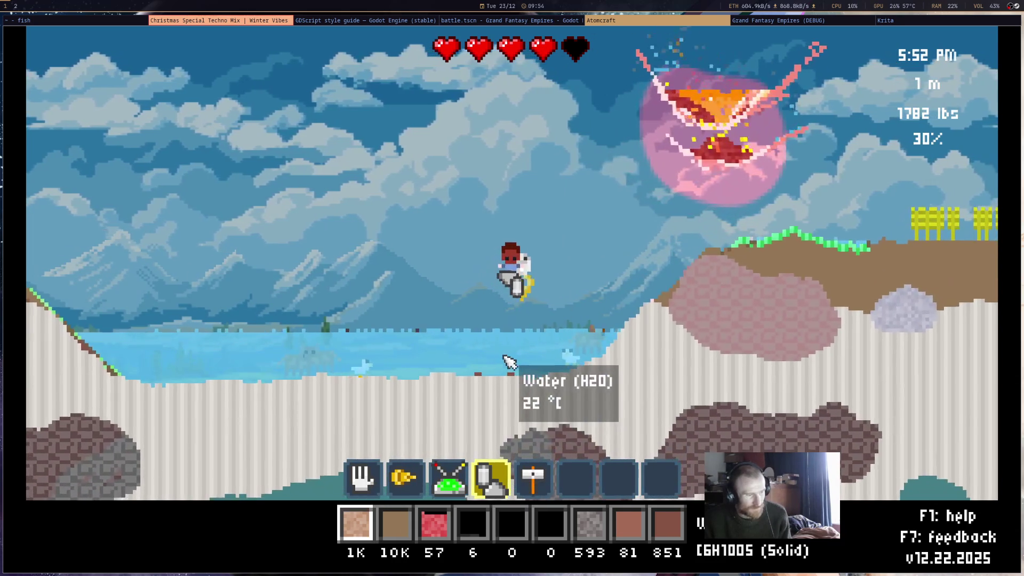
pyautogui.press('1')
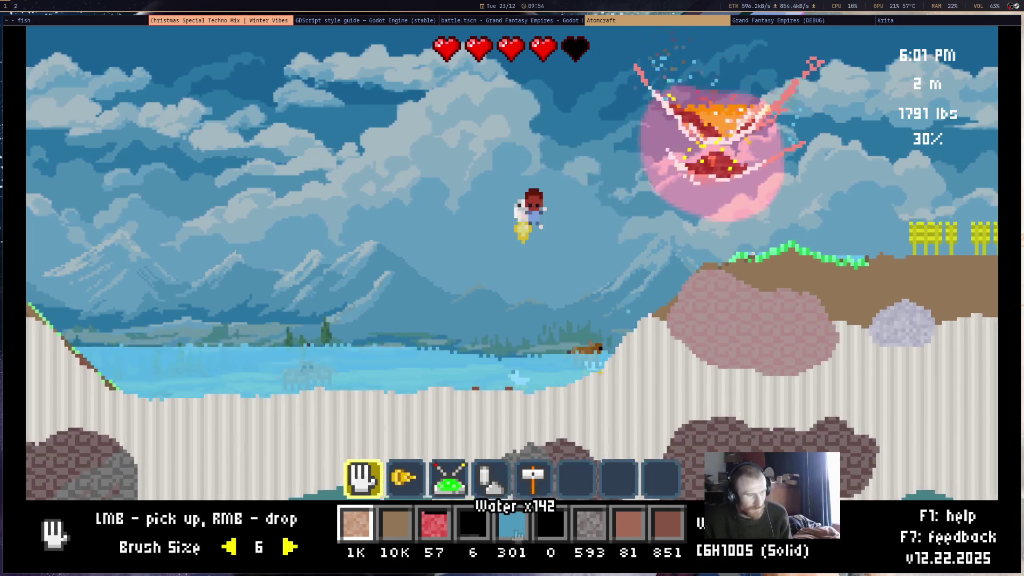
pyautogui.scroll(-3)
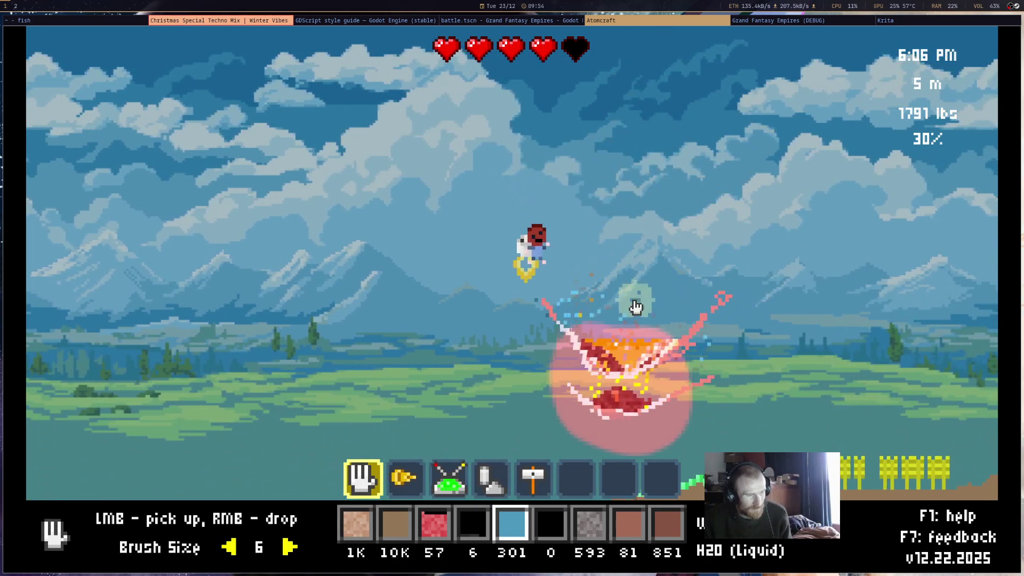
pyautogui.rightClick(610, 315)
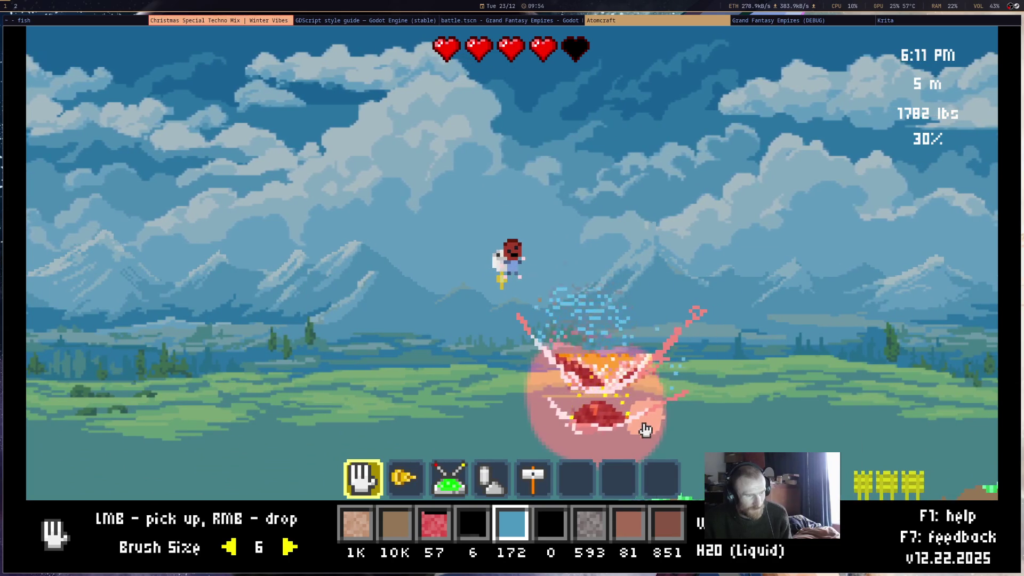
pyautogui.rightClick(630, 341)
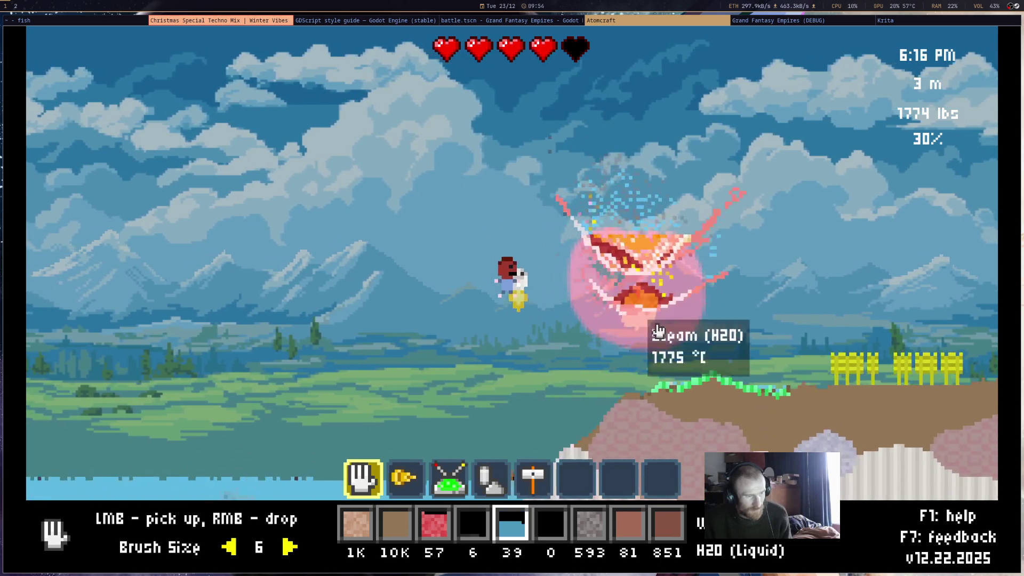
pyautogui.rightClick(664, 299)
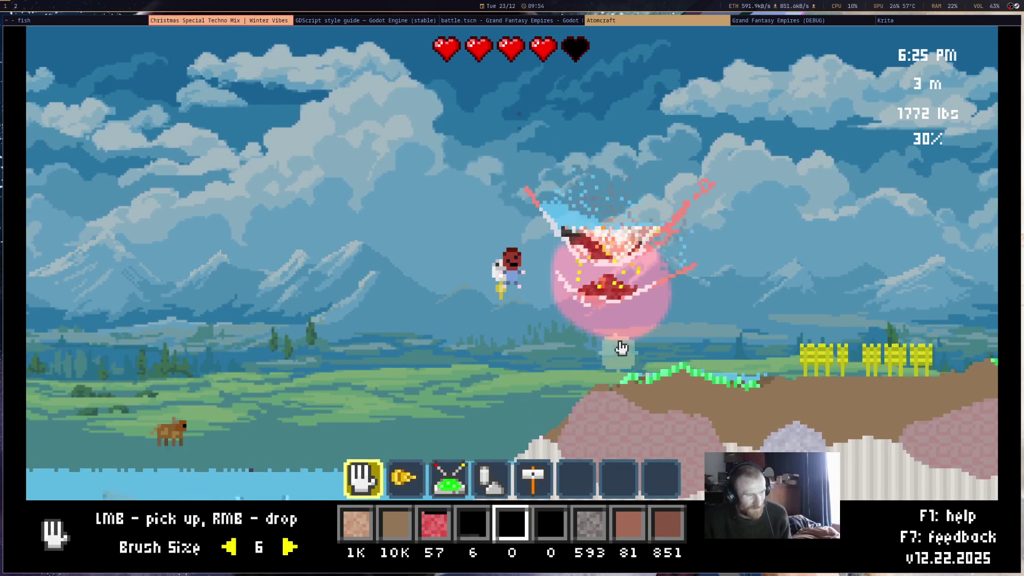
# Scoop up the charcoal, steam, water and tin left around the monster
pyautogui.click(606, 293)
pyautogui.moveTo(607, 293); pyautogui.dragTo(553, 258)
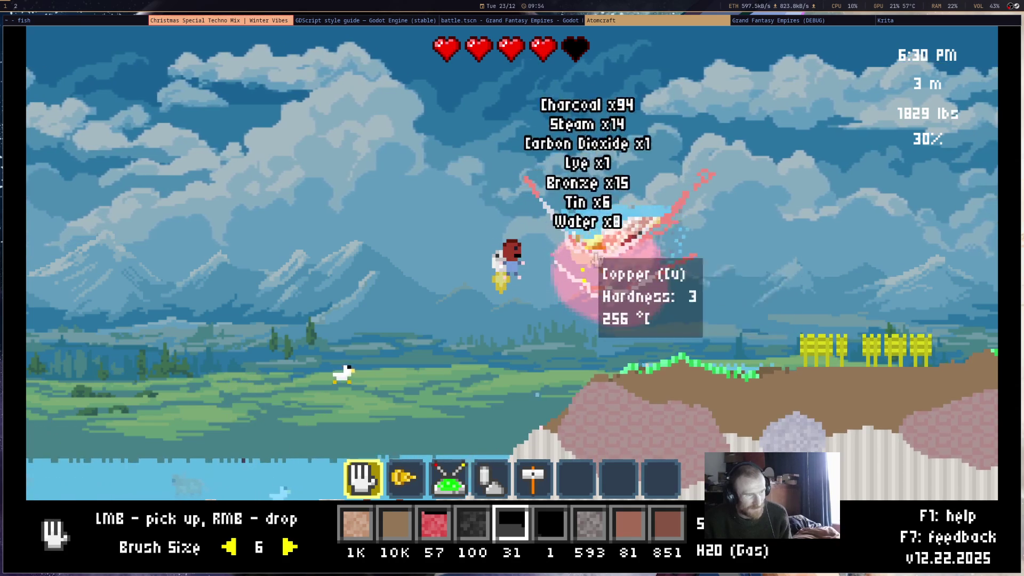
pyautogui.moveTo(620, 256)
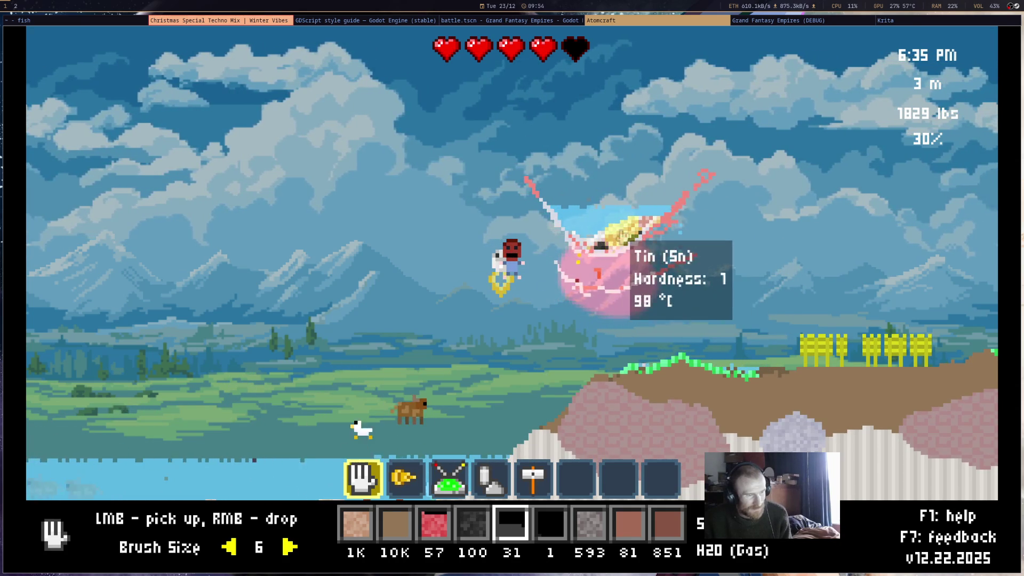
pyautogui.moveTo(598, 231); pyautogui.dragTo(587, 289)
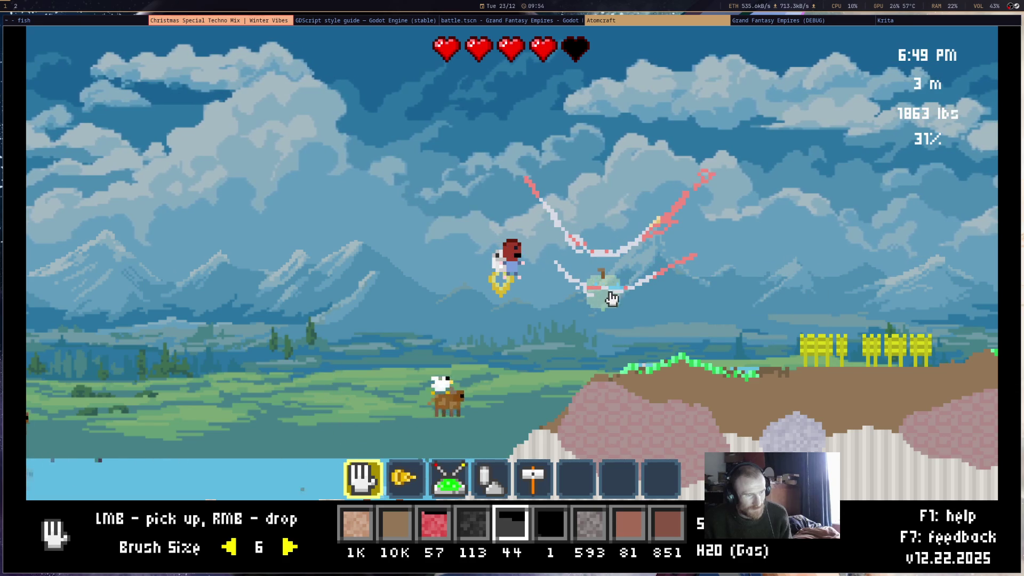
pyautogui.moveTo(601, 293); pyautogui.dragTo(642, 285)
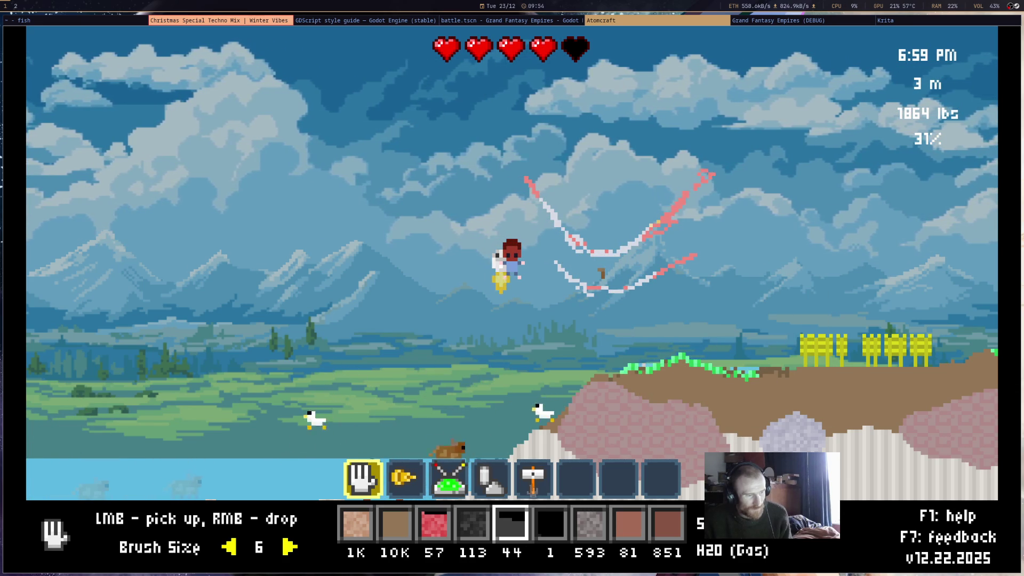
# Place the water in the sky, gather it back up, drop it, and show the inventory
pyautogui.press('2')
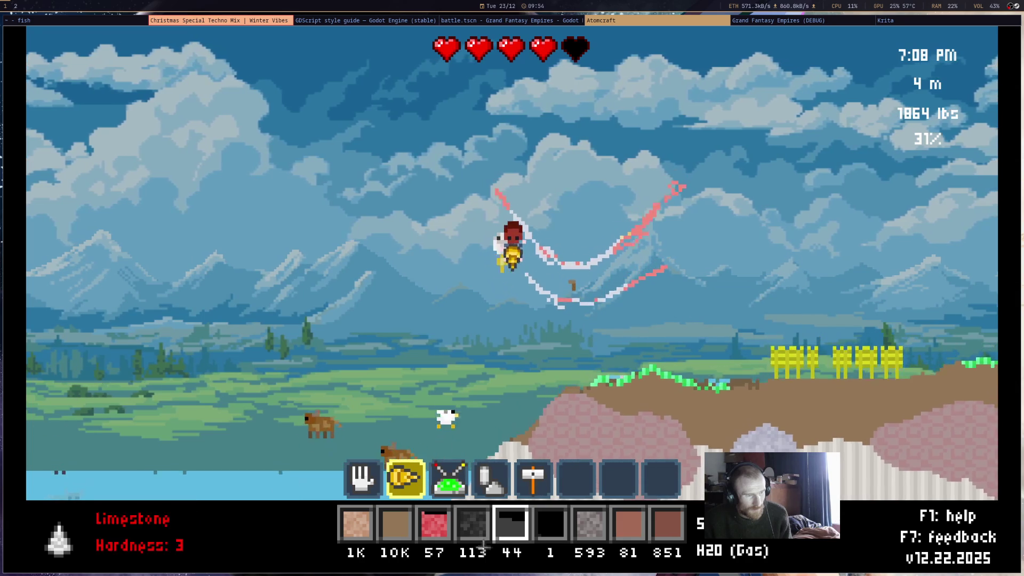
pyautogui.press('5')
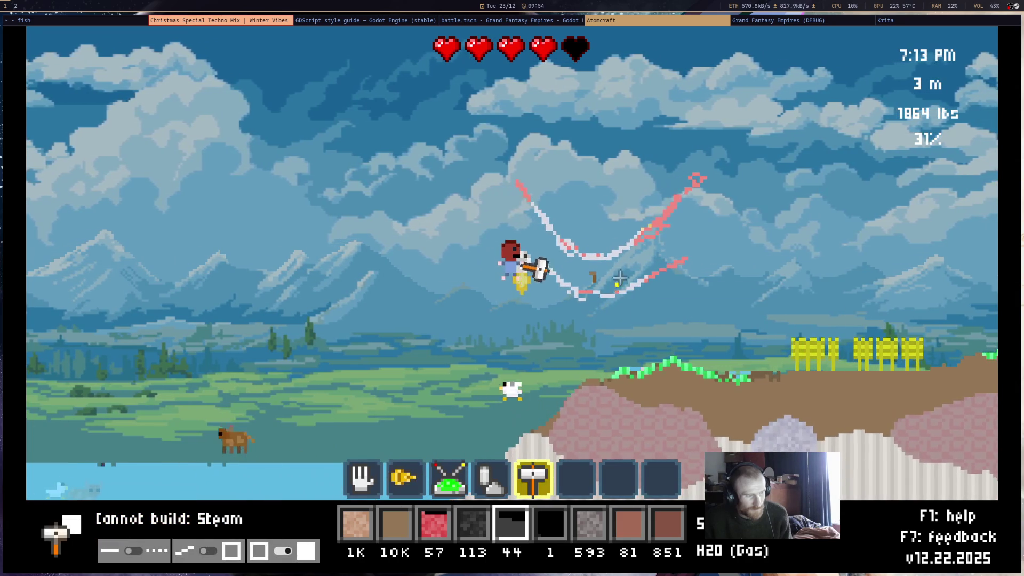
pyautogui.click(596, 275)
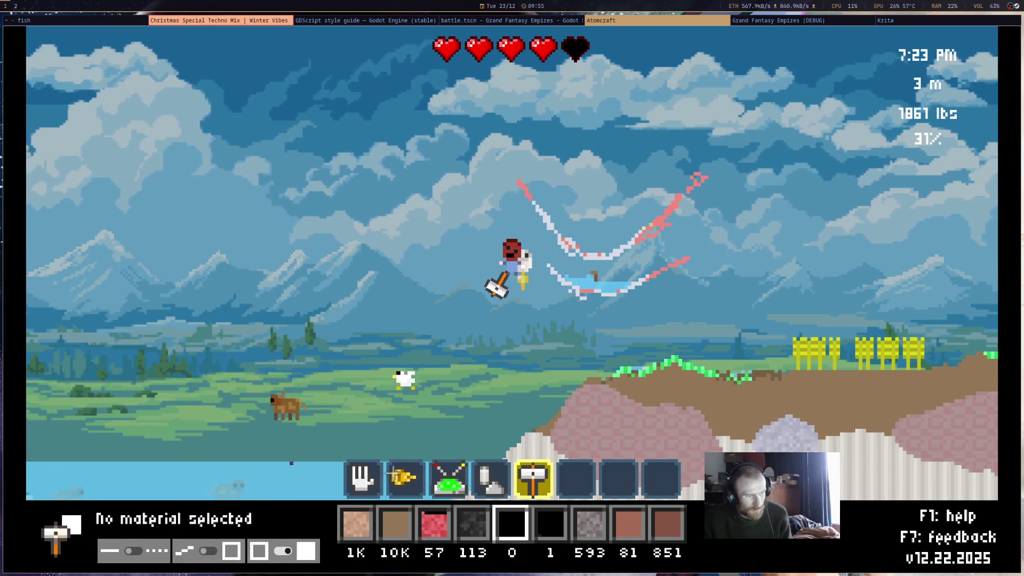
pyautogui.press('1')
pyautogui.moveTo(624, 290); pyautogui.dragTo(637, 342)
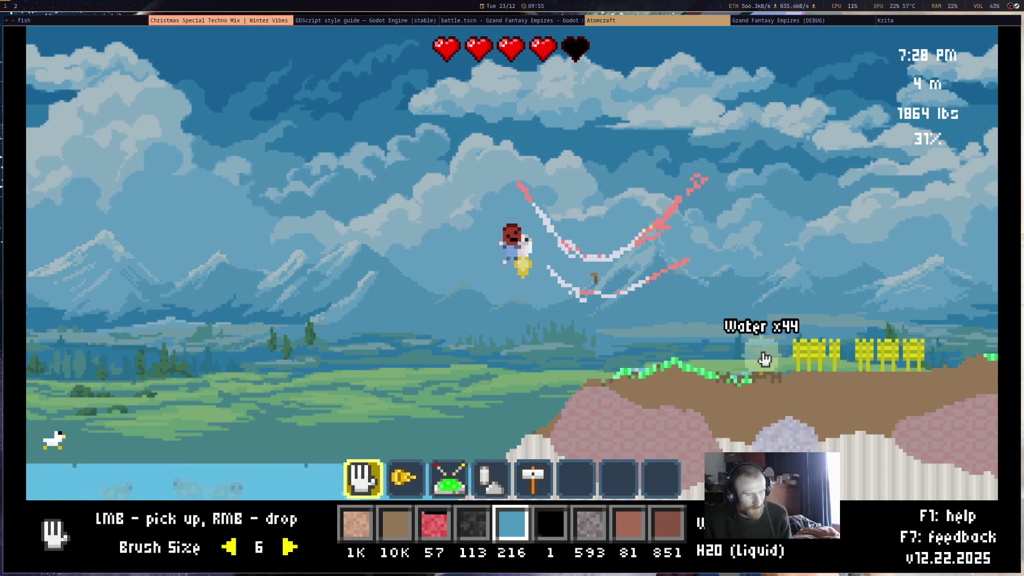
pyautogui.rightClick(732, 418)
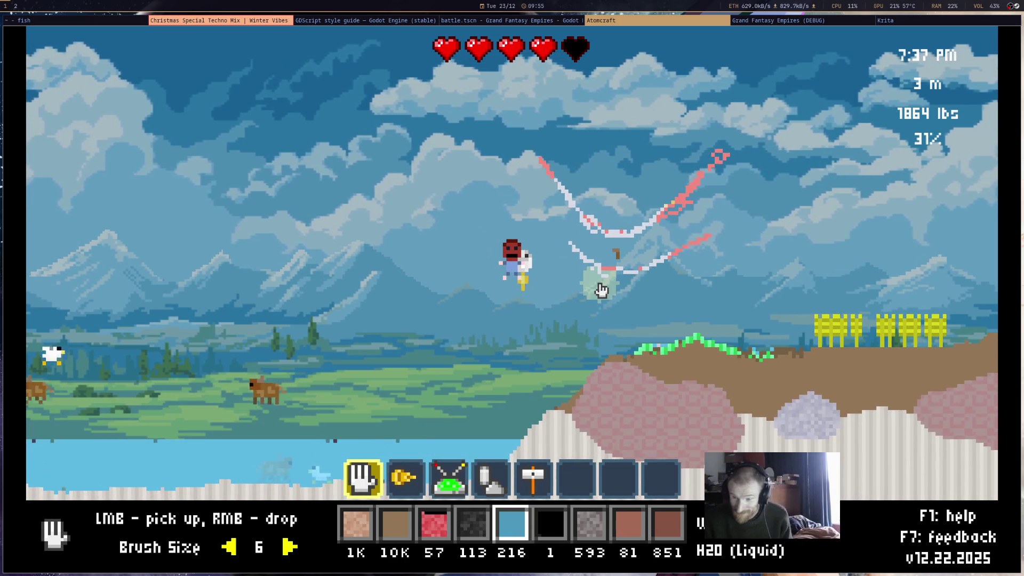
pyautogui.press('i')
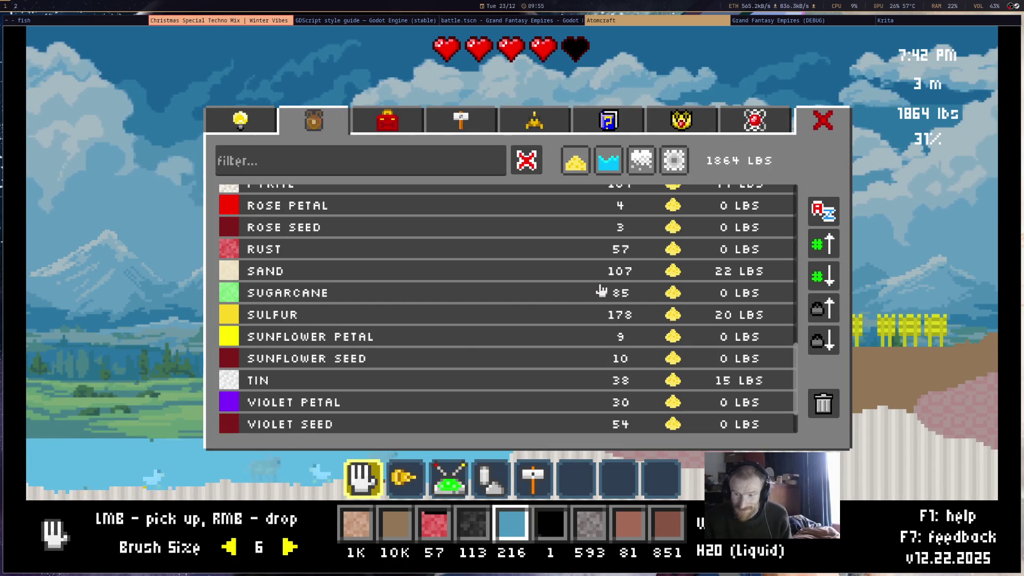
# Buy the Bronze Drill in the Upgrades shop, then close the shop
pyautogui.scroll(3)
pyautogui.click(256, 135)
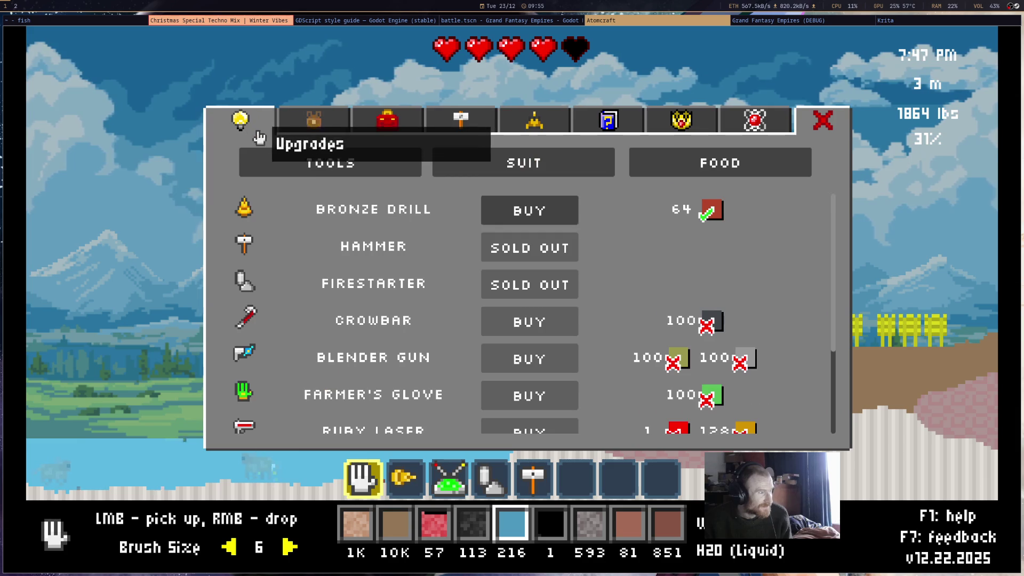
pyautogui.click(542, 213)
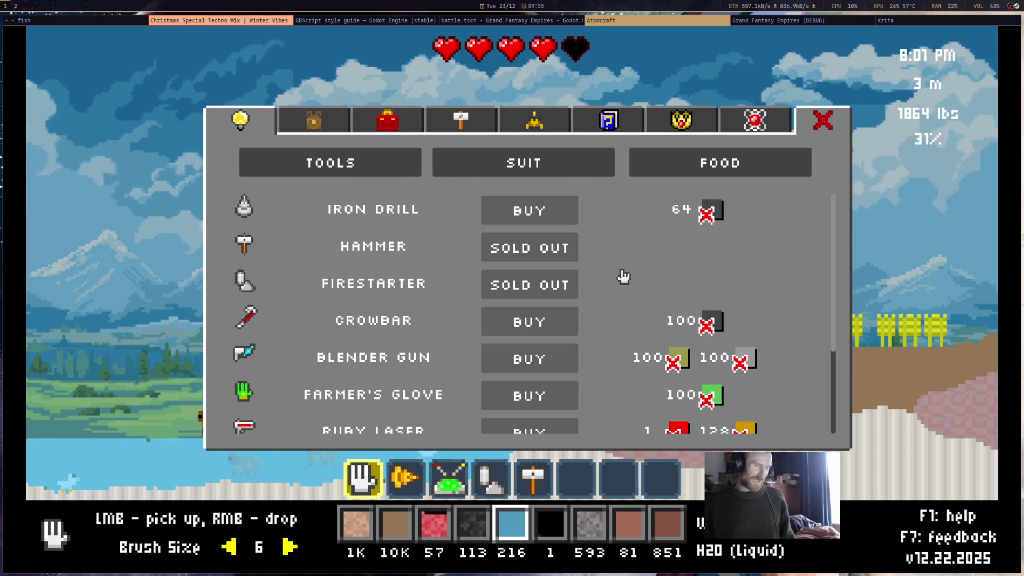
pyautogui.press('Escape')
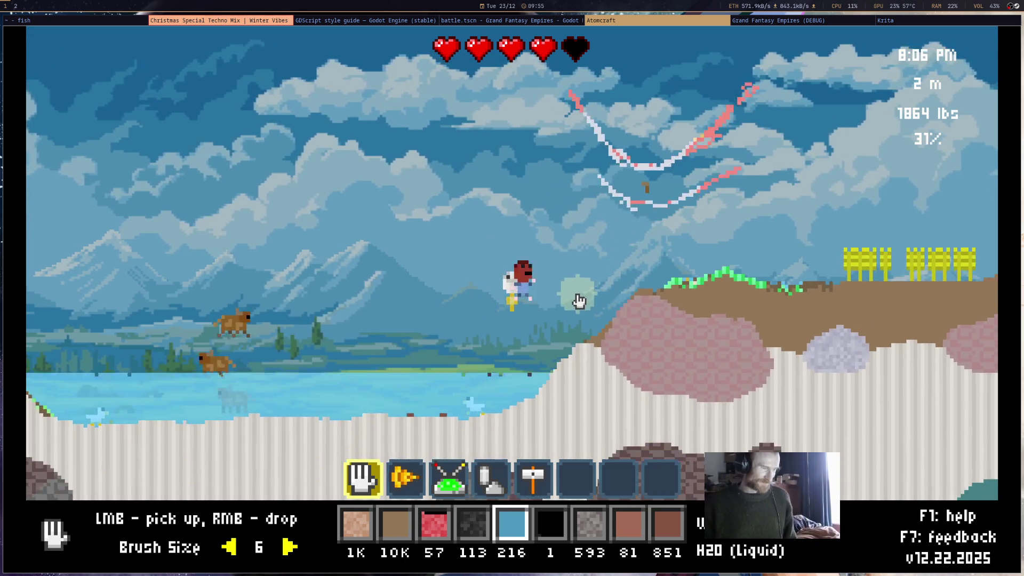
# Drill down through the limestone into the caves at about -10 m, mining sphalerite on the way
pyautogui.press('2')
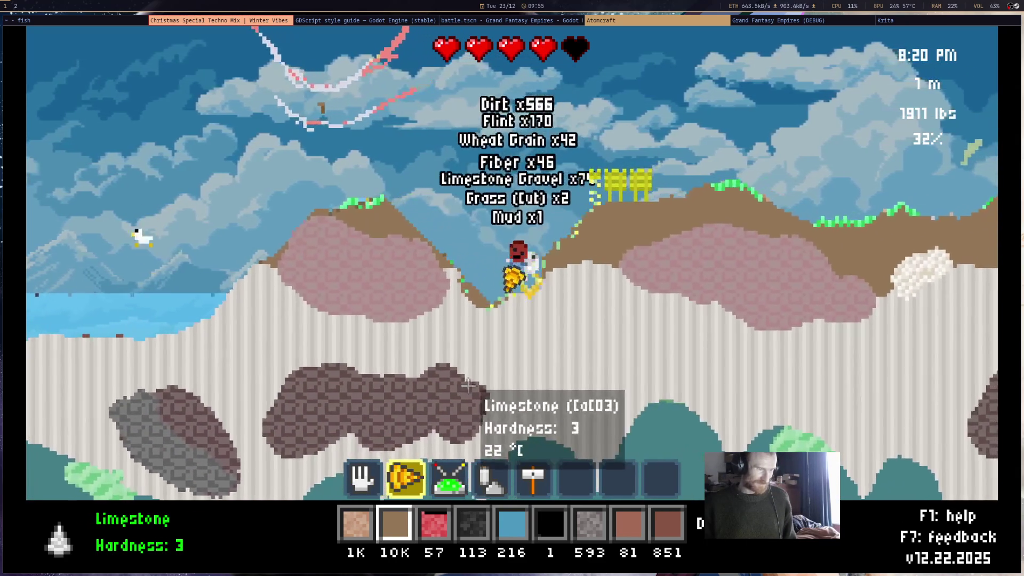
pyautogui.moveTo(525, 326); pyautogui.dragTo(476, 347)
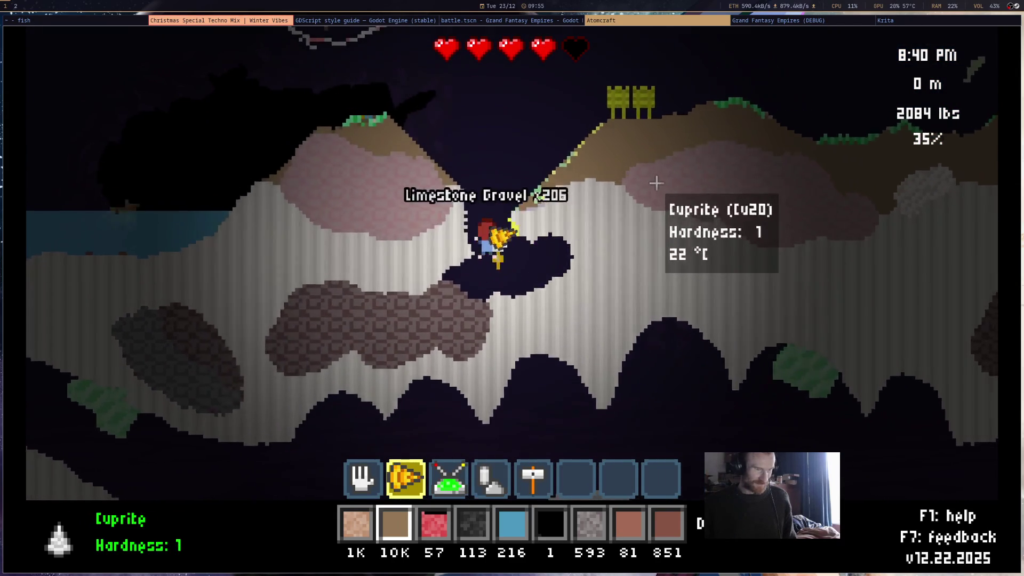
pyautogui.moveTo(611, 338); pyautogui.dragTo(578, 376)
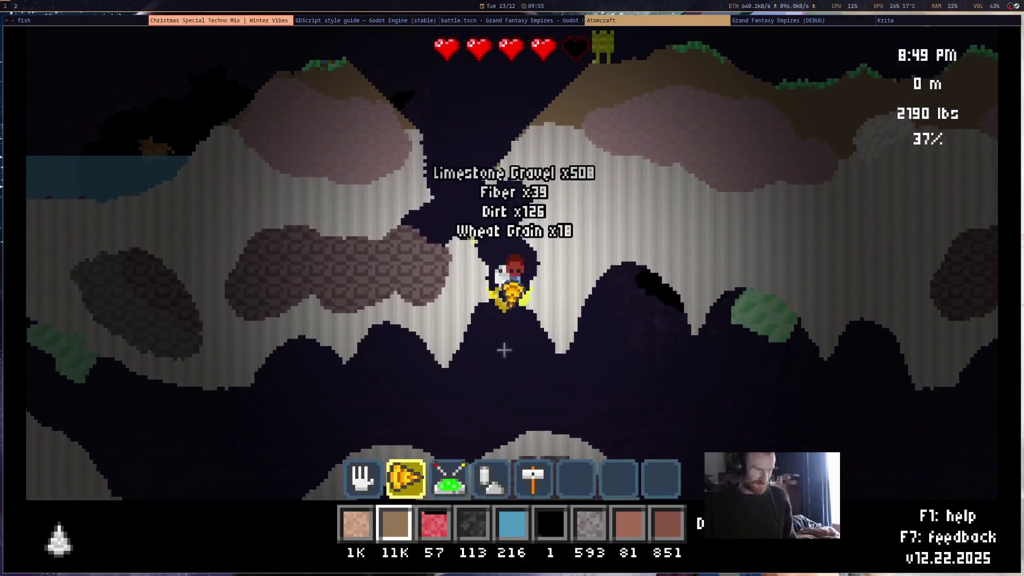
pyautogui.moveTo(653, 277); pyautogui.dragTo(626, 229)
pyautogui.press('a')
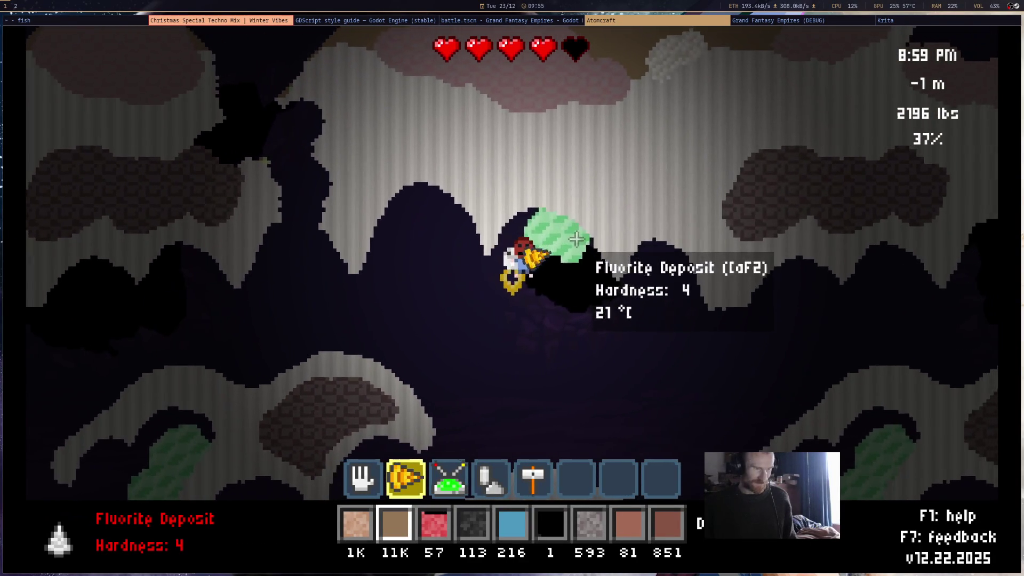
pyautogui.moveTo(378, 405); pyautogui.dragTo(412, 374)
pyautogui.press('a')
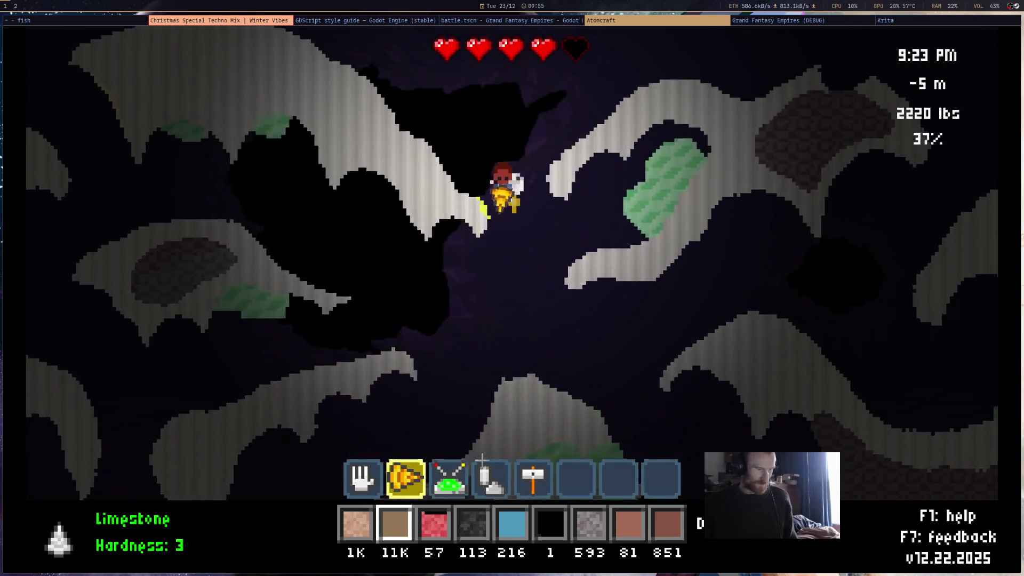
pyautogui.scroll(-3)
pyautogui.press('3')
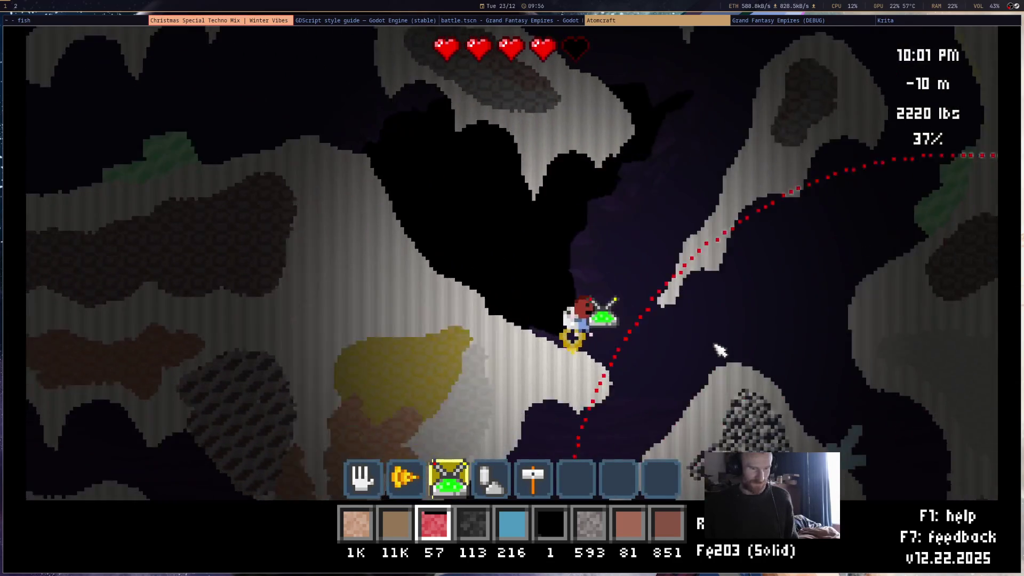
# Mine the Celestine and nearby ores while descending to -19 m, reaching a 2995 lbs load
pyautogui.press('d')
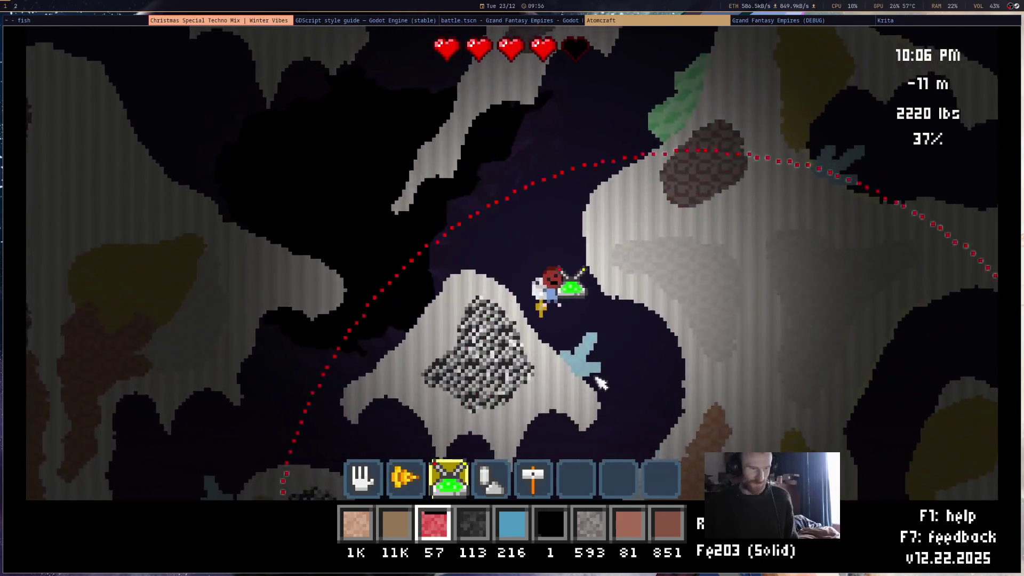
pyautogui.press('2')
pyautogui.moveTo(550, 336); pyautogui.dragTo(619, 373)
pyautogui.moveTo(686, 355); pyautogui.dragTo(595, 262)
pyautogui.press('w')
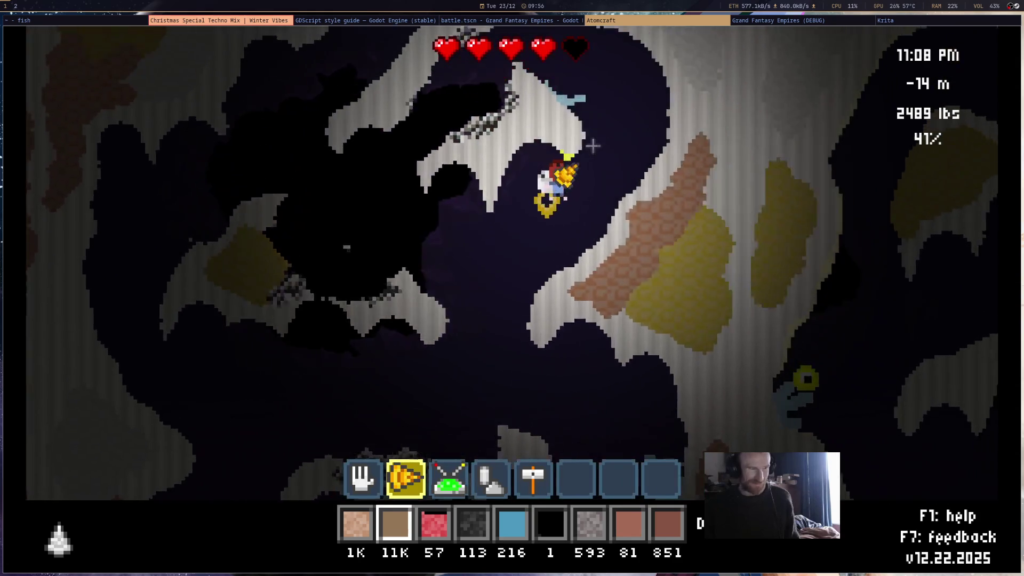
pyautogui.moveTo(618, 373); pyautogui.dragTo(409, 245)
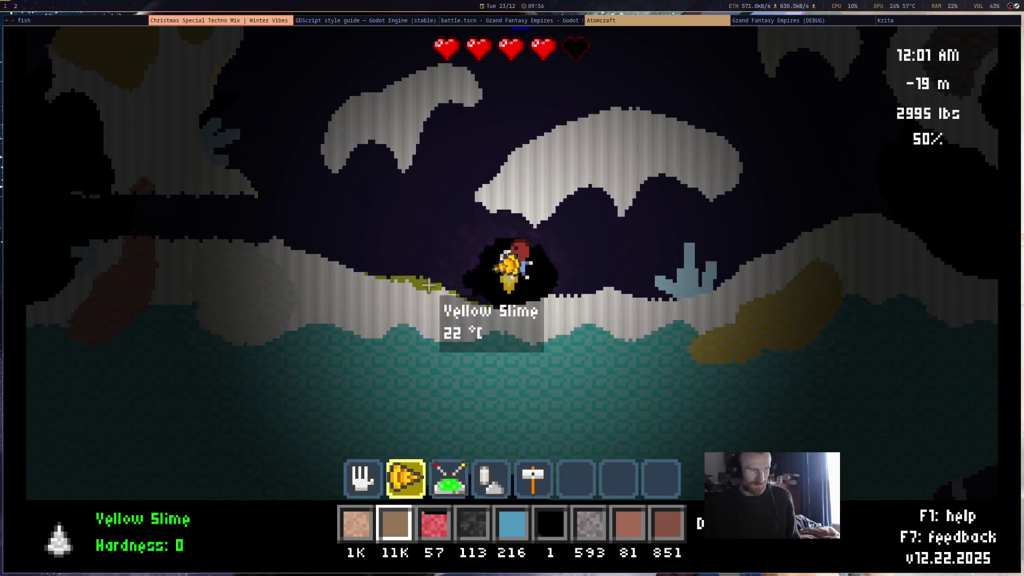
# Mine the Celestine on the ledge and fly up and right through the cave
pyautogui.press('d')
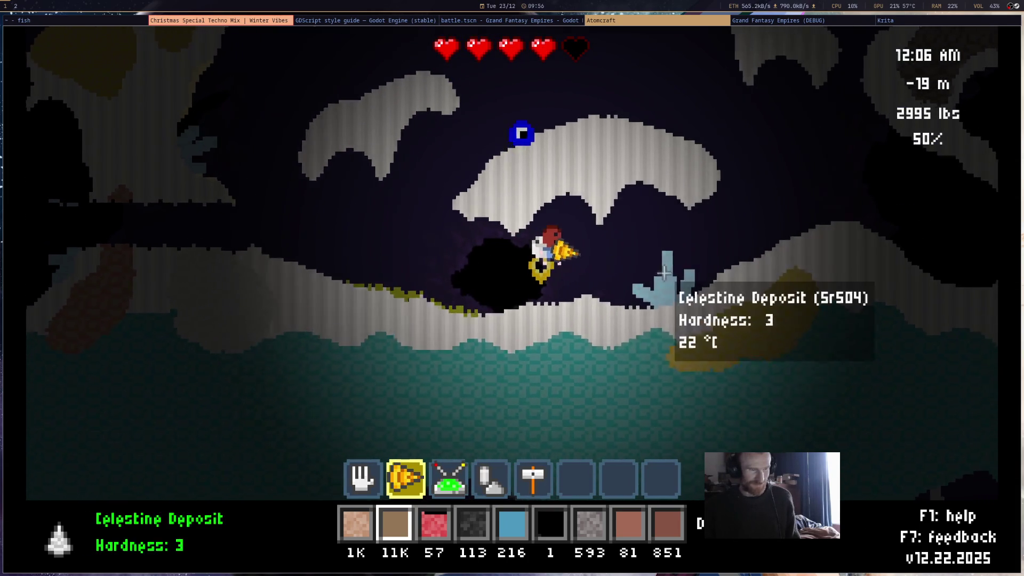
pyautogui.moveTo(620, 287); pyautogui.dragTo(540, 298)
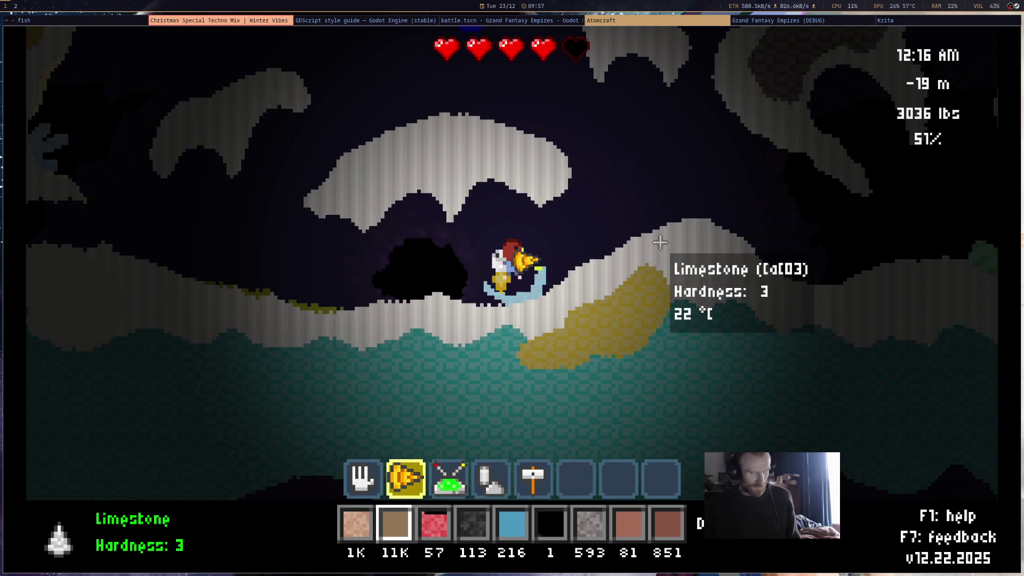
pyautogui.press('w')
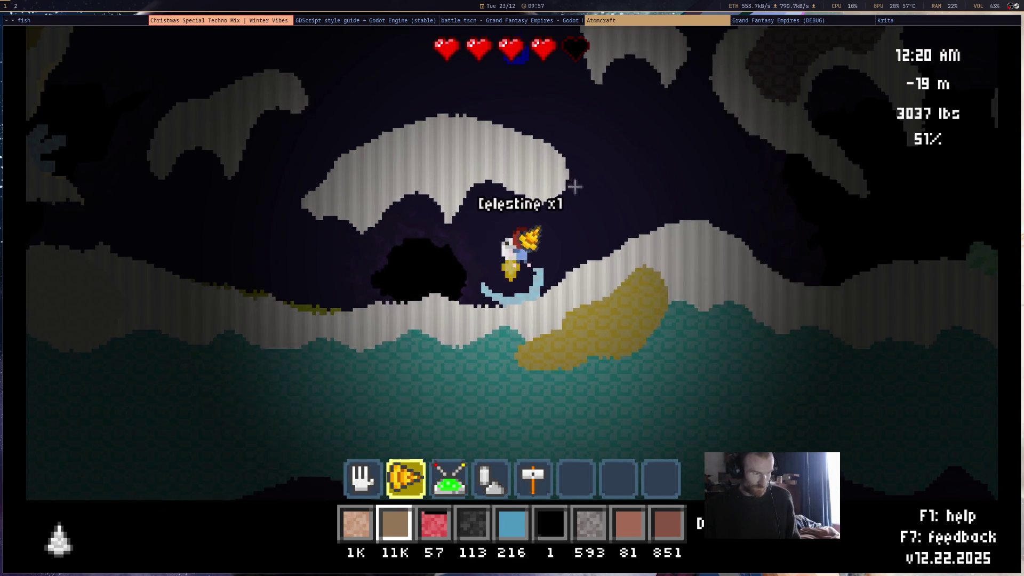
pyautogui.press('w')
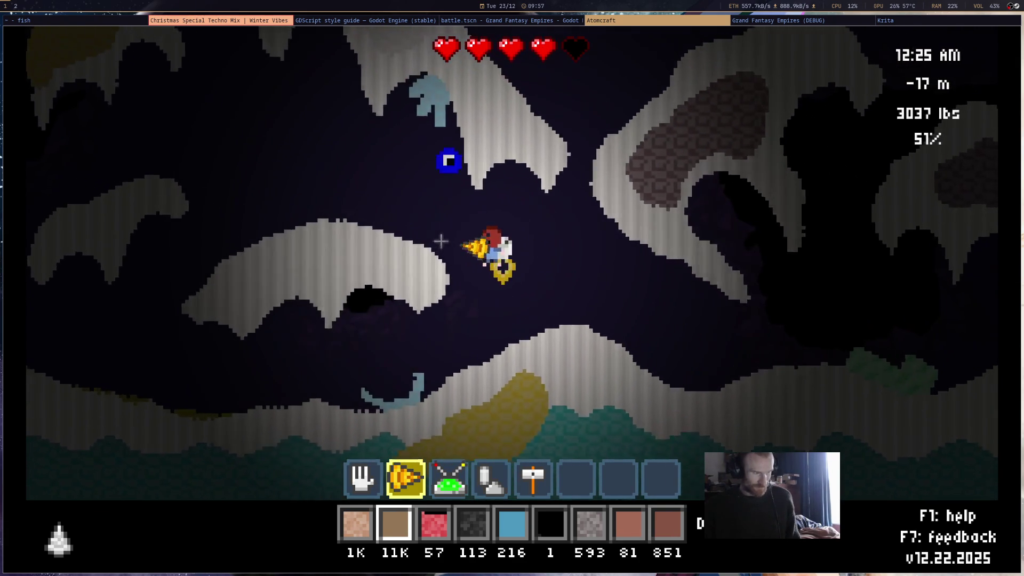
pyautogui.press('d')
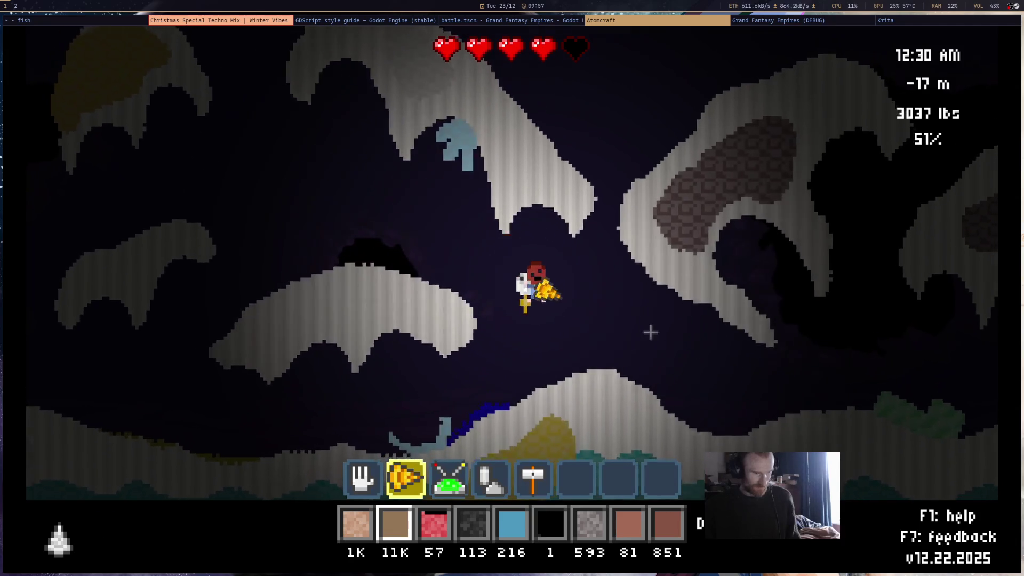
pyautogui.scroll(-3)
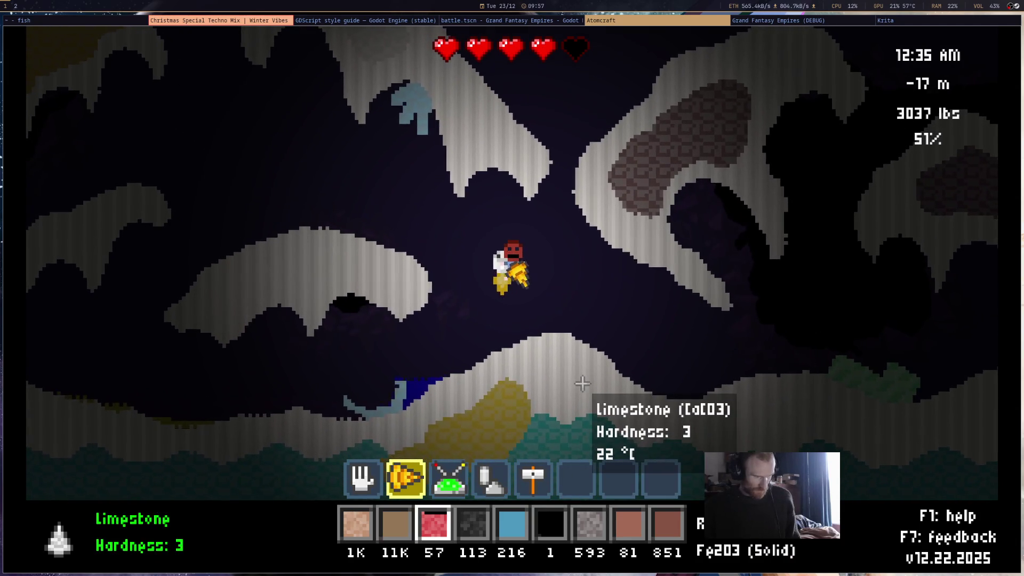
pyautogui.press('3')
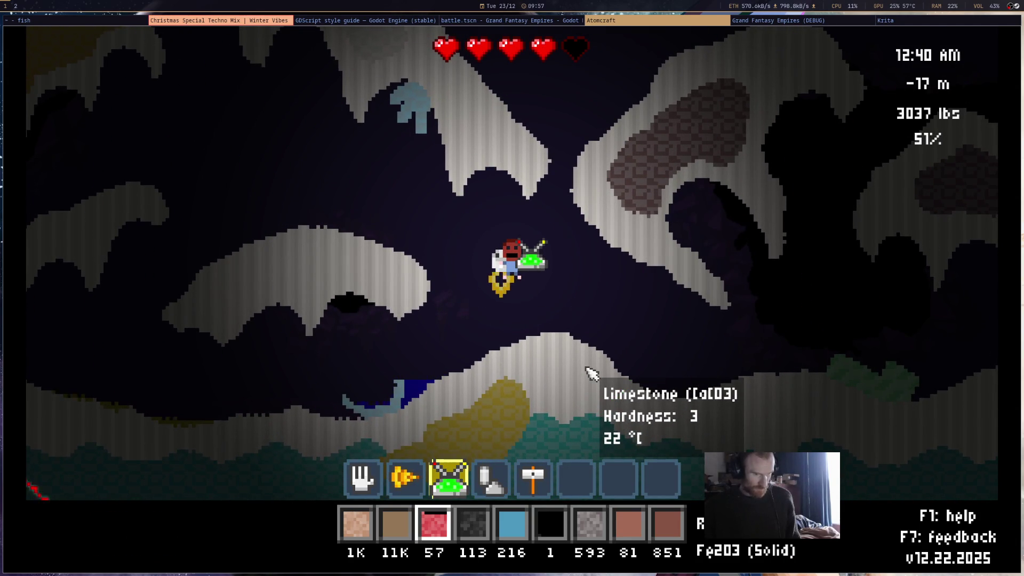
# Drill left through the limestone cavern and show the limestone's details: hardness 3 at 22 °C
pyautogui.press('a')
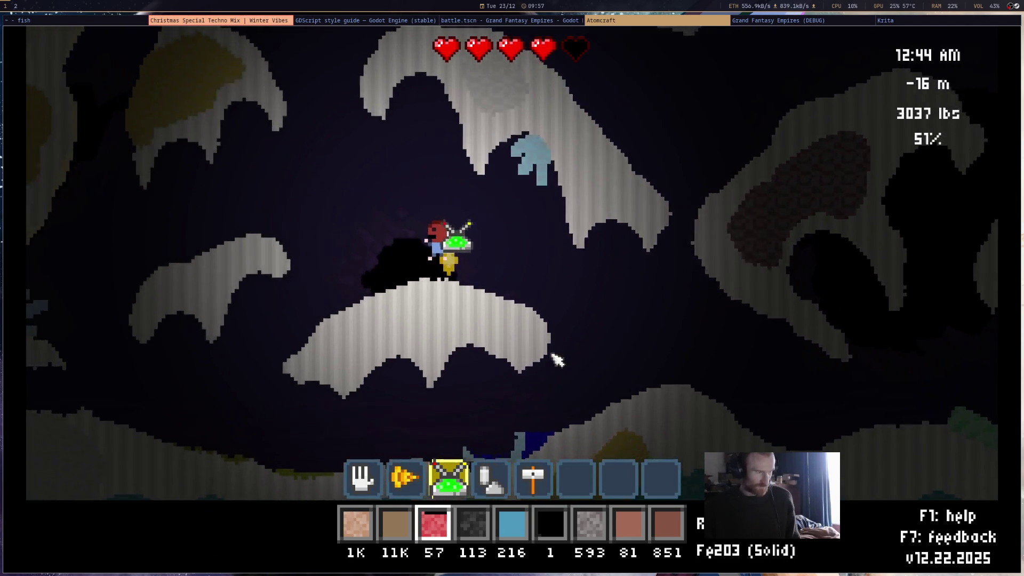
pyautogui.press('a')
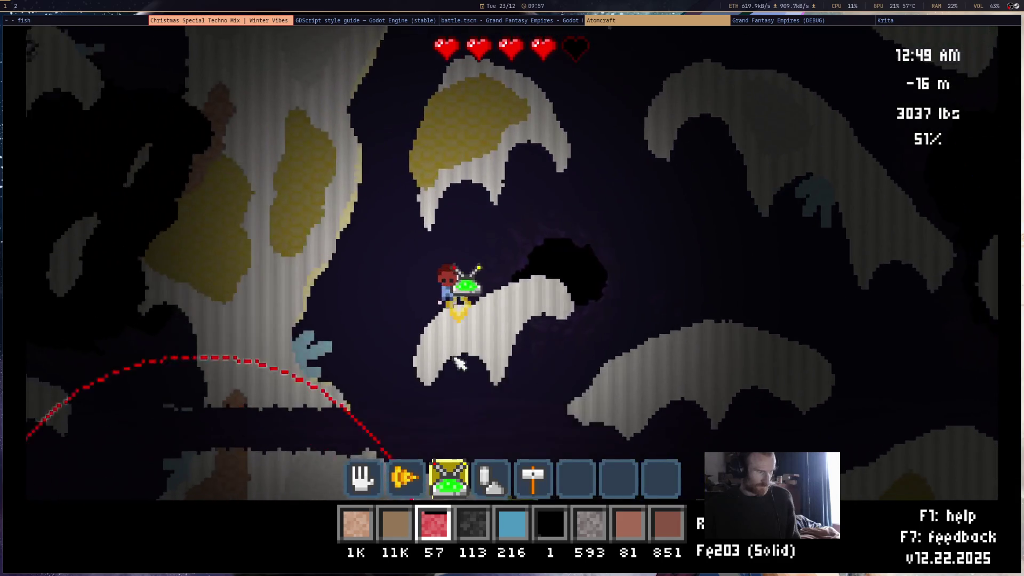
pyautogui.press('a')
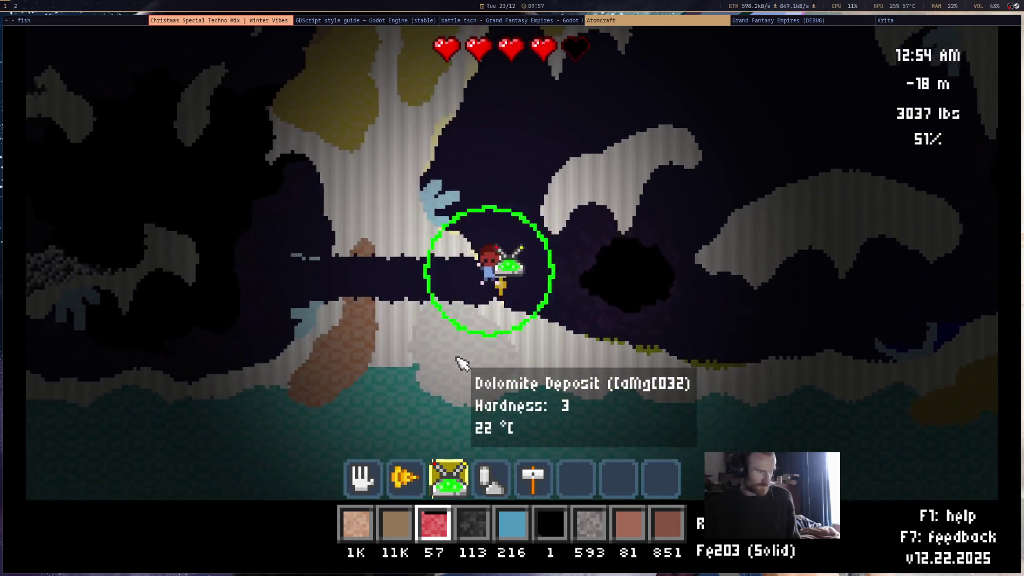
pyautogui.press('a')
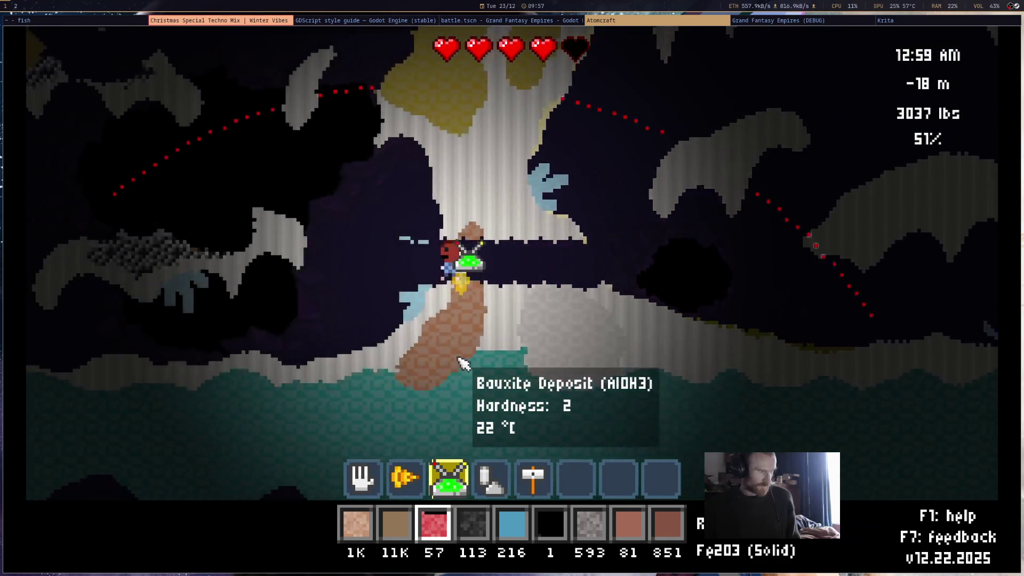
pyautogui.press('a')
pyautogui.press('2')
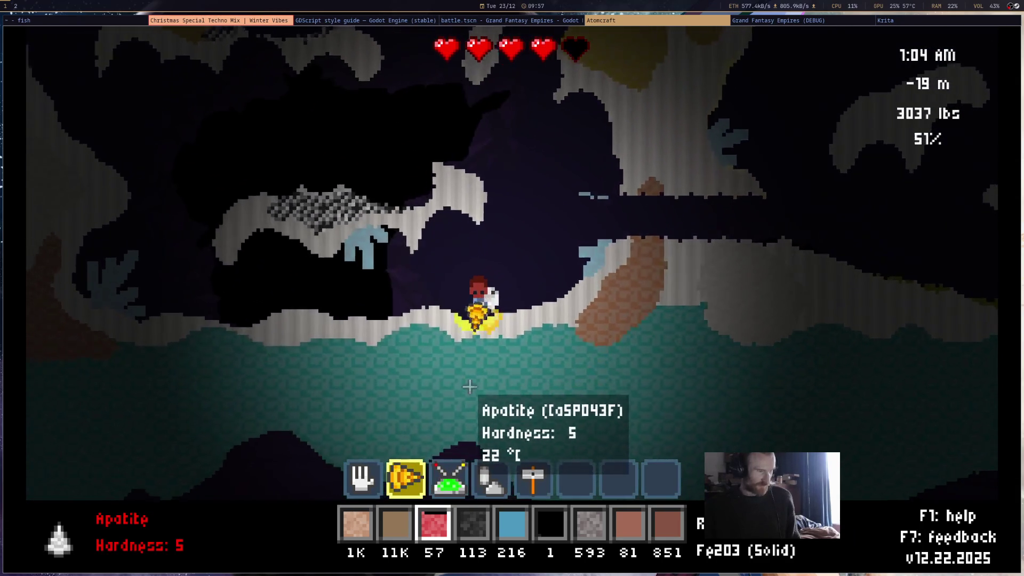
pyautogui.press('a')
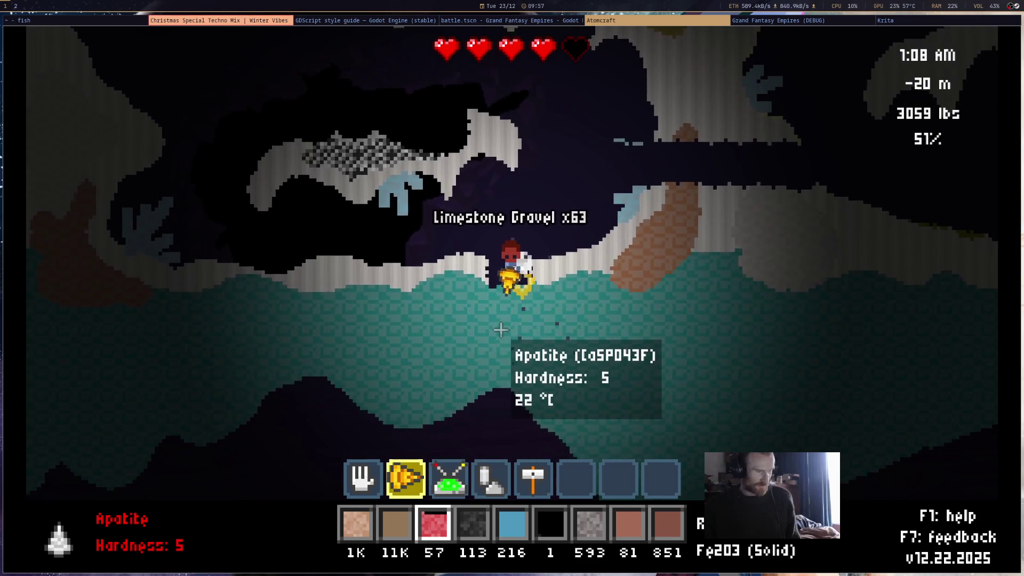
pyautogui.press('w')
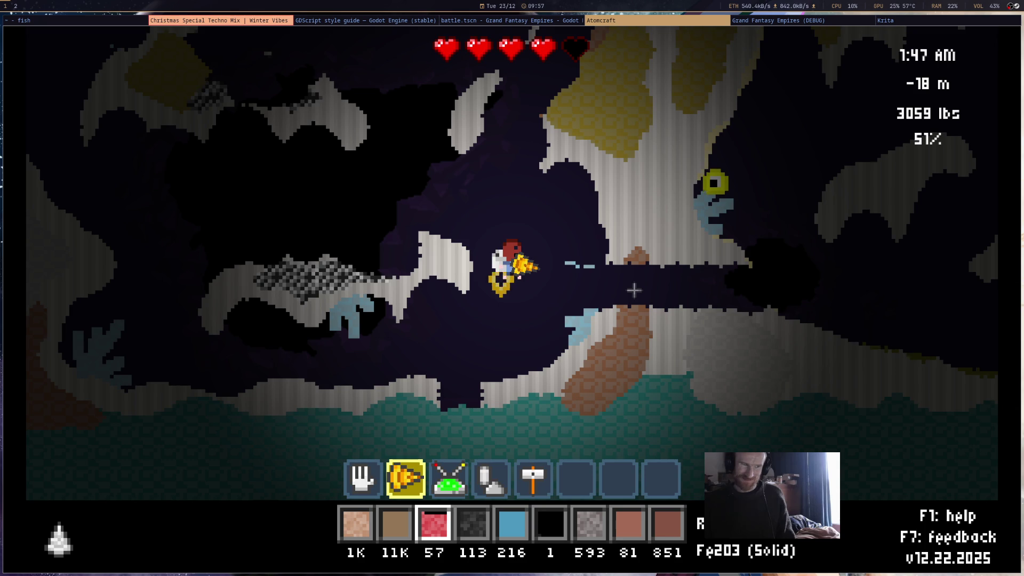
pyautogui.moveTo(634, 246)
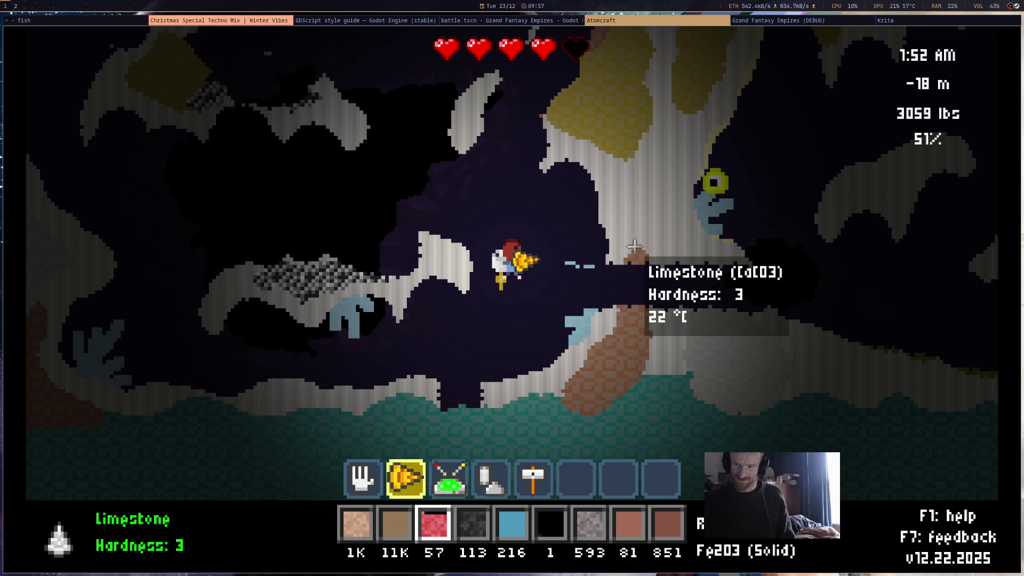
# Select water (H2O) as the held material on the hotbar
pyautogui.press('Escape')
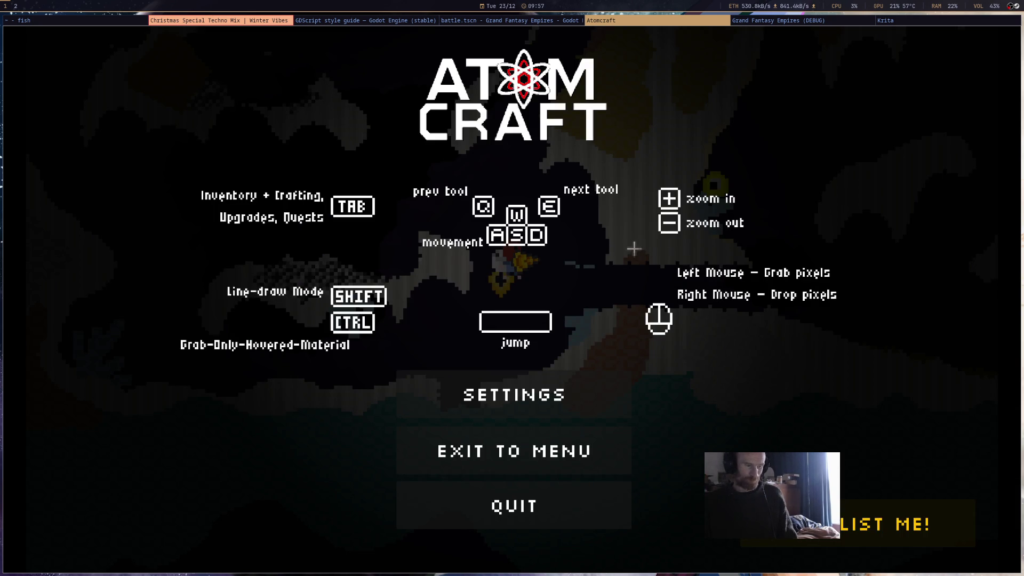
pyautogui.press('Escape')
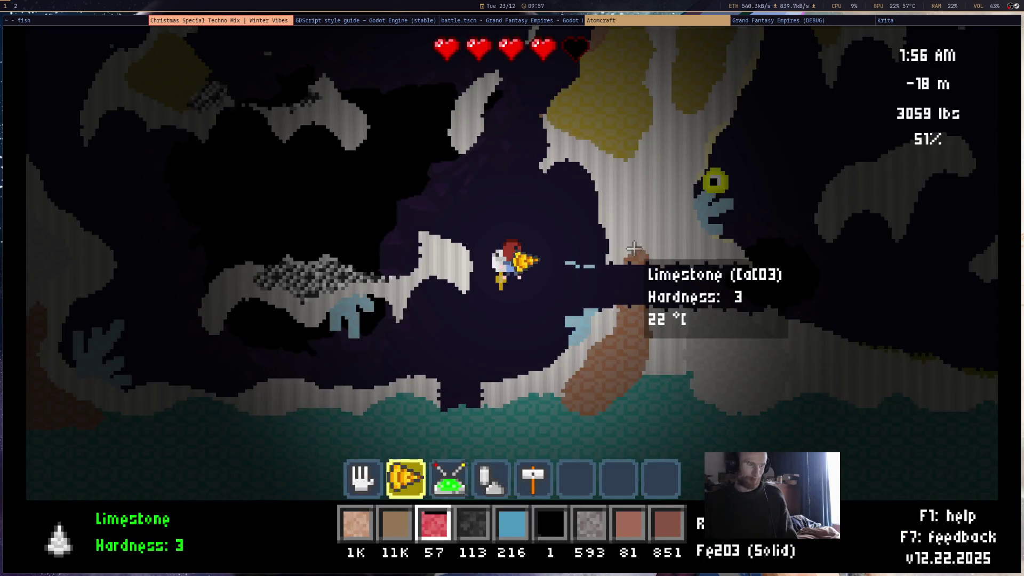
pyautogui.press('Escape')
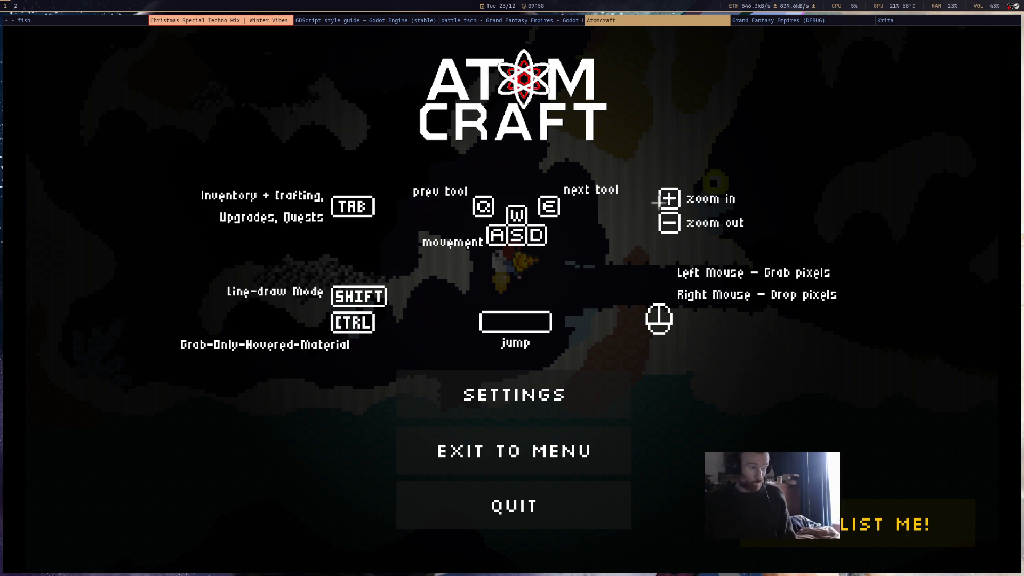
pyautogui.press('Escape')
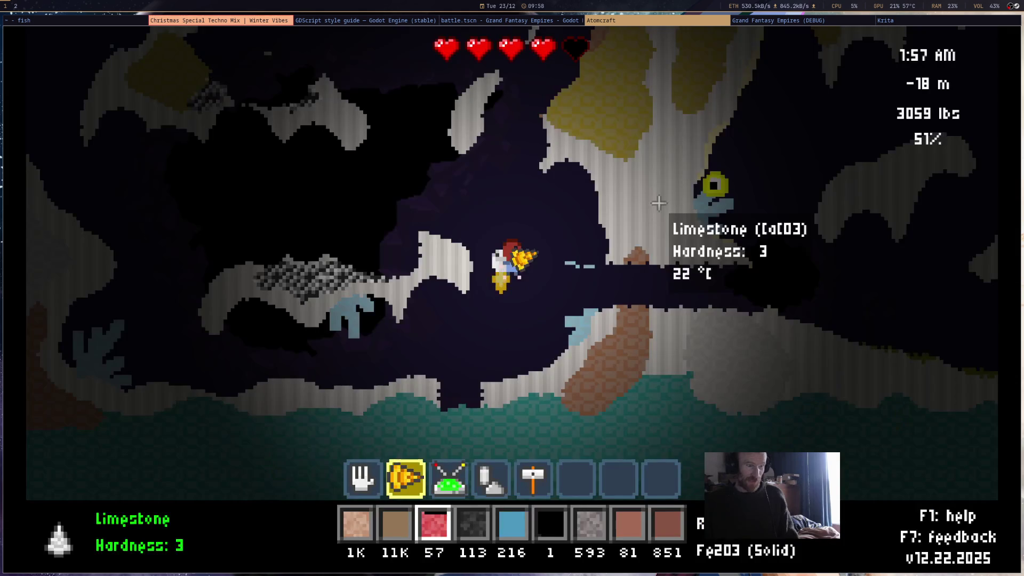
pyautogui.scroll(-3)
pyautogui.scroll(3)
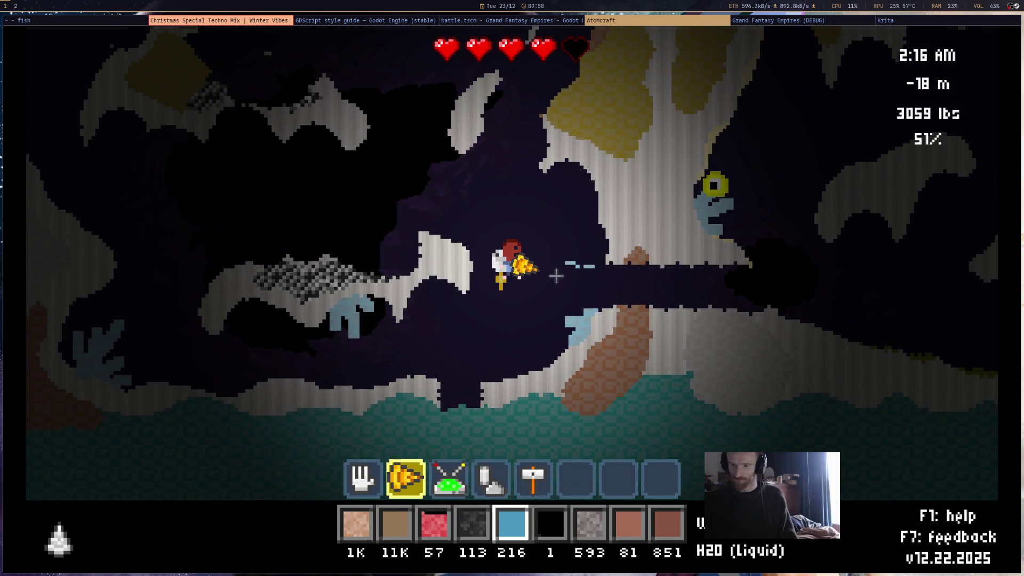
pyautogui.press('Escape')
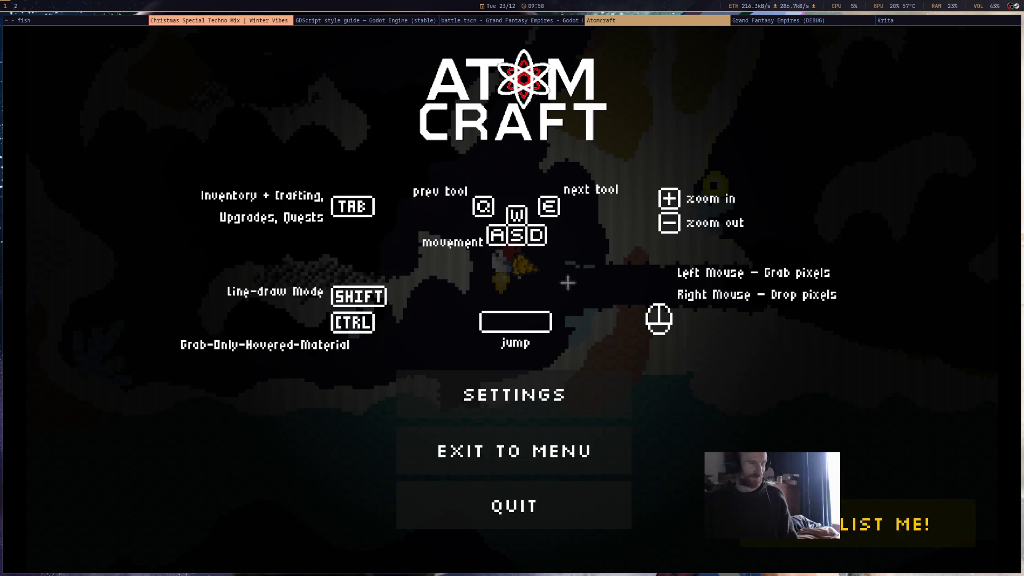
pyautogui.press('Escape')
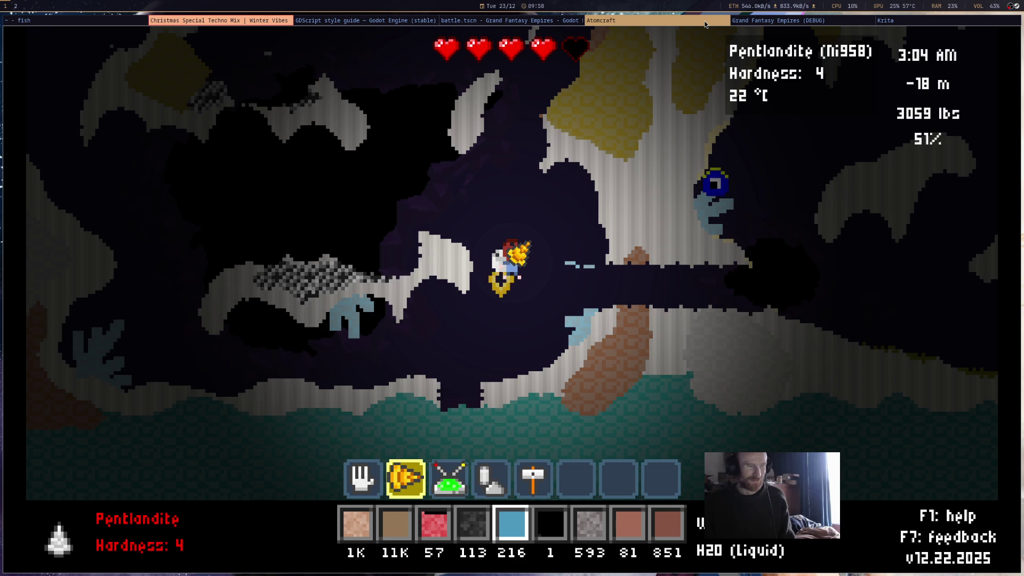
# Exit the world to the main menu and quit Atomcraft
pyautogui.press('Escape')
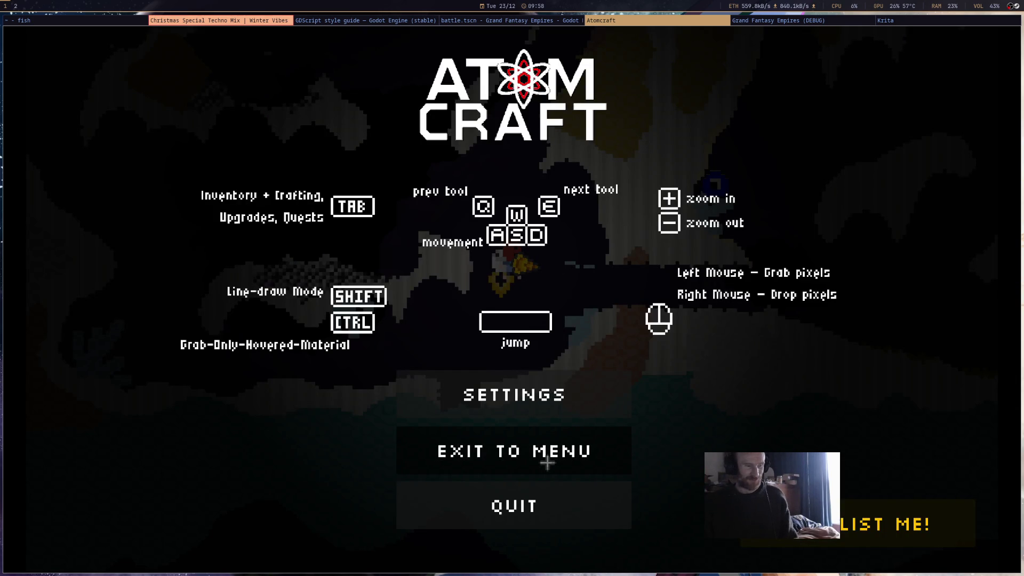
pyautogui.click(568, 460)
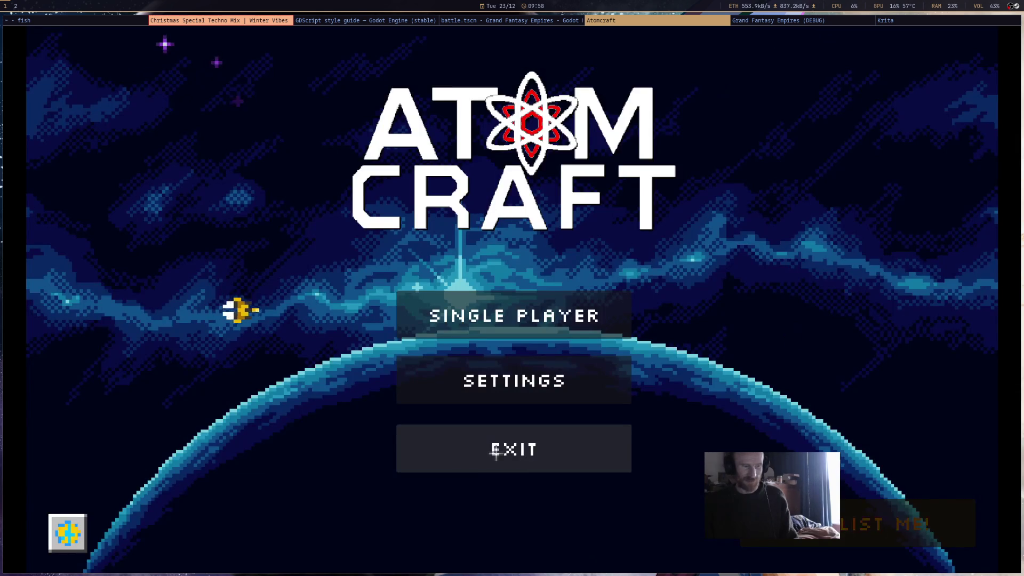
pyautogui.click(534, 458)
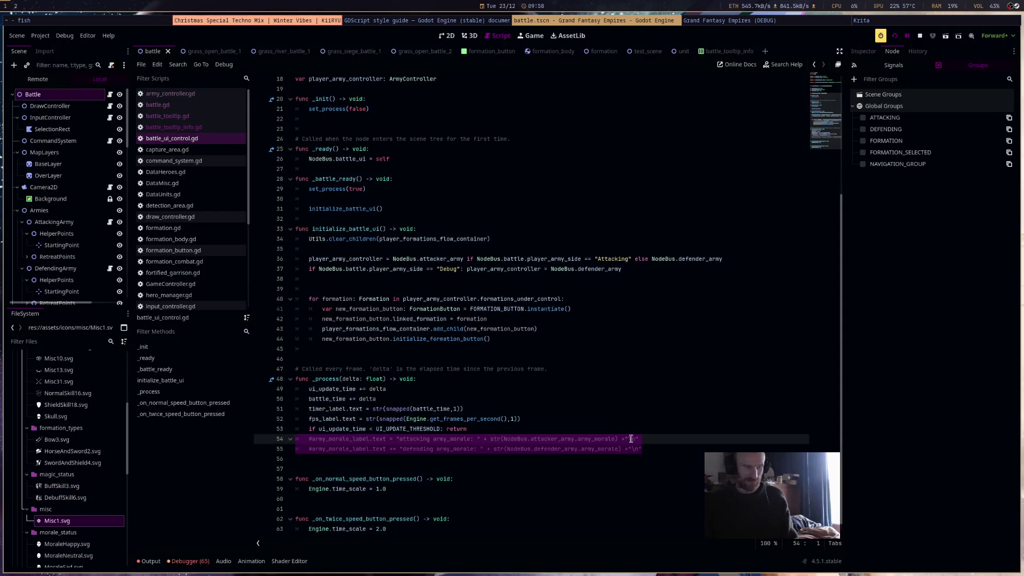
# Stop the Grand Fantasy Empires debug run and inspect formations_under_control on line 41
pyautogui.click(658, 379)
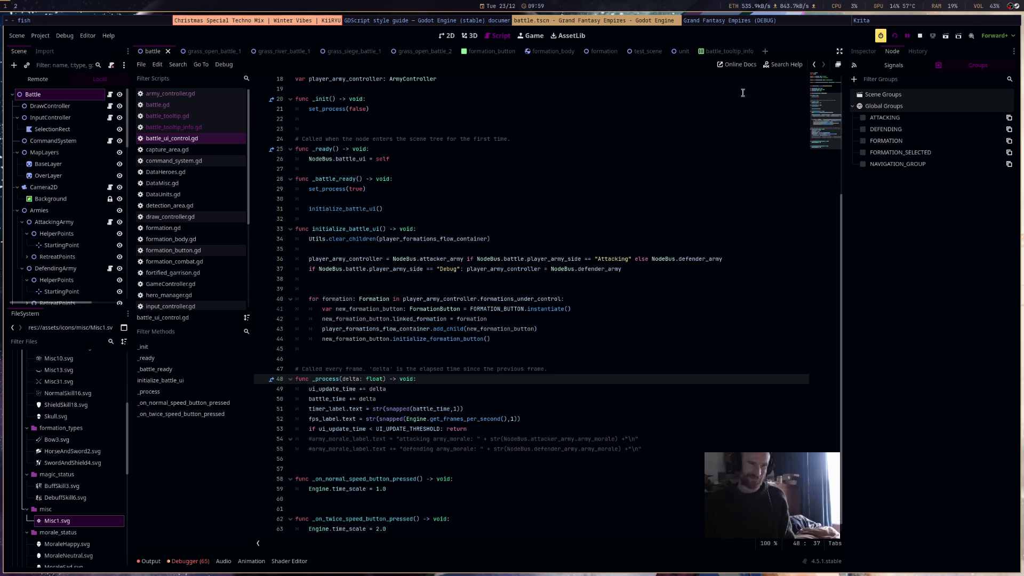
pyautogui.click(924, 34)
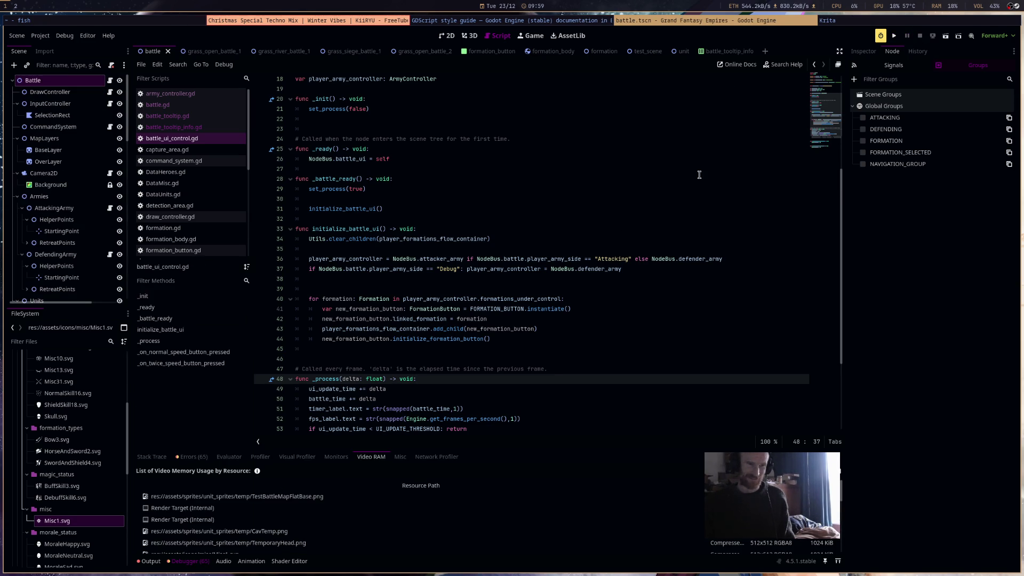
pyautogui.click(581, 309)
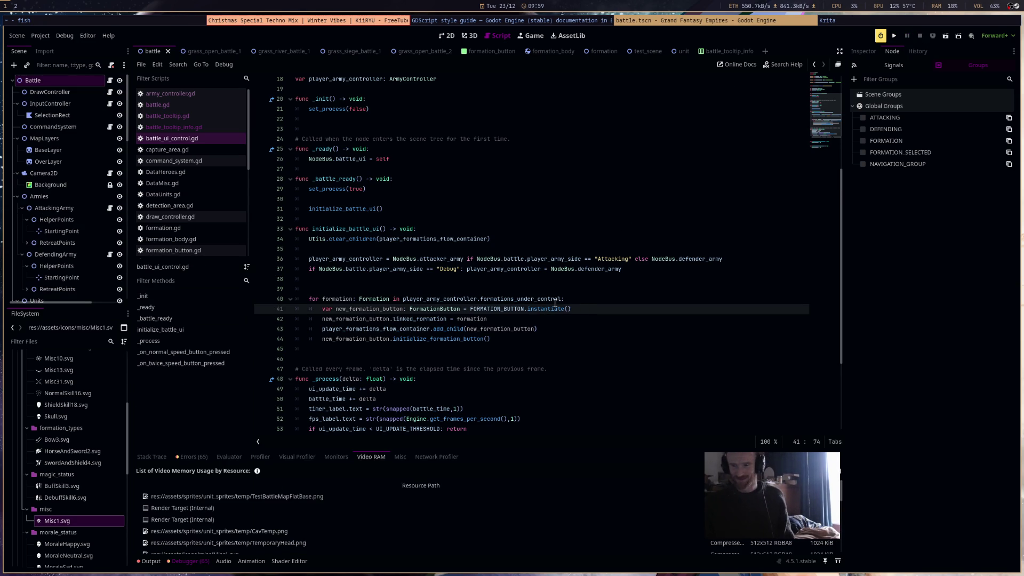
pyautogui.moveTo(556, 302)
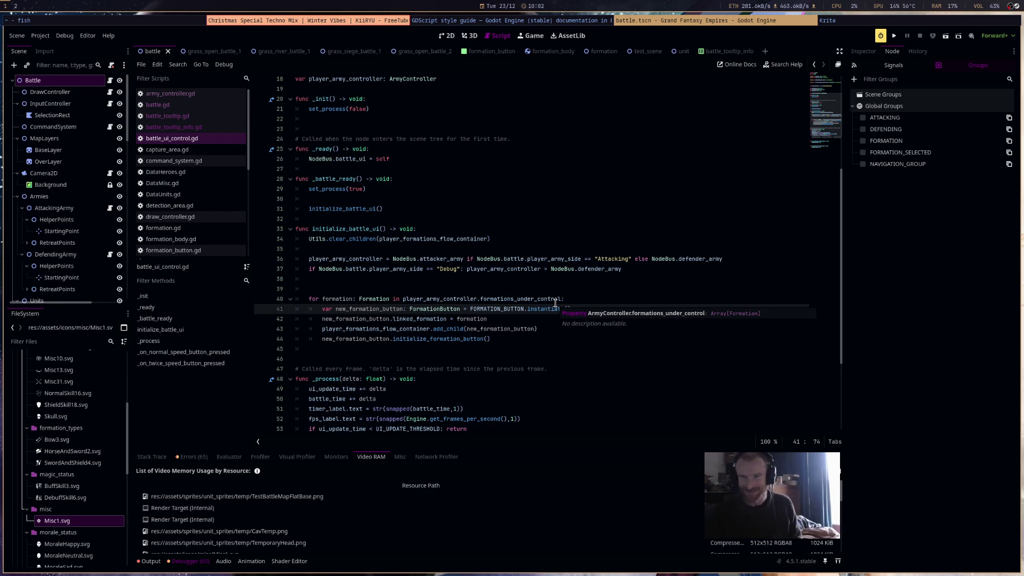
# Change 'Debug' and 'Attacking' on lines 36–37 to DEBUG and ATTACKING, then save battle_ui_control.gd
pyautogui.click(571, 348)
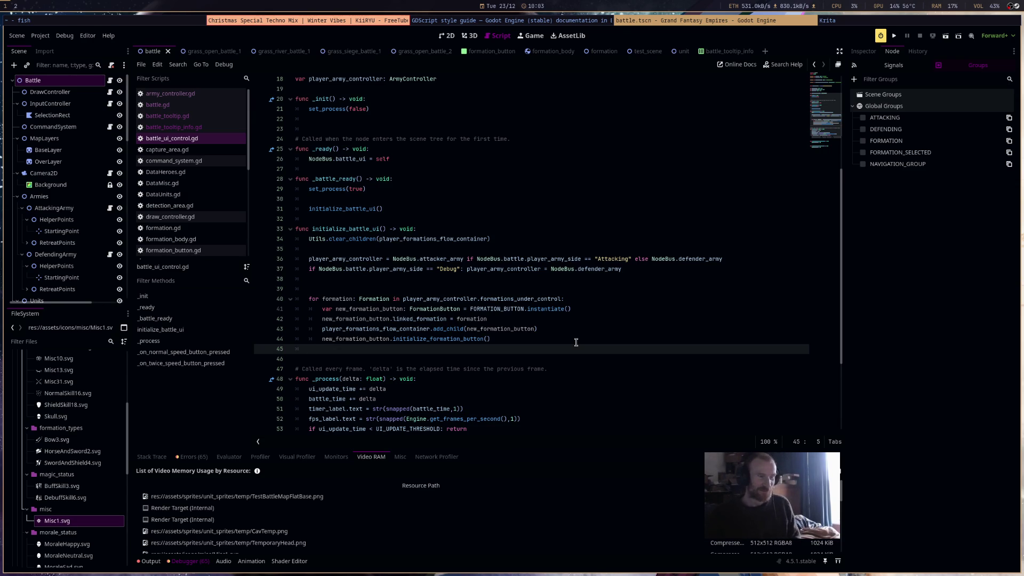
pyautogui.doubleClick(450, 266)
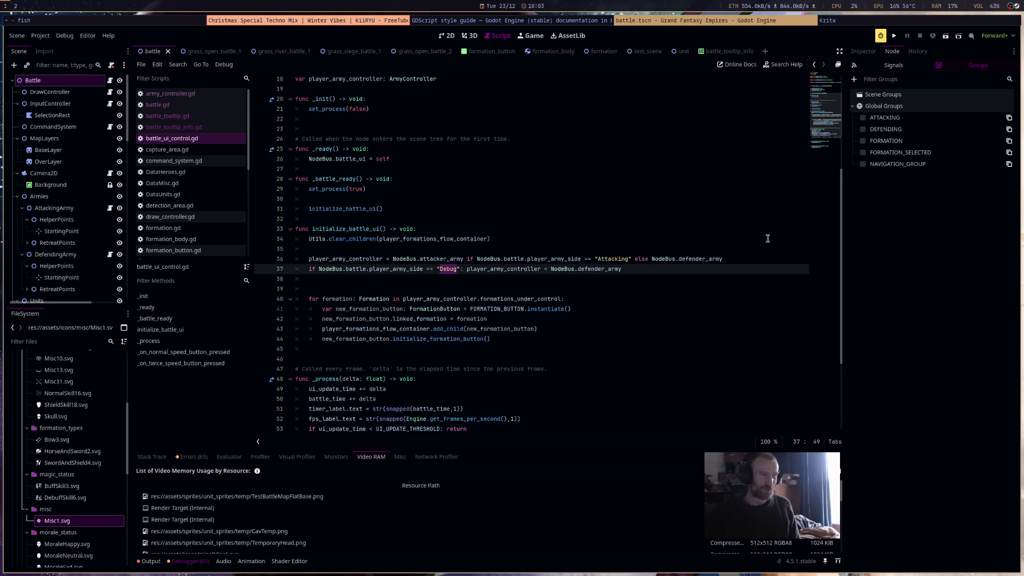
pyautogui.write('DEBUG')
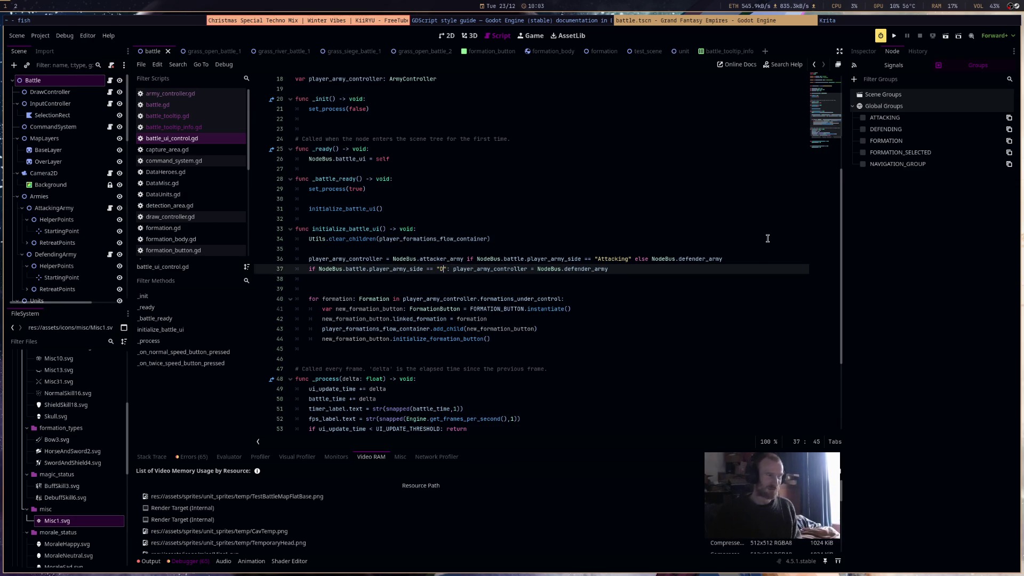
pyautogui.doubleClick(614, 261)
pyautogui.write('ATTACKING')
pyautogui.hotkey('ctrl', 's')
# Open capture_area.gd, select 'Attacking' on line 42, then move to the FreeTube window
pyautogui.scroll(-3)
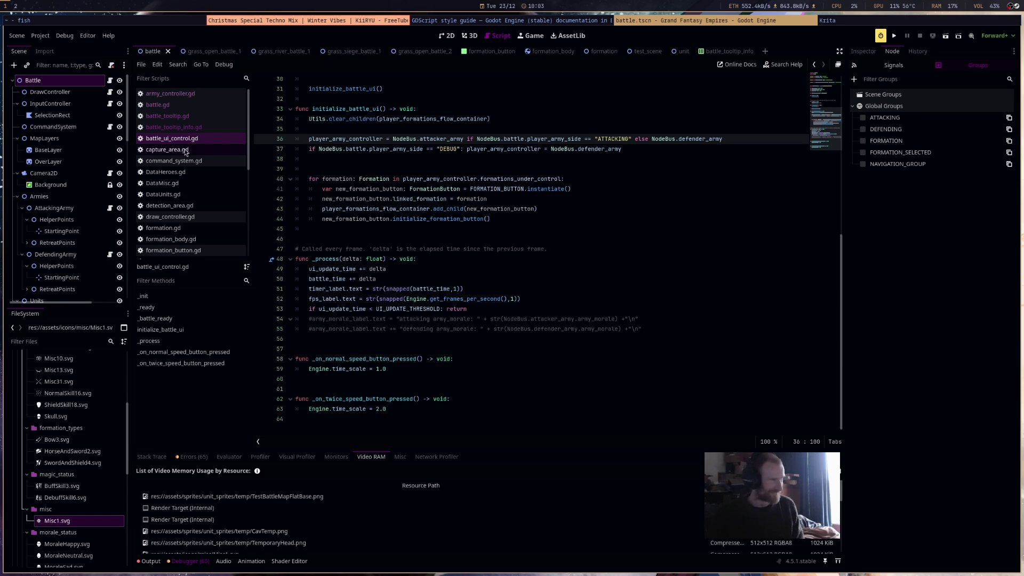
pyautogui.click(187, 154)
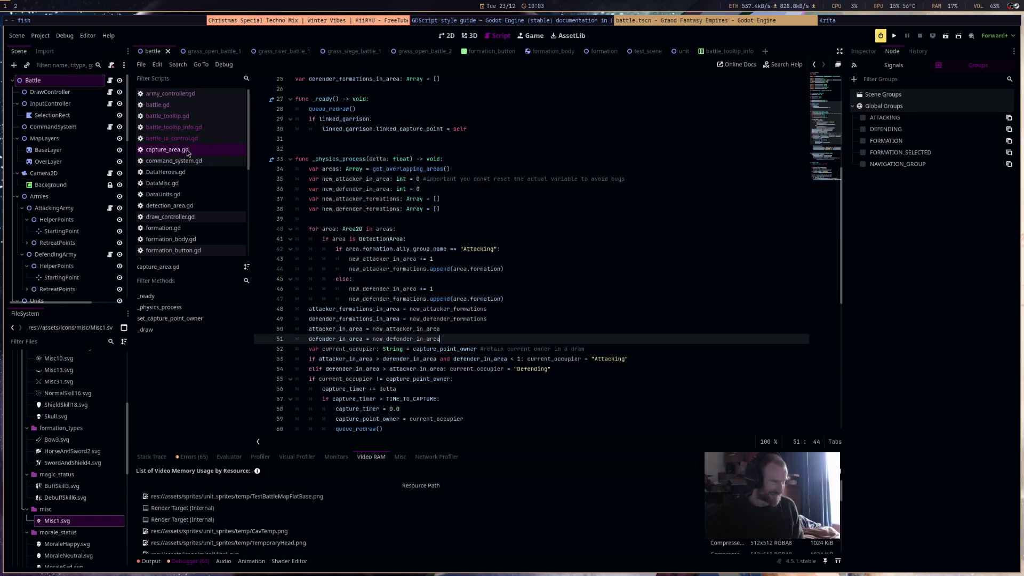
pyautogui.doubleClick(483, 249)
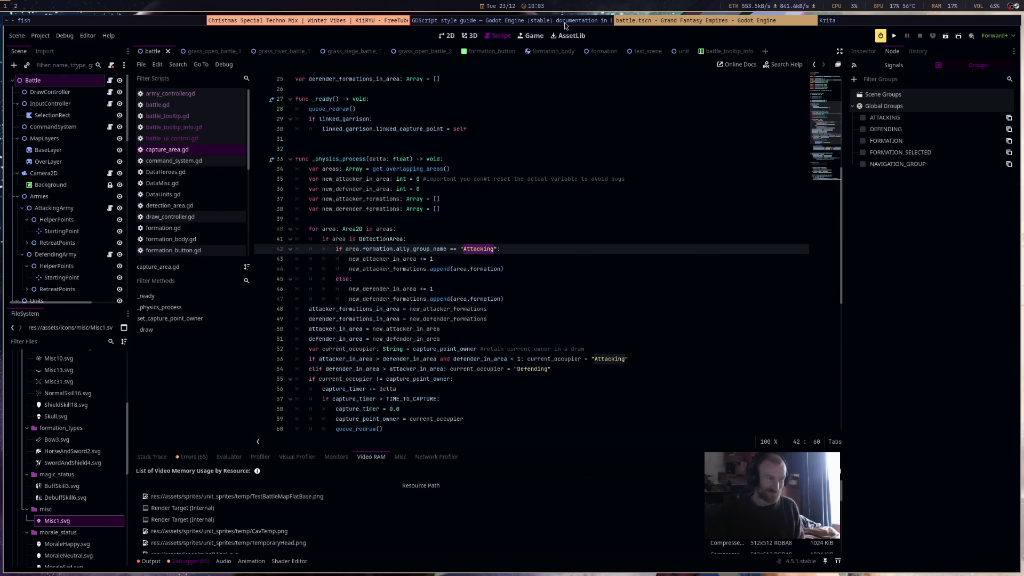
pyautogui.click(561, 23)
pyautogui.click(368, 25)
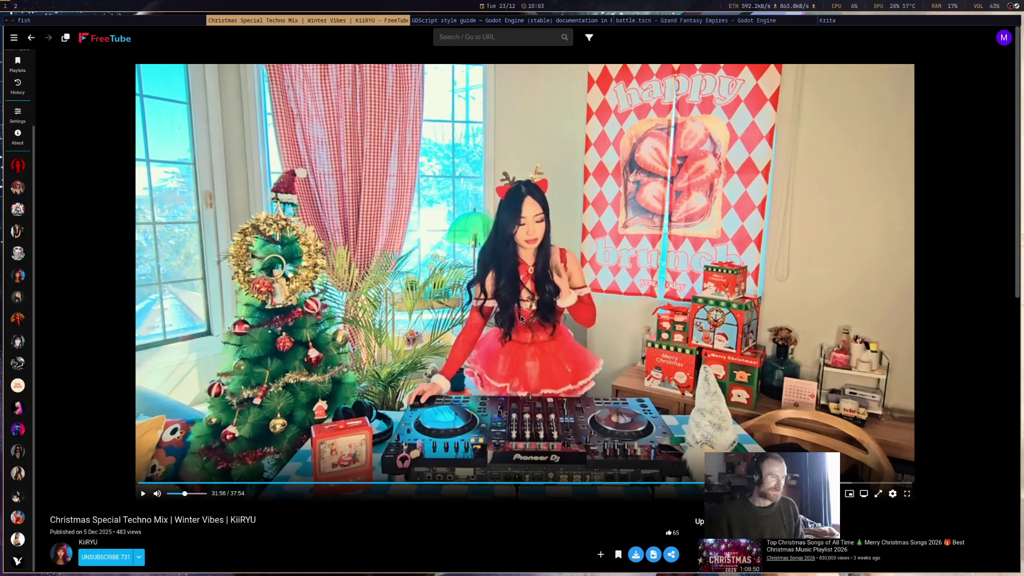
# Resume the Christmas Special Techno Mix video in FreeTube
pyautogui.scroll(-3)
pyautogui.click(507, 229)
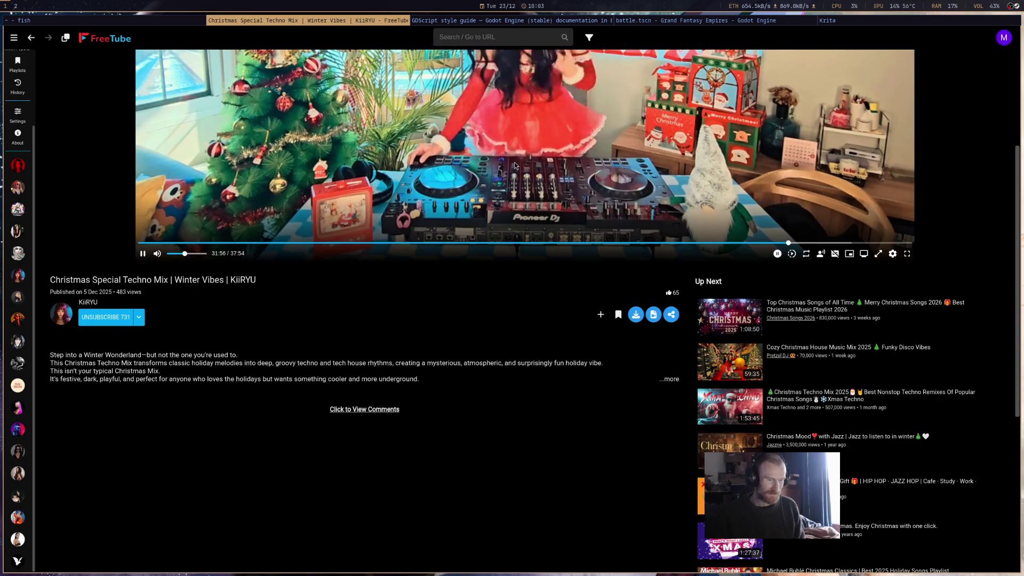
pyautogui.scroll(3)
pyautogui.scroll(-3)
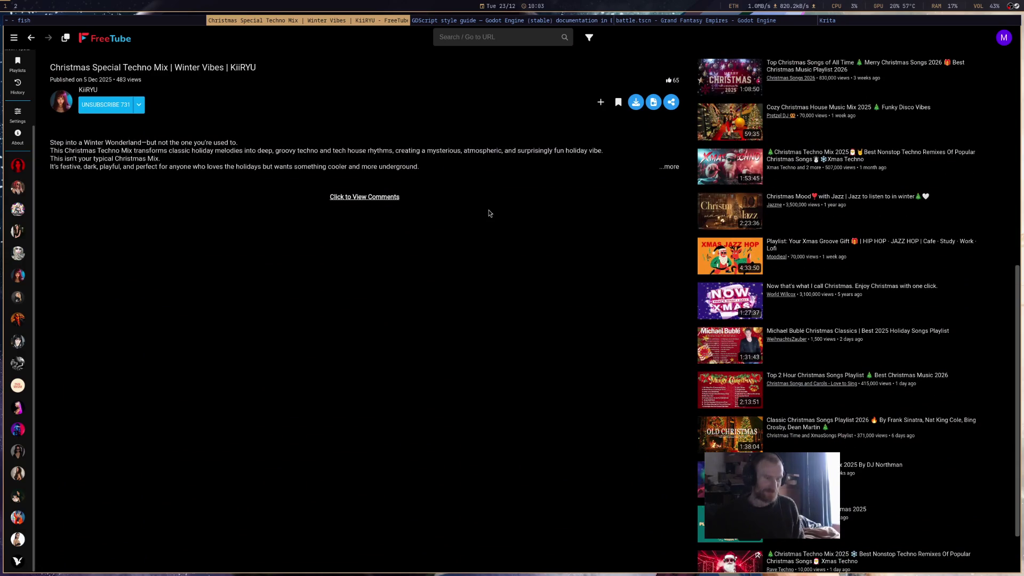
pyautogui.scroll(3)
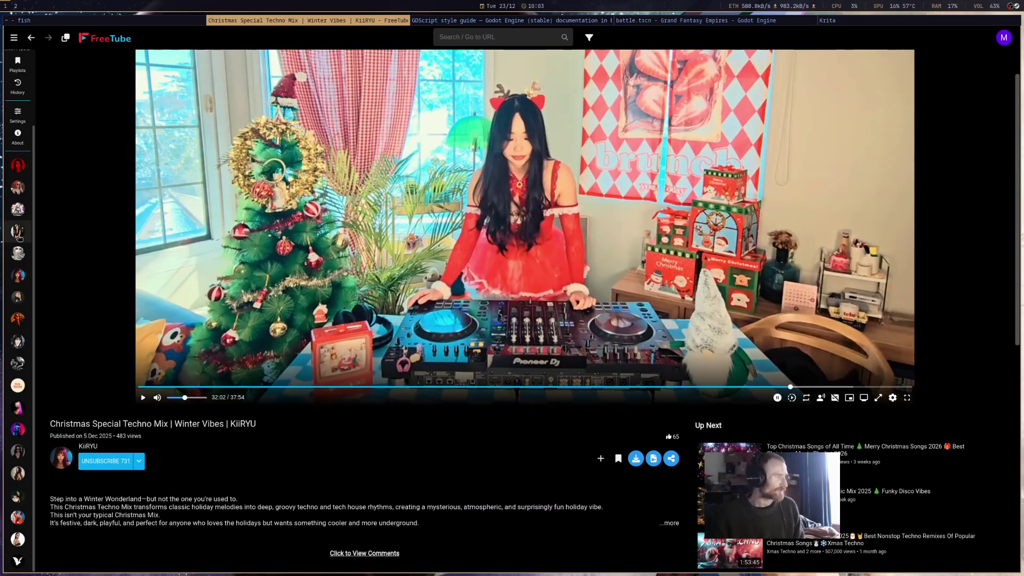
# Open the Music Meets Science video from a subscribed channel, then close FreeTube
pyautogui.click(18, 233)
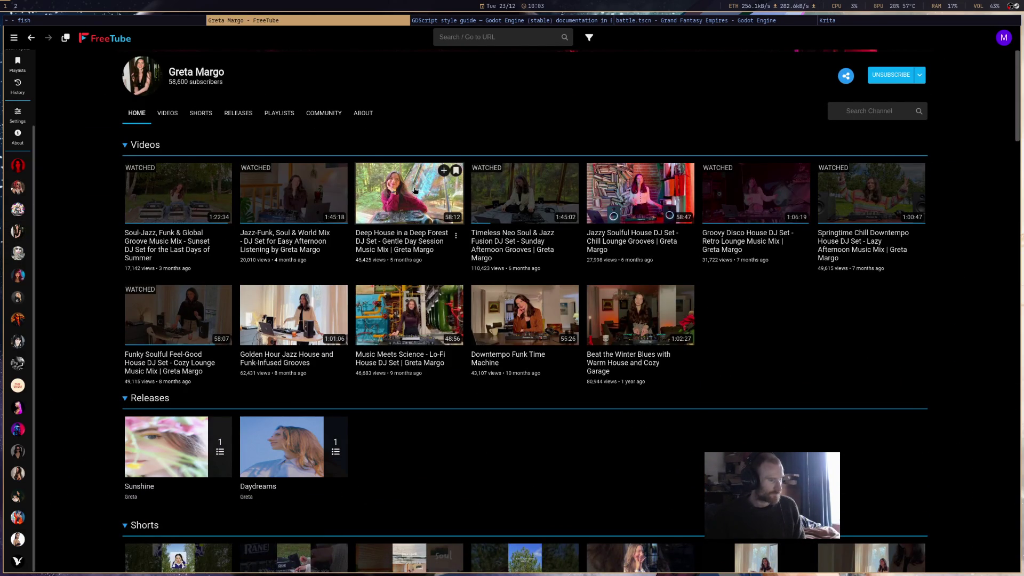
pyautogui.click(400, 334)
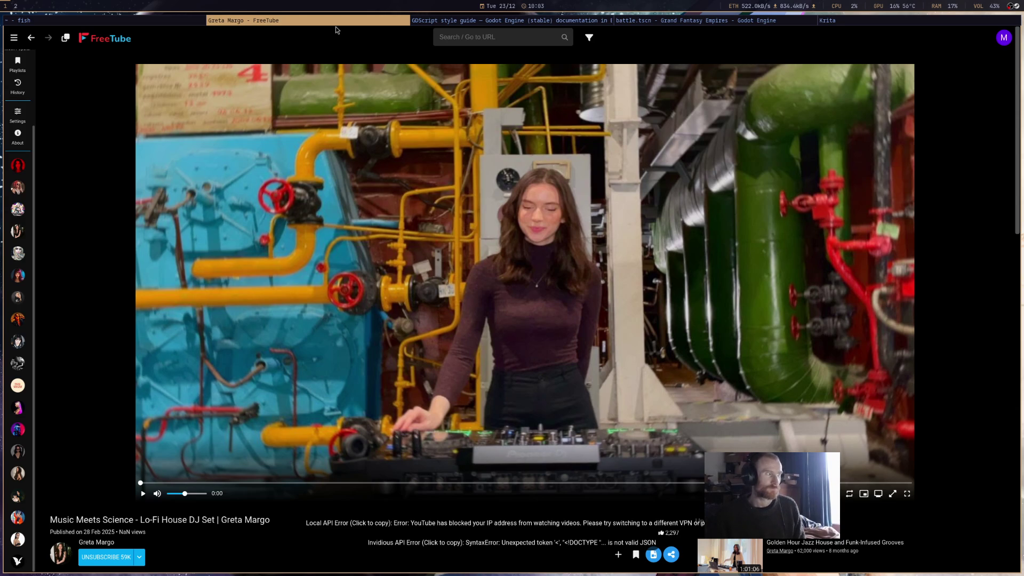
pyautogui.middleClick(352, 22)
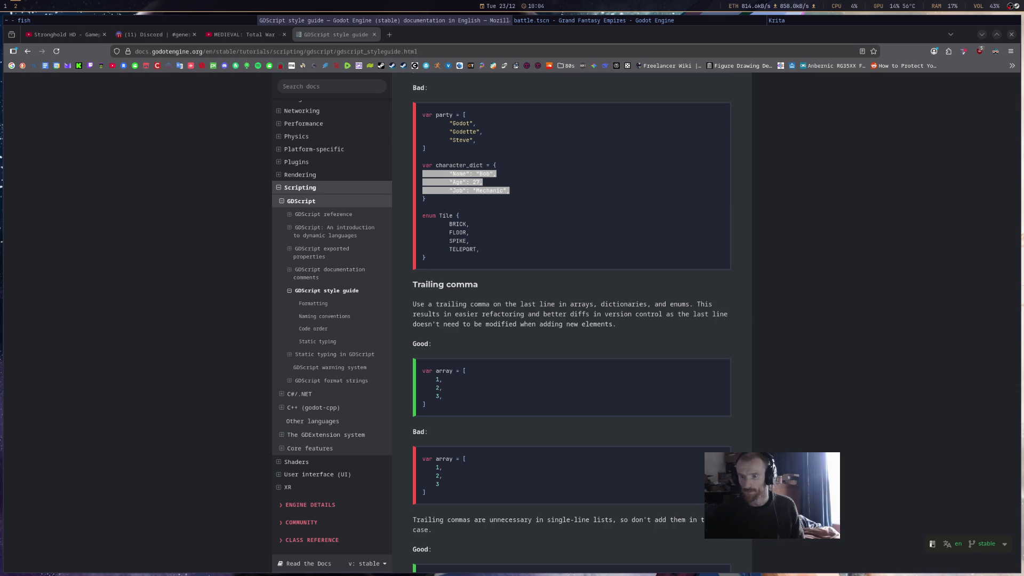
# Switch from the Firefox style guide back to the Godot editor showing capture_area.gd
pyautogui.click(579, 21)
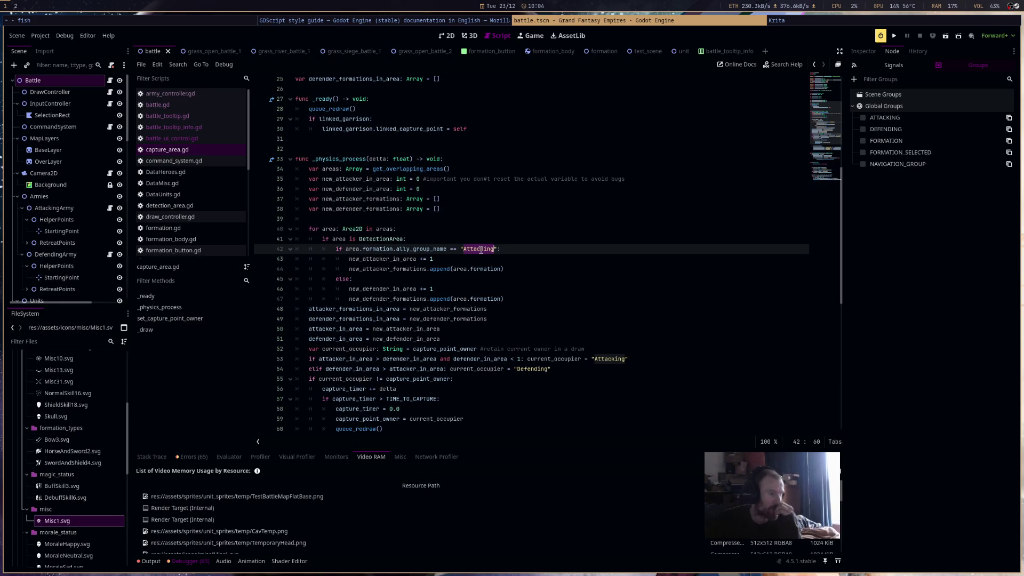
# Uppercase the group names to "ATTACKING" and "DEFENDING" on lines 42, 53 and 54
pyautogui.write('ATTACKING')
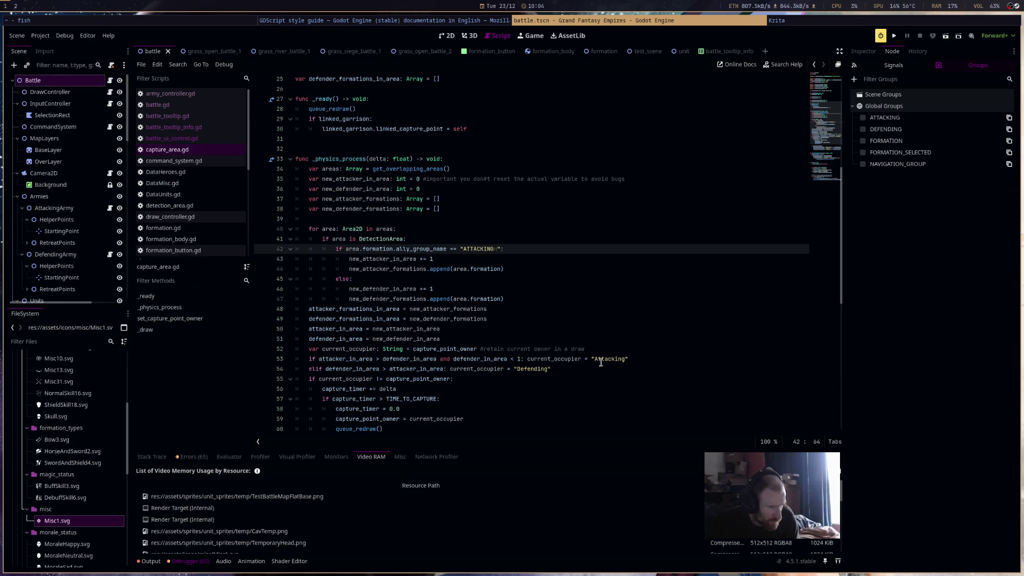
pyautogui.press('F3')
pyautogui.click(484, 247)
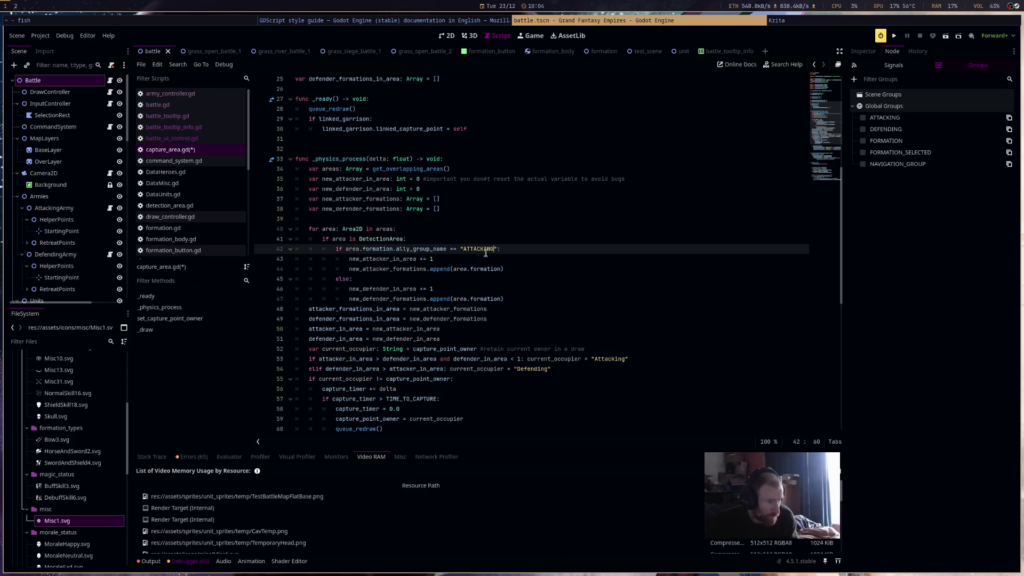
pyautogui.doubleClick(480, 248)
pyautogui.hotkey('ctrl', 'c')
pyautogui.doubleClick(610, 360)
pyautogui.hotkey('ctrl', 'v')
pyautogui.doubleClick(533, 368)
pyautogui.write('DEFE')
pyautogui.write('NDING')
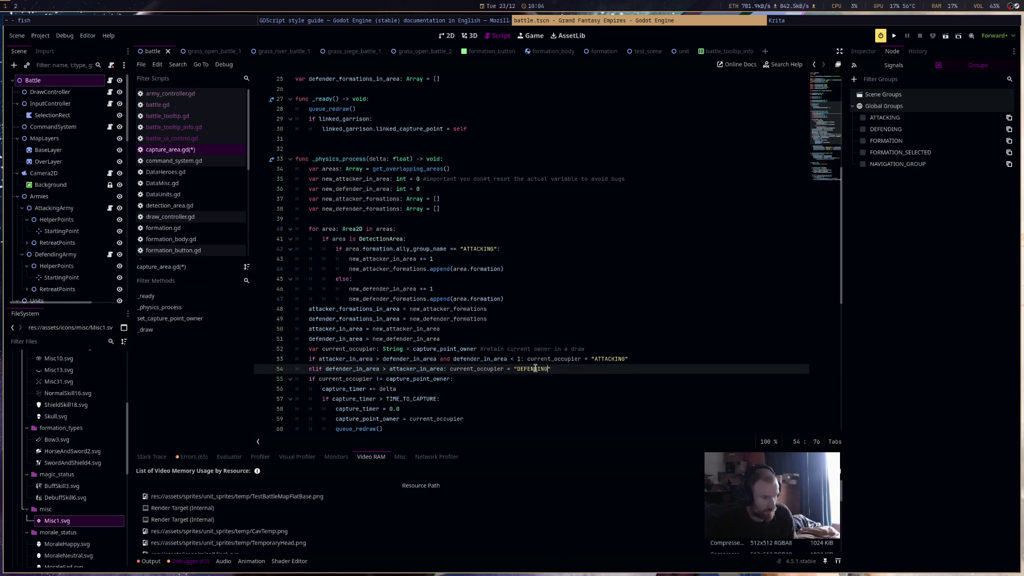
# Select the debug label block on lines 62–65, then clear the selection
pyautogui.scroll(-3)
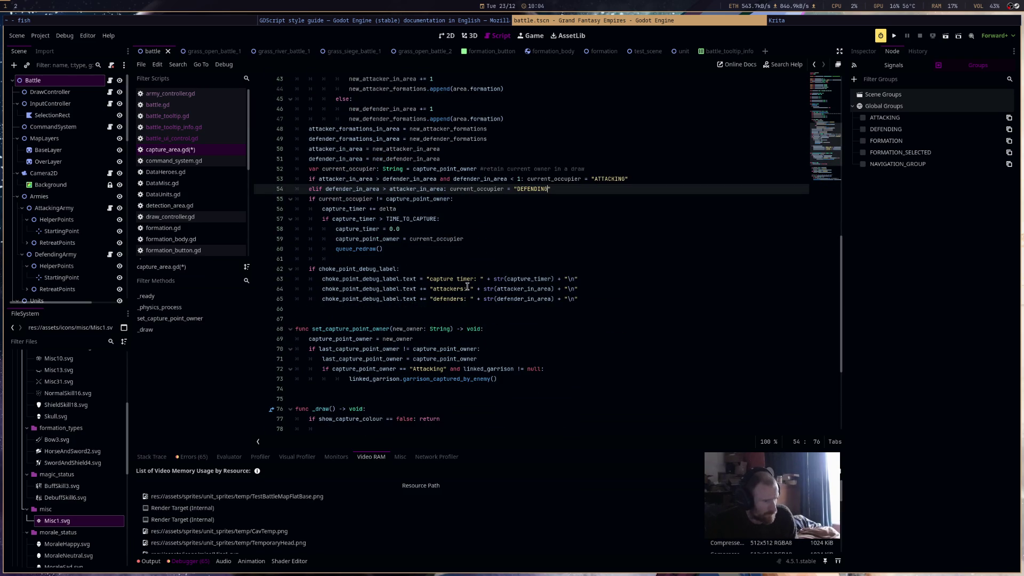
pyautogui.moveTo(392, 279); pyautogui.dragTo(517, 288)
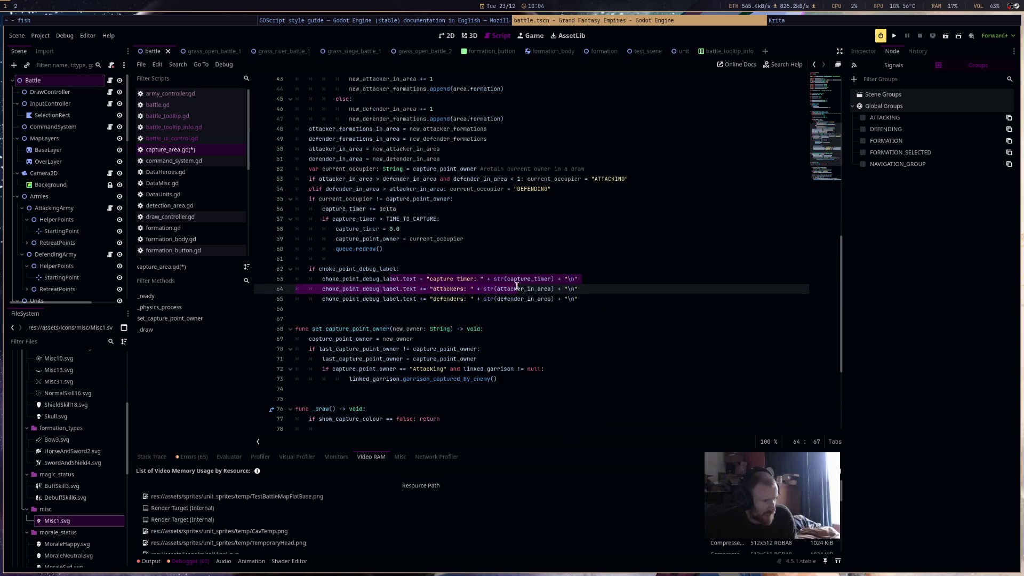
pyautogui.click(517, 289)
pyautogui.moveTo(595, 299); pyautogui.dragTo(350, 269)
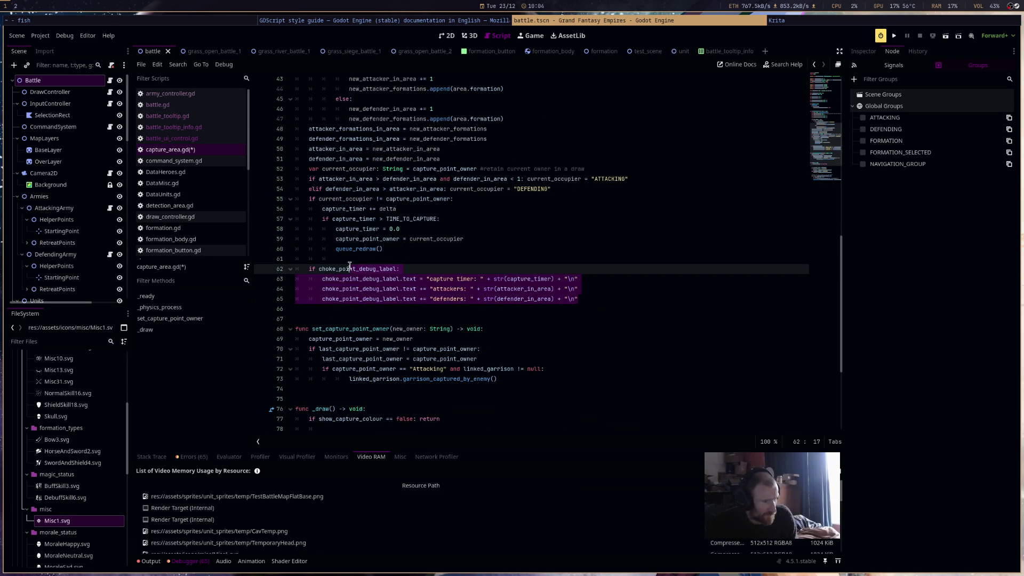
pyautogui.click(555, 287)
# Change the _draw checks on lines 81 and 83 to "ATTACKING" and "DEFENDING"
pyautogui.scroll(-3)
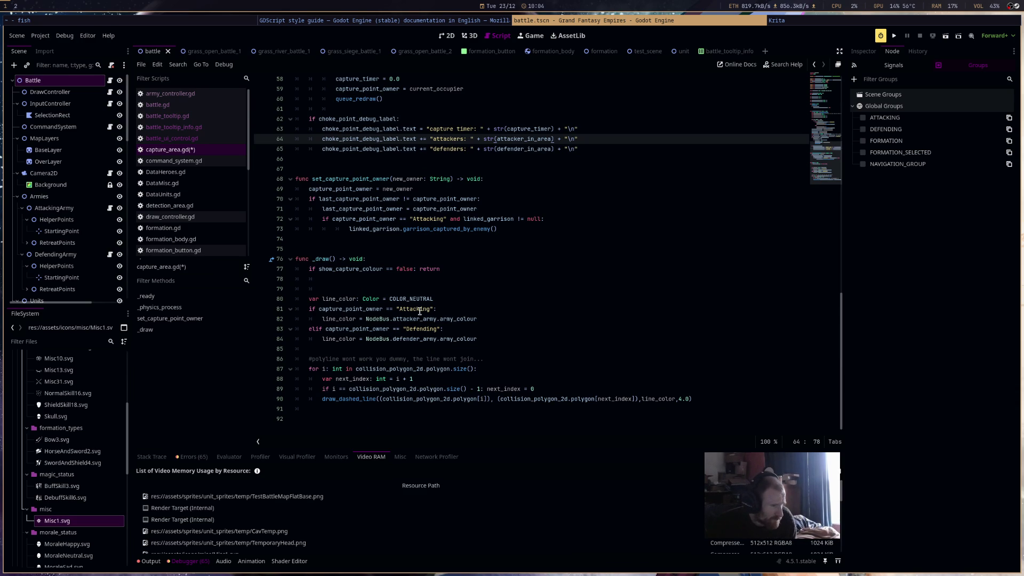
pyautogui.doubleClick(417, 309)
pyautogui.write('ATTACKING')
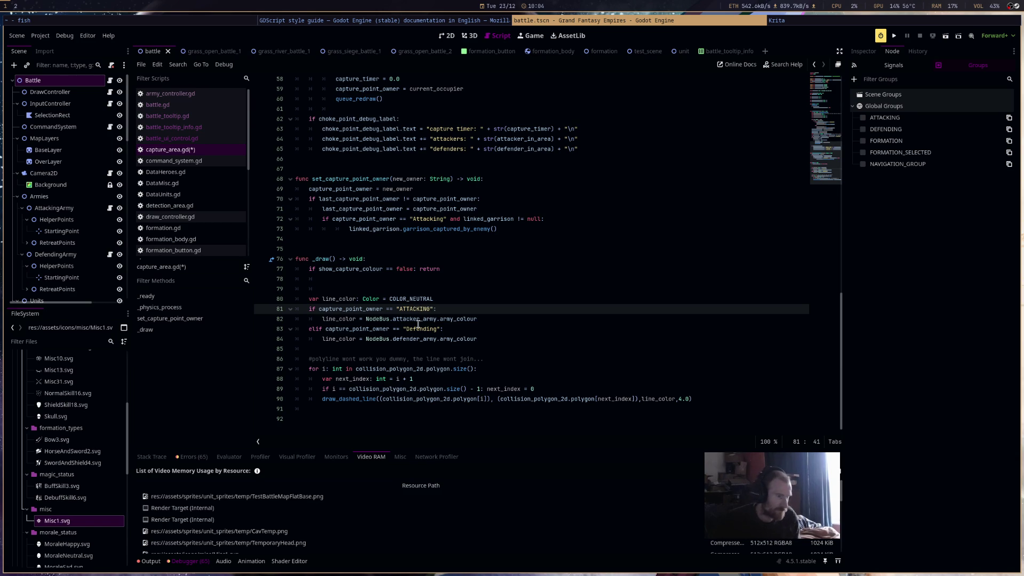
pyautogui.doubleClick(419, 327)
pyautogui.write('DEFENDING')
# Save capture_area.gd and open command_system.gd
pyautogui.hotkey('ctrl', 's')
pyautogui.click(171, 160)
pyautogui.scroll(3)
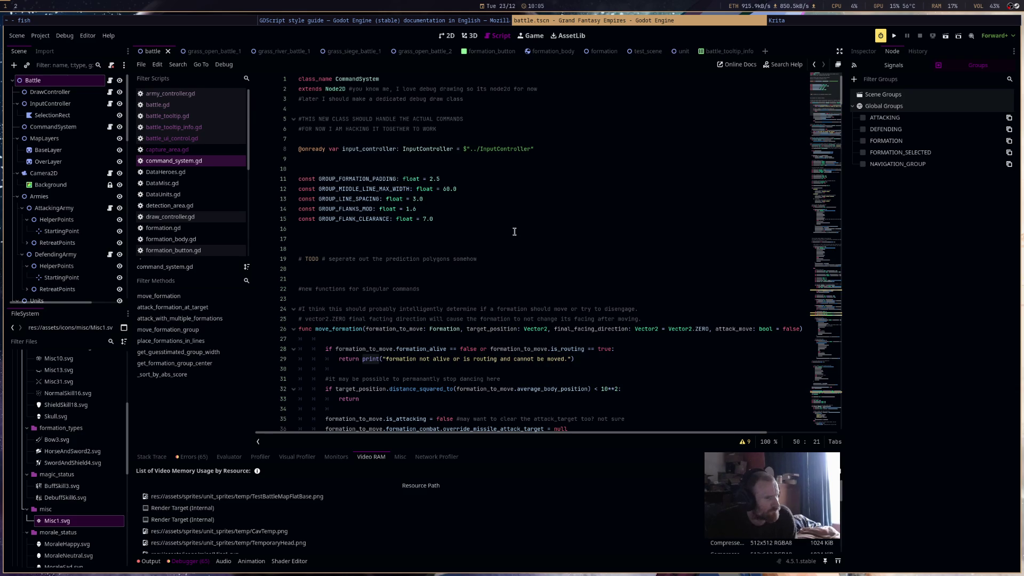
pyautogui.scroll(-3)
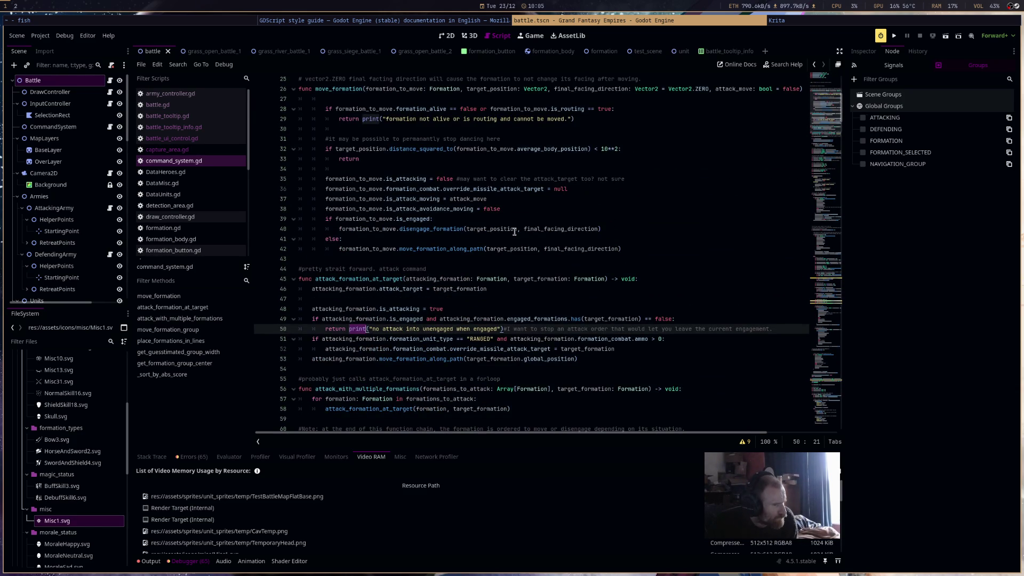
pyautogui.scroll(-3)
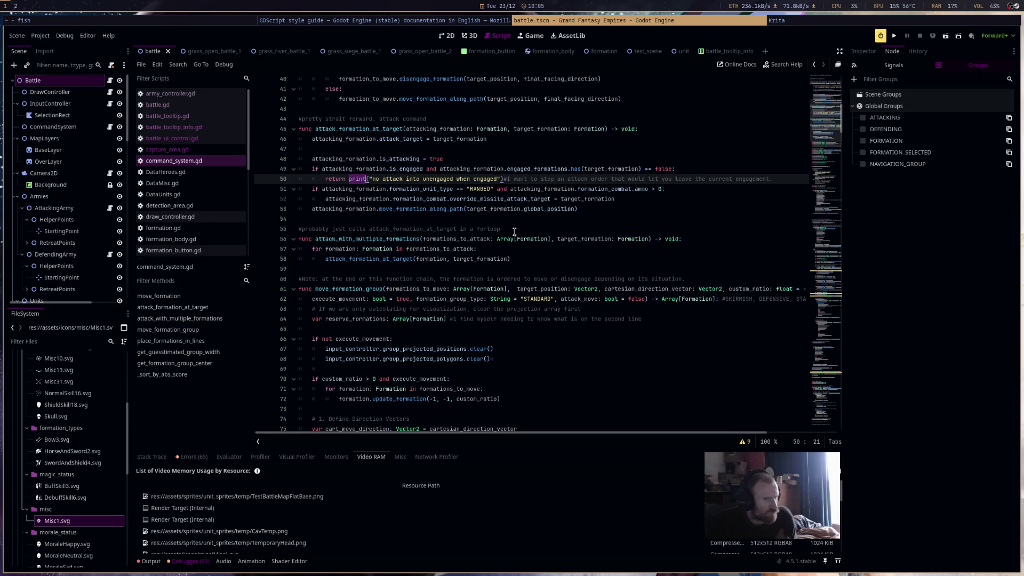
pyautogui.scroll(-3)
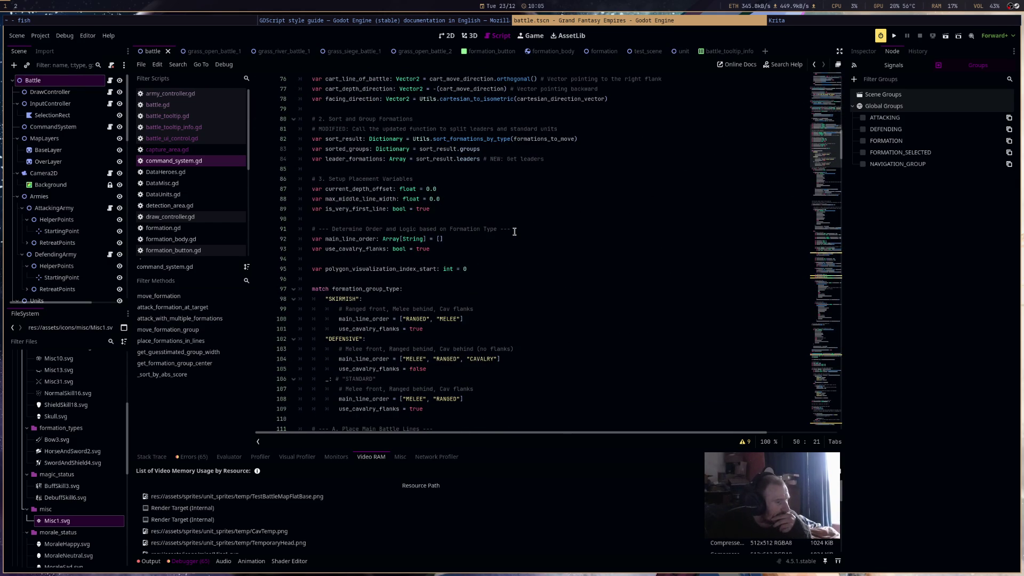
pyautogui.scroll(-3)
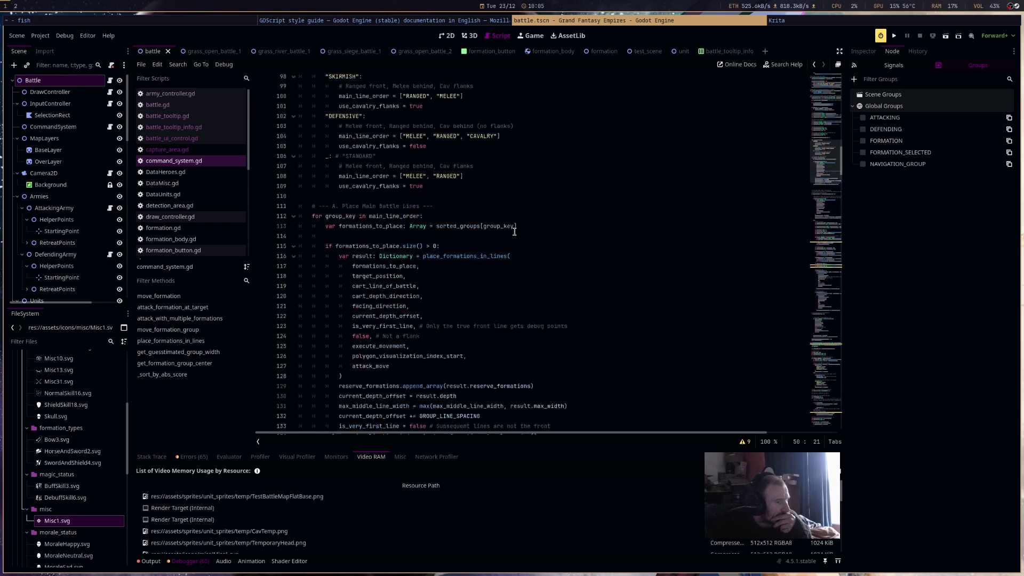
pyautogui.scroll(-3)
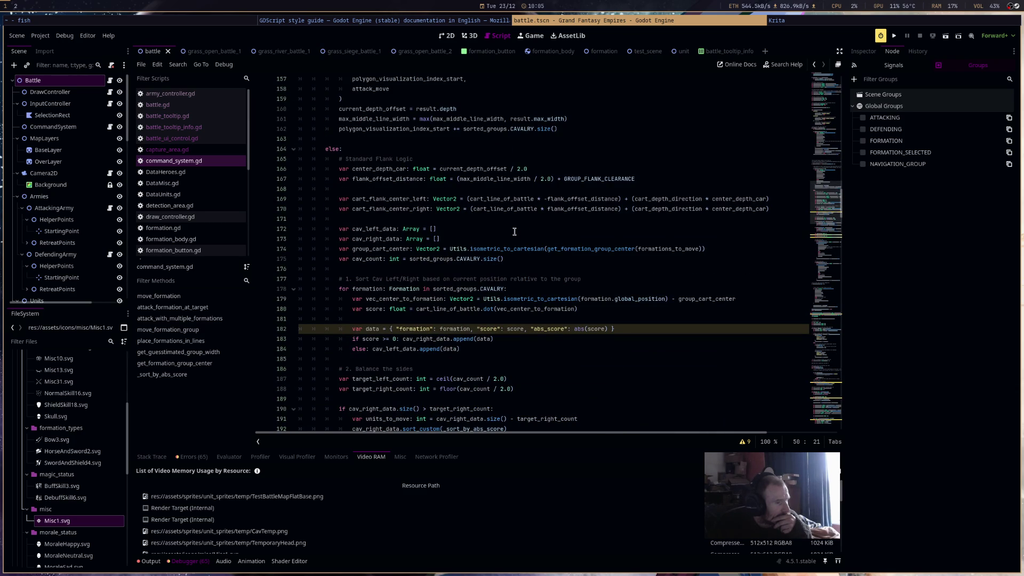
pyautogui.click(424, 329)
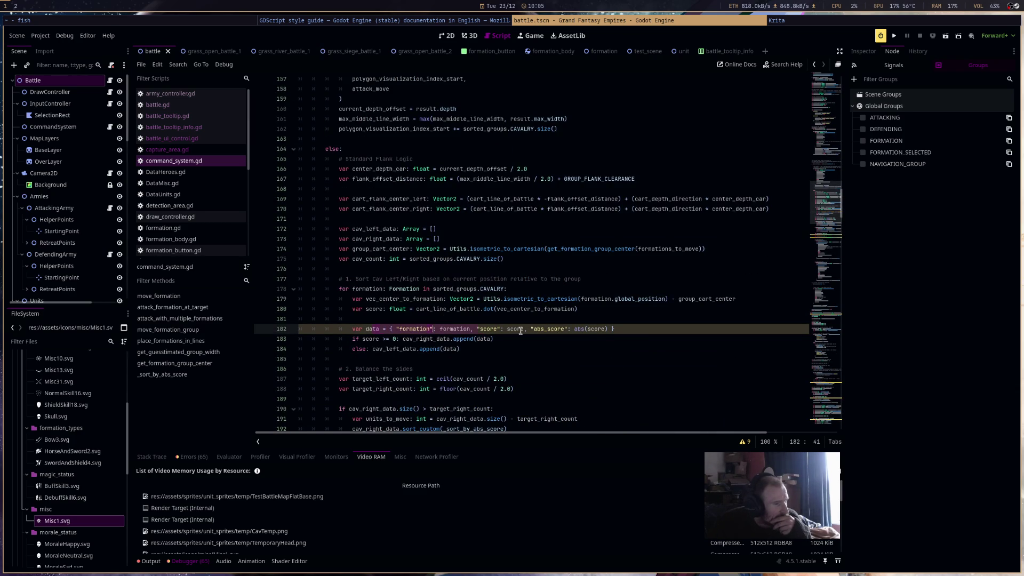
pyautogui.click(608, 329)
pyautogui.scroll(-3)
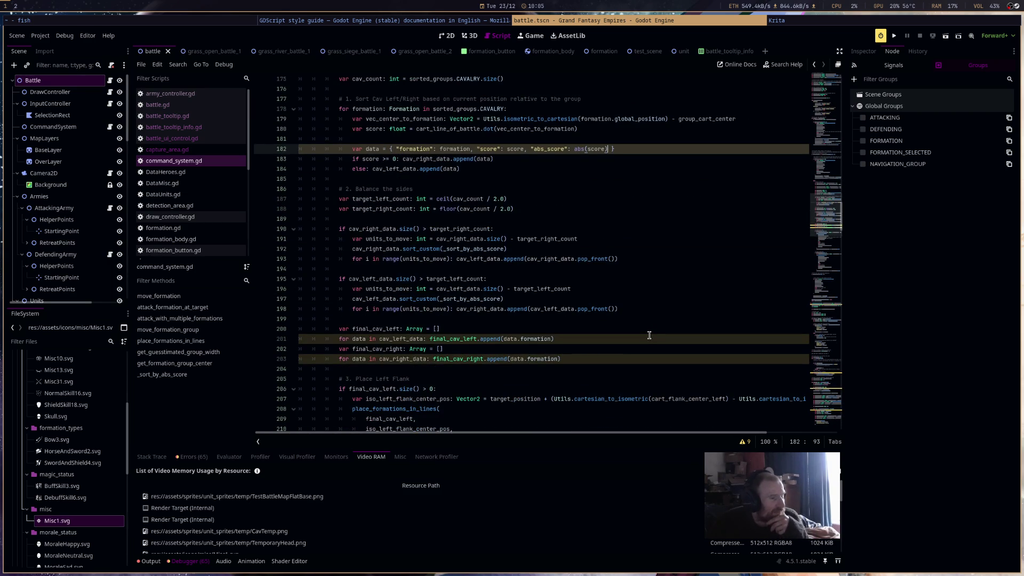
pyautogui.scroll(-3)
pyautogui.scroll(-3)
pyautogui.scroll(-3)
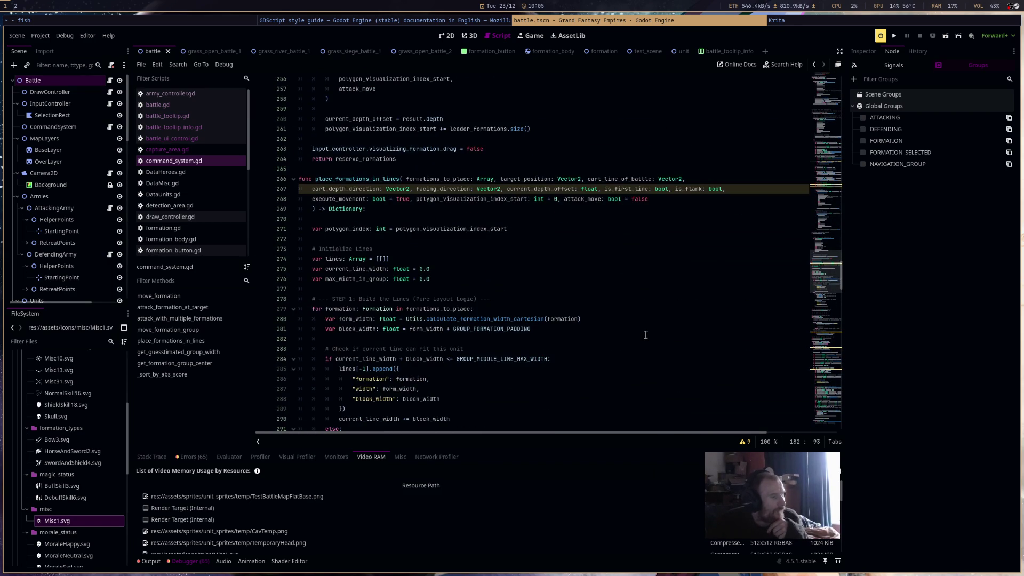
pyautogui.scroll(-3)
pyautogui.scroll(-3)
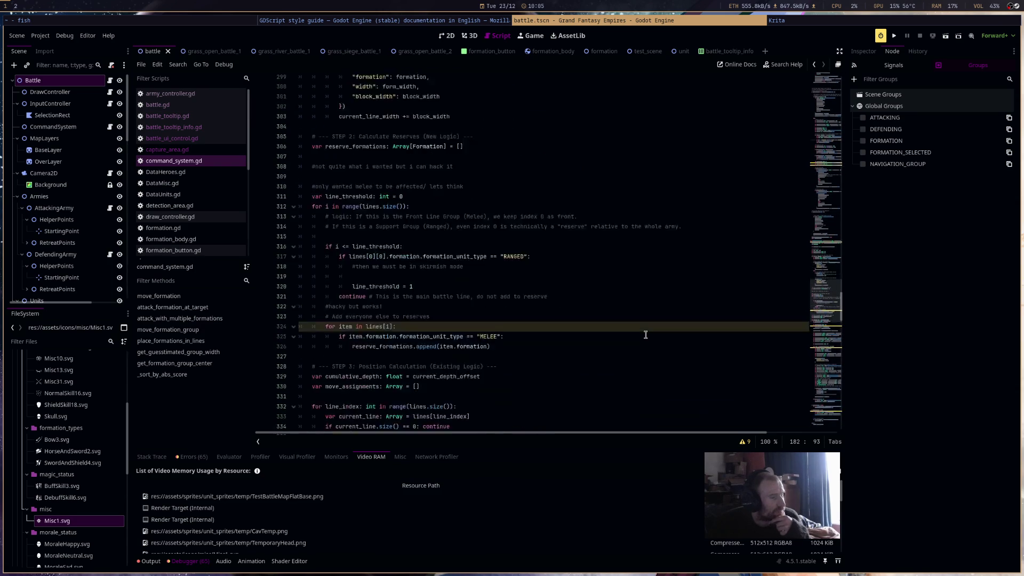
pyautogui.scroll(-3)
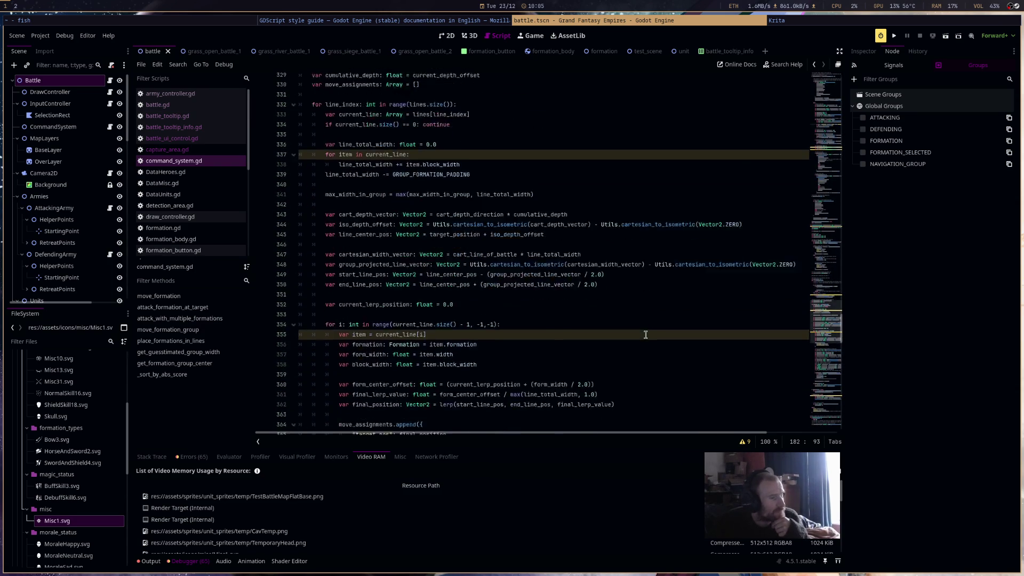
pyautogui.scroll(-3)
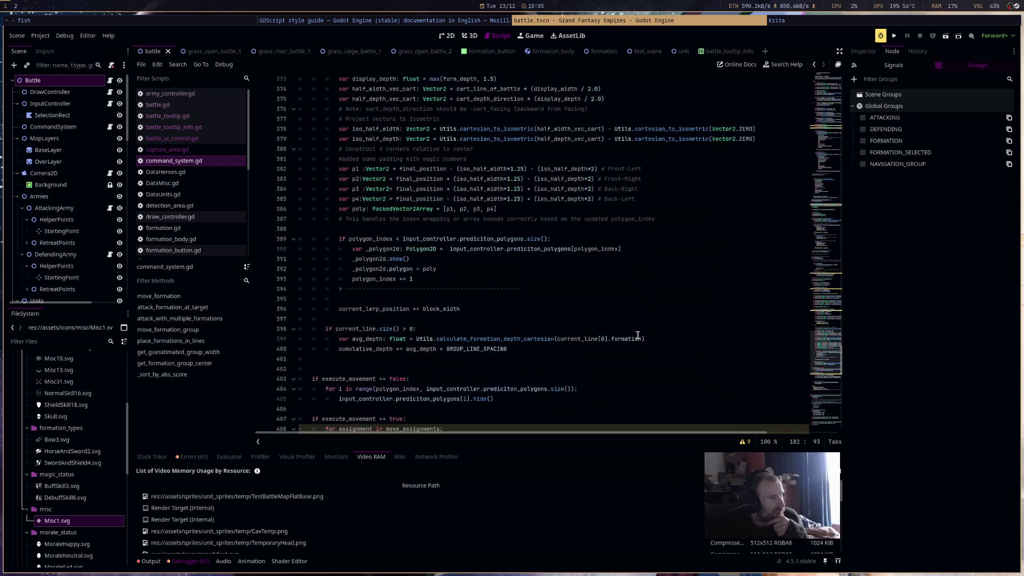
pyautogui.scroll(-3)
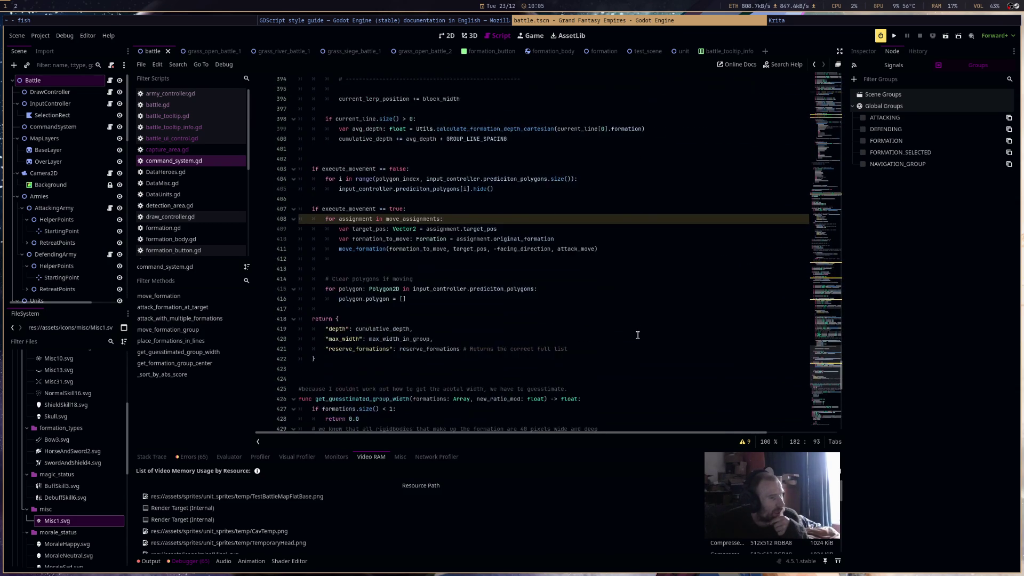
pyautogui.scroll(-3)
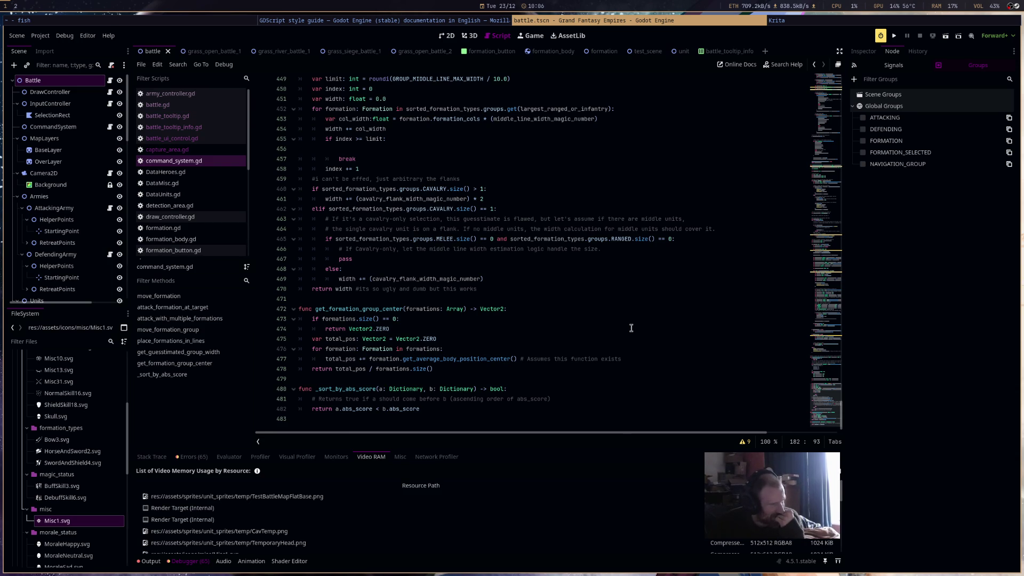
# Browse DataHeroes.gd, DataMisc.gd and DataUnits.gd, ending on detection_area.gd
pyautogui.click(202, 171)
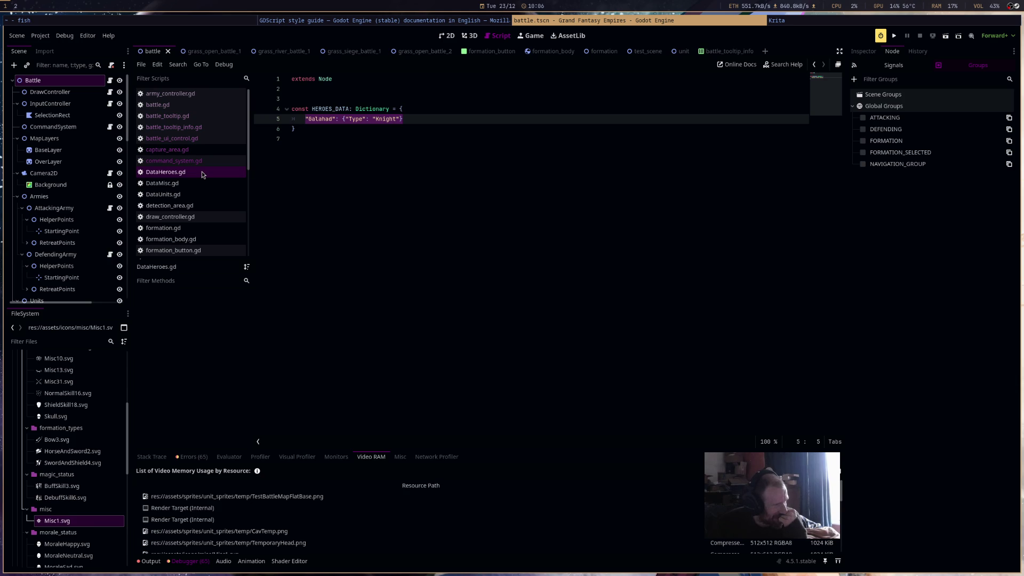
pyautogui.click(332, 167)
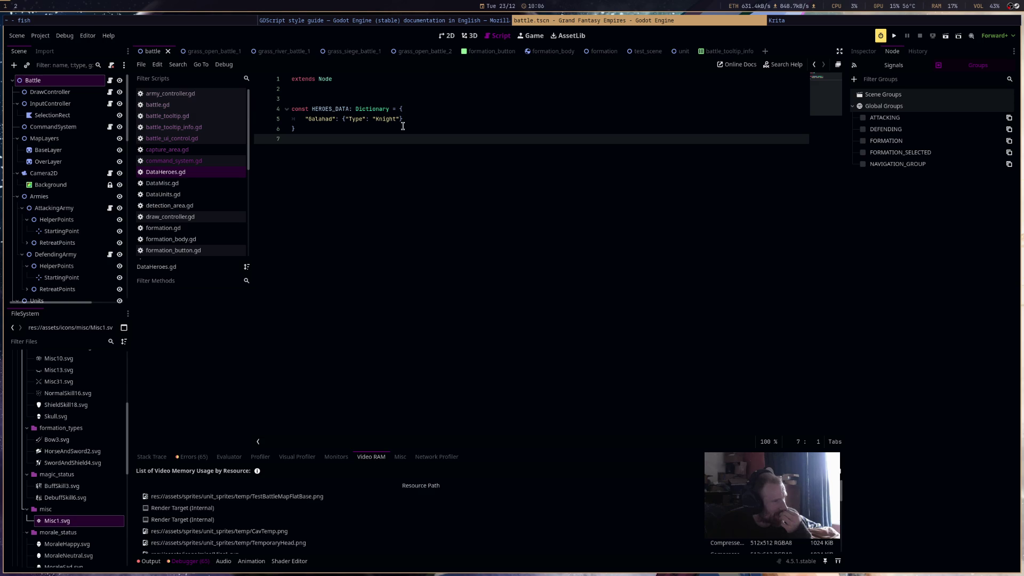
pyautogui.click(204, 184)
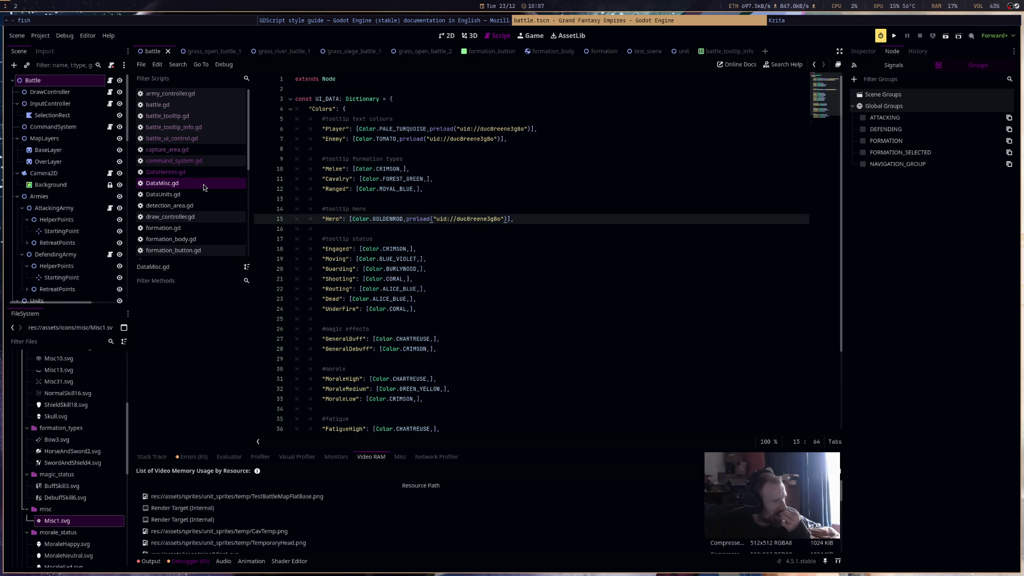
pyautogui.click(199, 197)
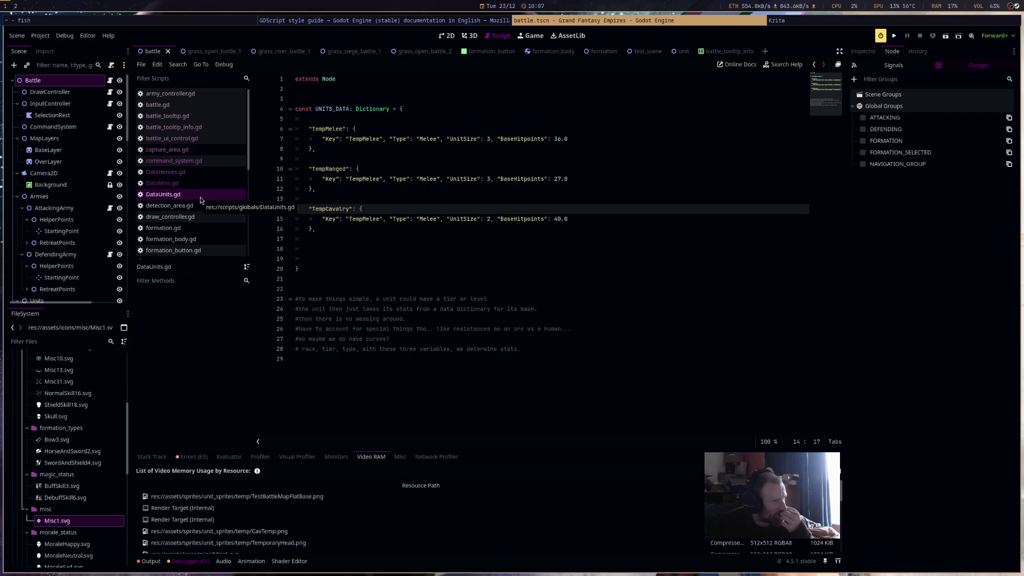
pyautogui.click(200, 206)
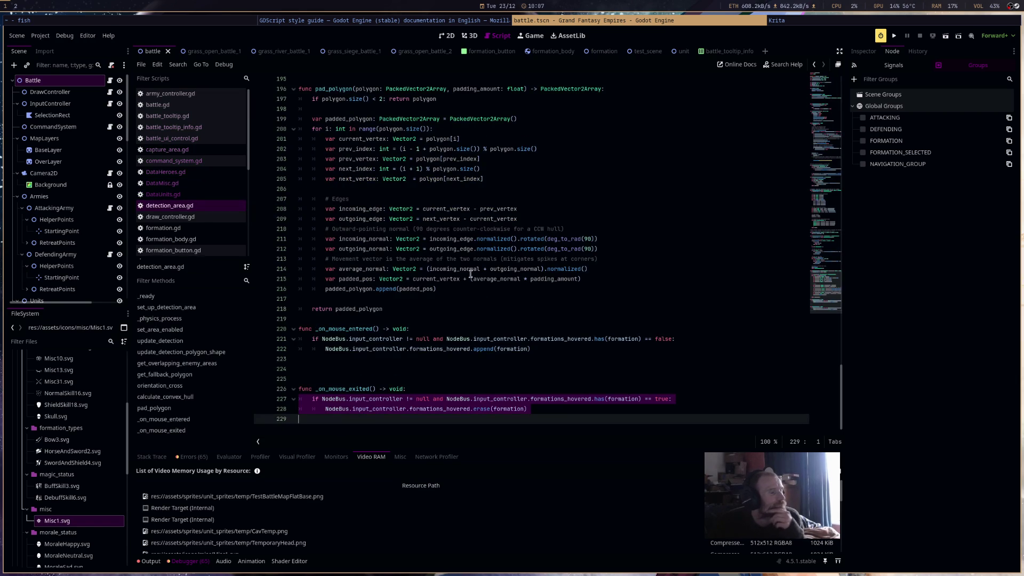
# Pass through draw_controller.gd and open formation.gd, scrolled down to set_up_sides
pyautogui.scroll(3)
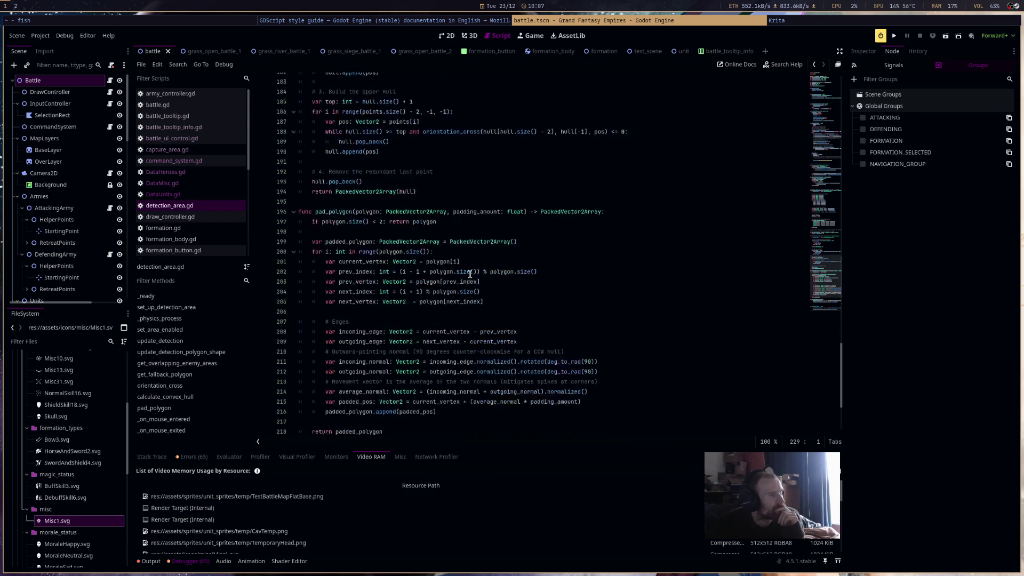
pyautogui.scroll(3)
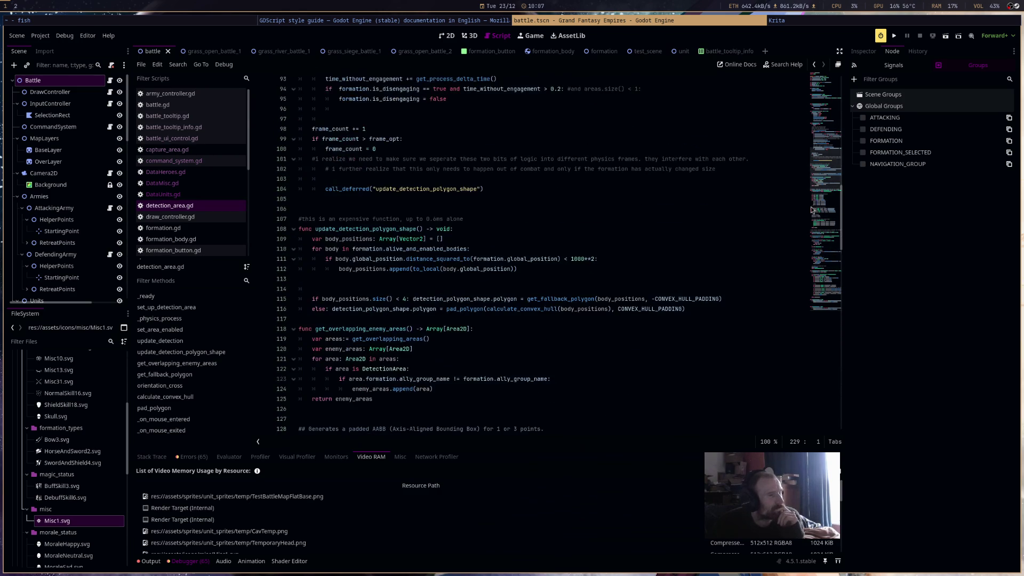
pyautogui.scroll(-3)
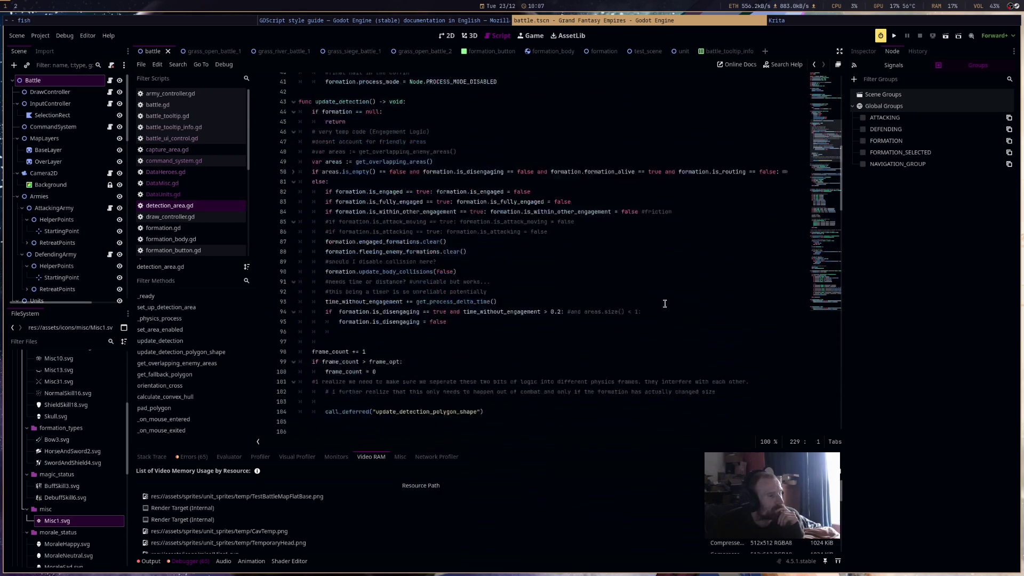
pyautogui.scroll(-3)
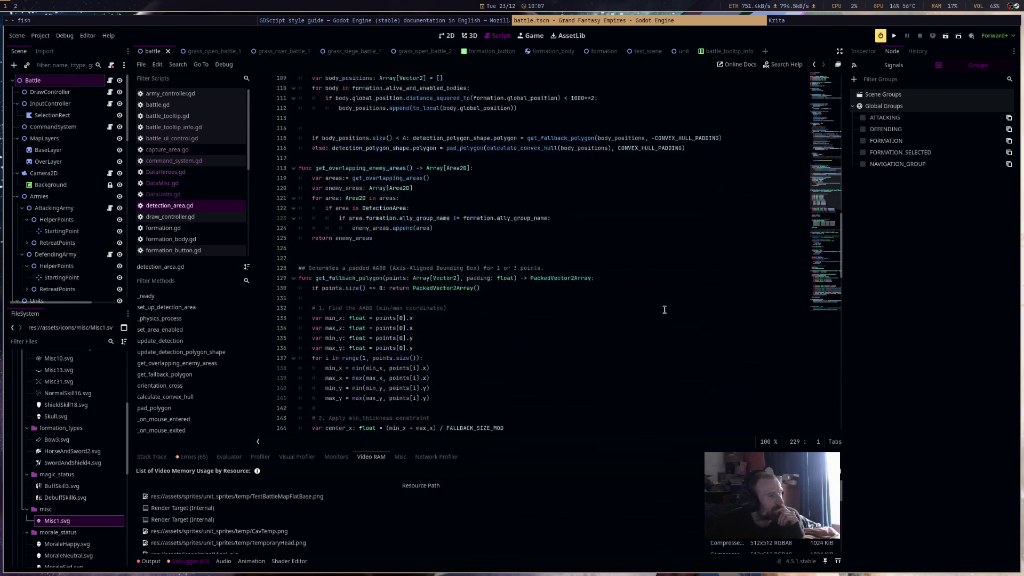
pyautogui.scroll(-3)
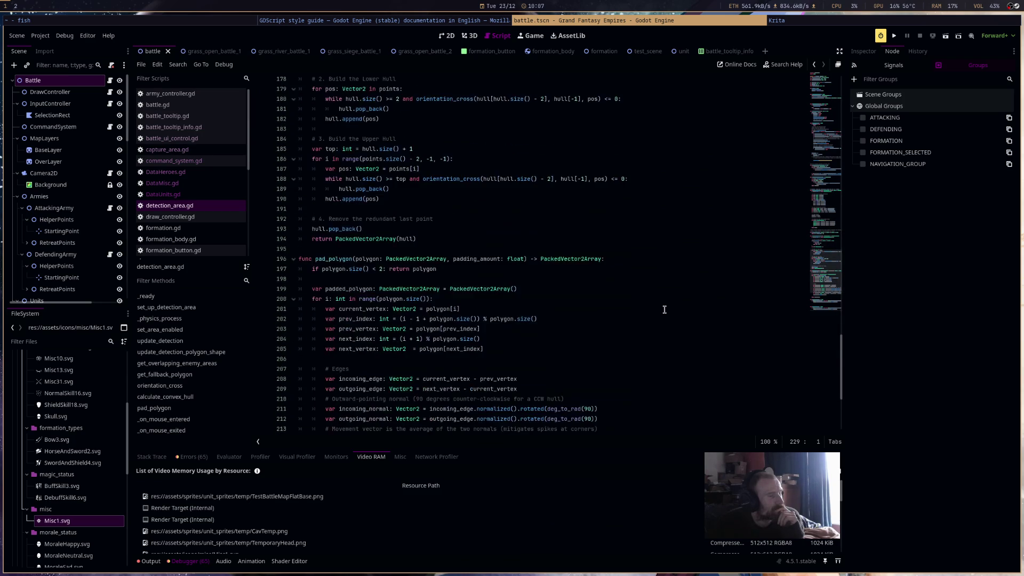
pyautogui.click(223, 217)
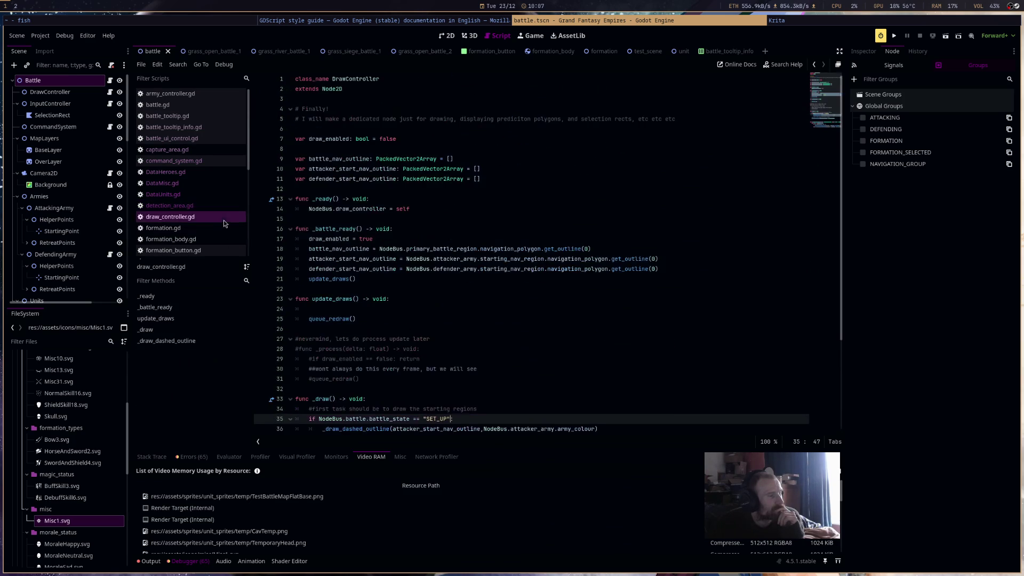
pyautogui.scroll(-3)
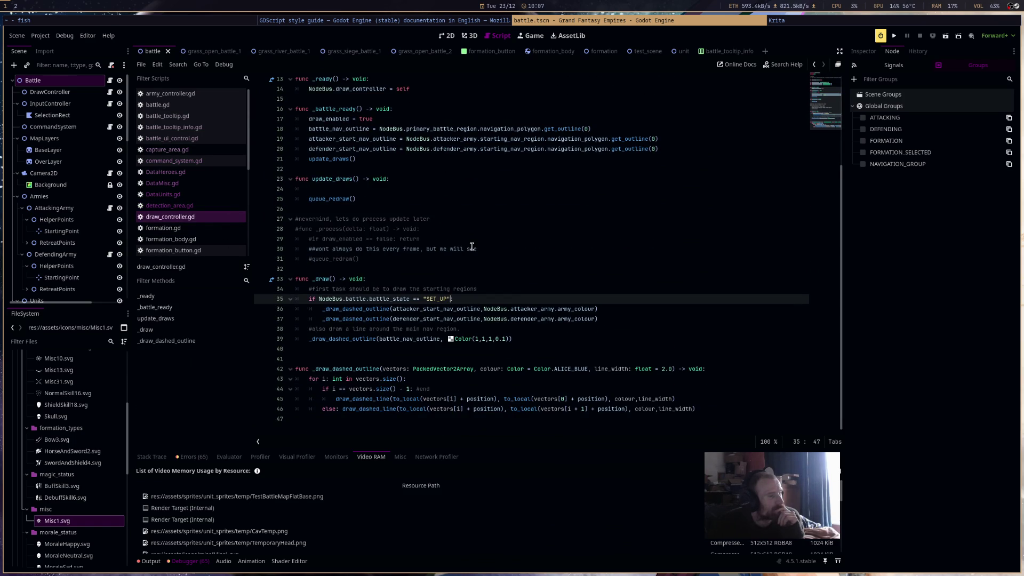
pyautogui.click(216, 229)
pyautogui.scroll(-3)
pyautogui.scroll(-3)
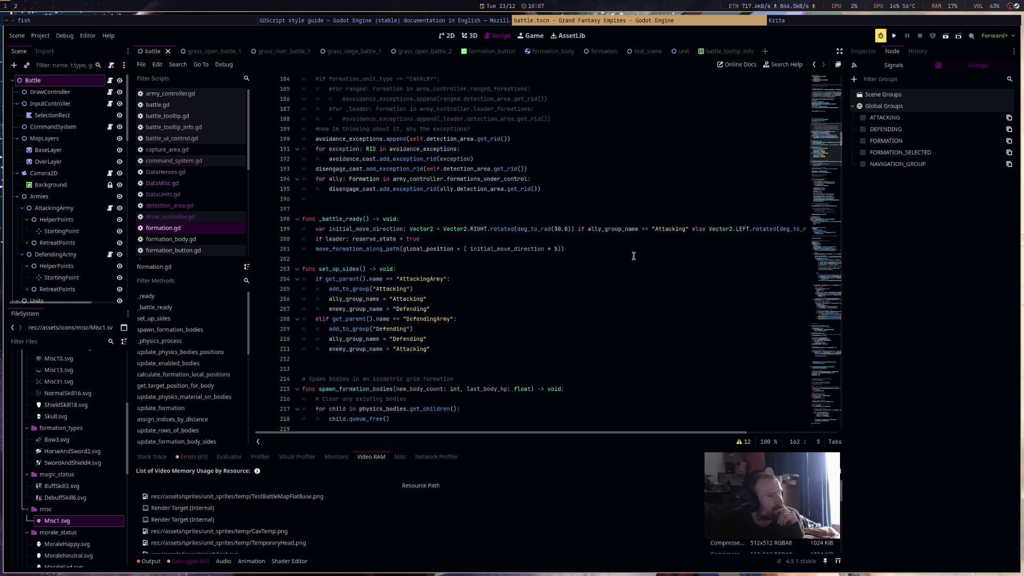
# Change the Attacking string on line 199 to "ATTACKING"
pyautogui.doubleClick(668, 231)
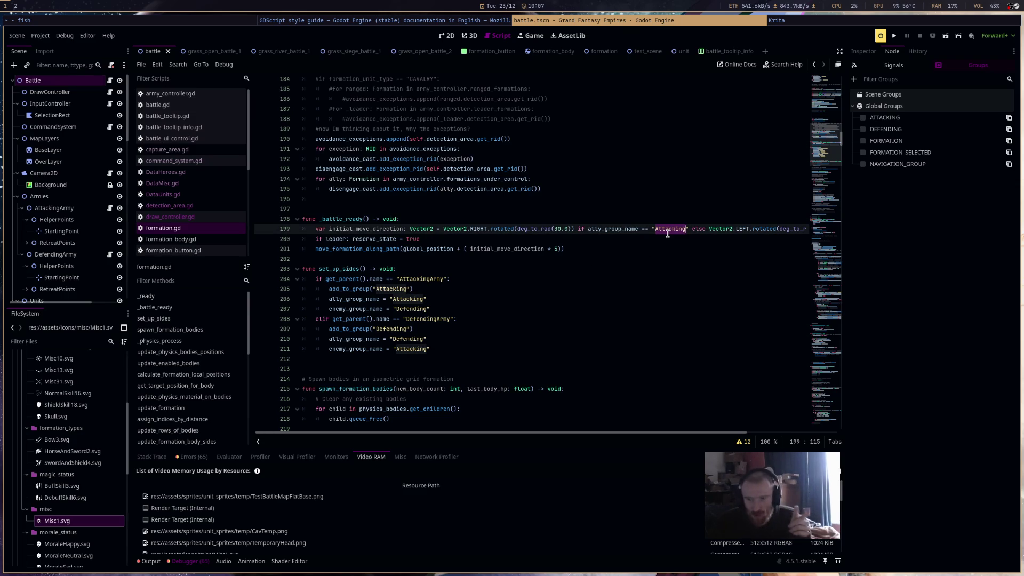
pyautogui.write('ATTACKING')
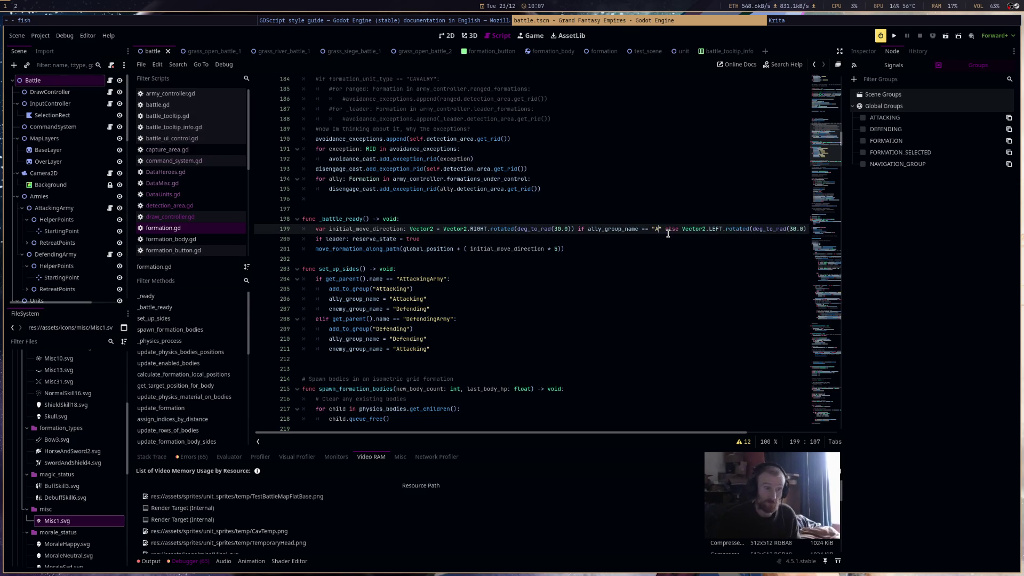
pyautogui.press('BackSpace')
pyautogui.press('BackSpace')
pyautogui.press('BackSpace')
pyautogui.write('KING')
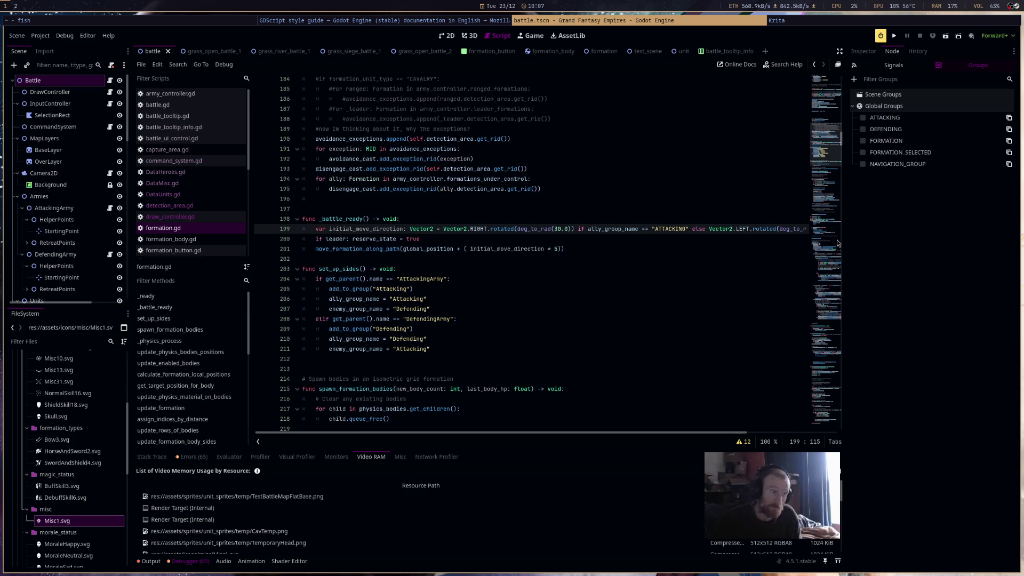
pyautogui.hscroll(3)
pyautogui.hscroll(-3)
# Uppercase Attacking to "ATTACKING" on lines 205, 206 and 211
pyautogui.doubleClick(396, 291)
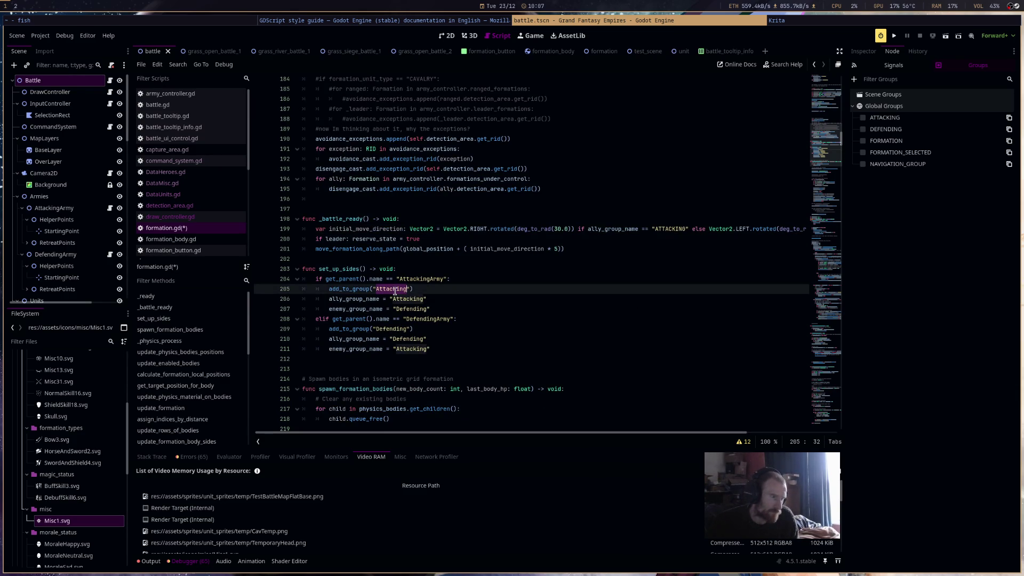
pyautogui.write('ATTACKING')
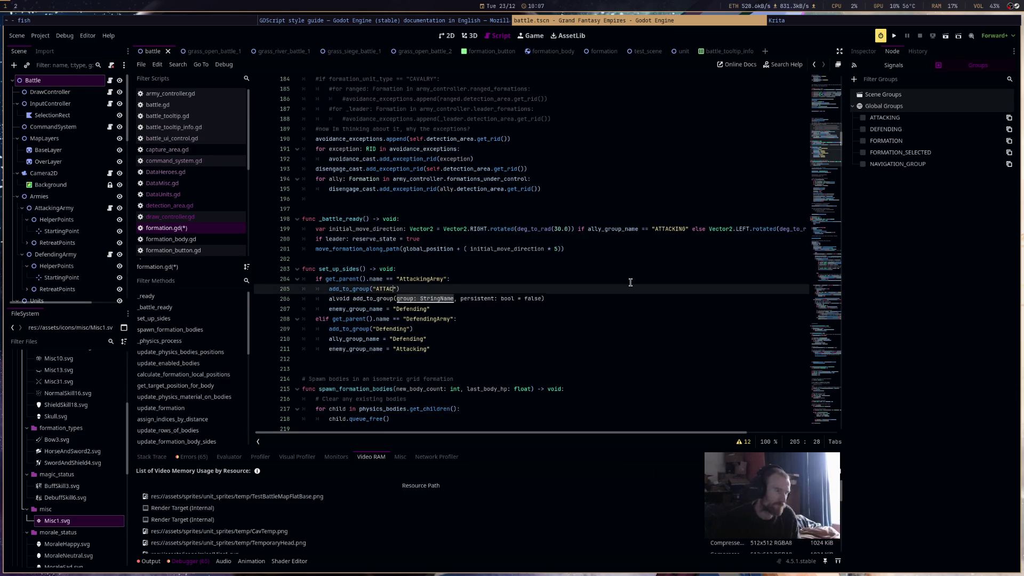
pyautogui.doubleClick(384, 291)
pyautogui.doubleClick(408, 299)
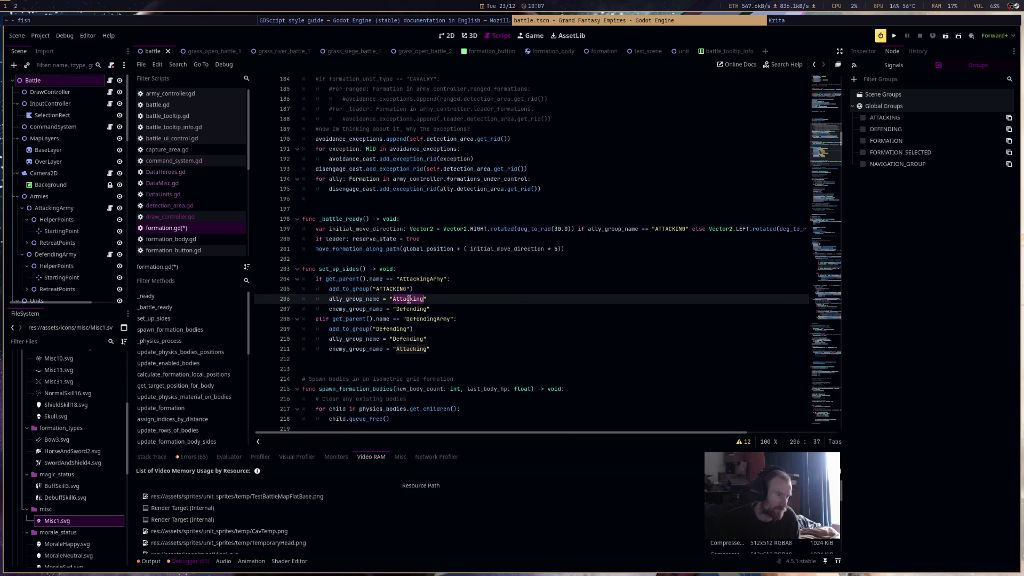
pyautogui.hotkey('ctrl', 'v')
pyautogui.doubleClick(411, 348)
pyautogui.hotkey('ctrl', 'v')
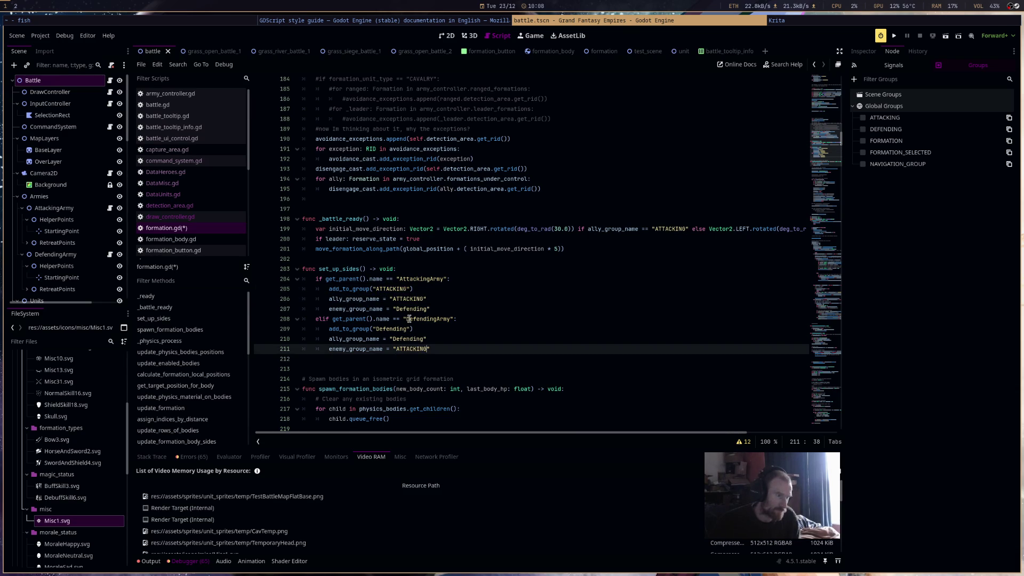
# Change Defending to "DEFENDING" on lines 207, 209 and 210, then save formation.gd
pyautogui.doubleClick(411, 309)
pyautogui.write('D')
pyautogui.write('EFENDI')
pyautogui.write('NG')
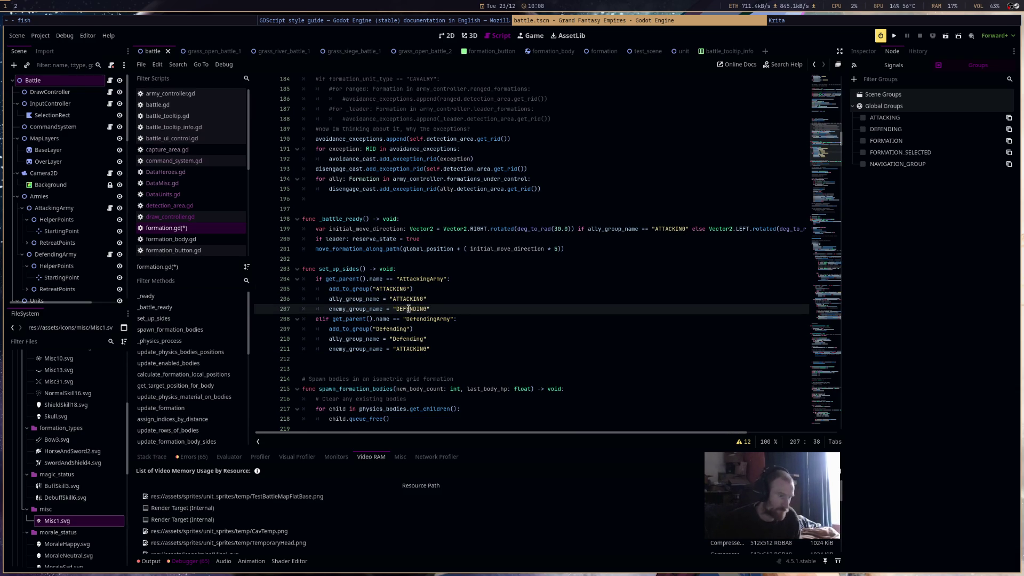
pyautogui.doubleClick(392, 329)
pyautogui.write('DEFENDING')
pyautogui.doubleClick(406, 339)
pyautogui.write('DEFENDING')
pyautogui.scroll(-3)
pyautogui.hotkey('ctrl', 's')
pyautogui.scroll(-3)
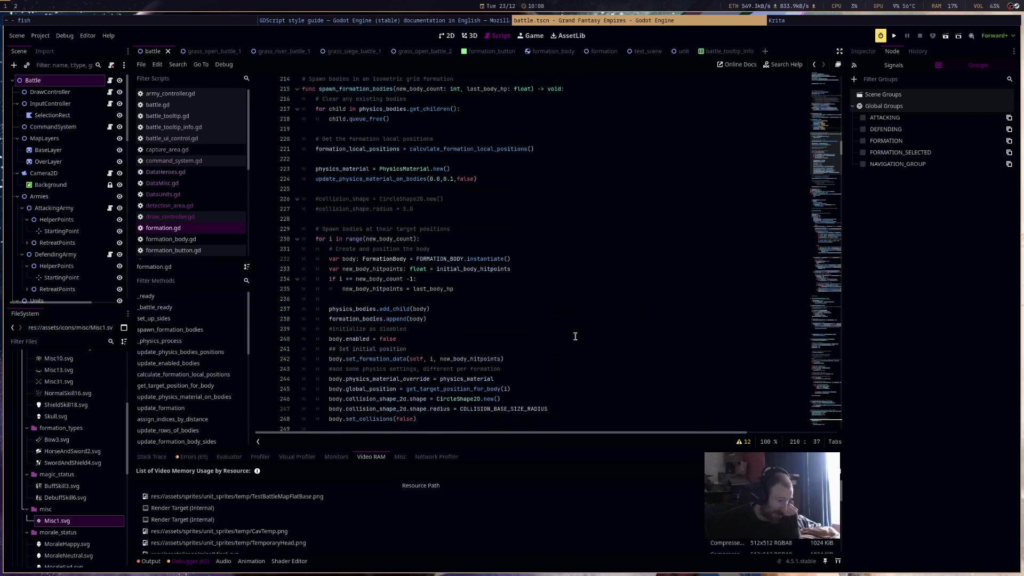
pyautogui.scroll(-3)
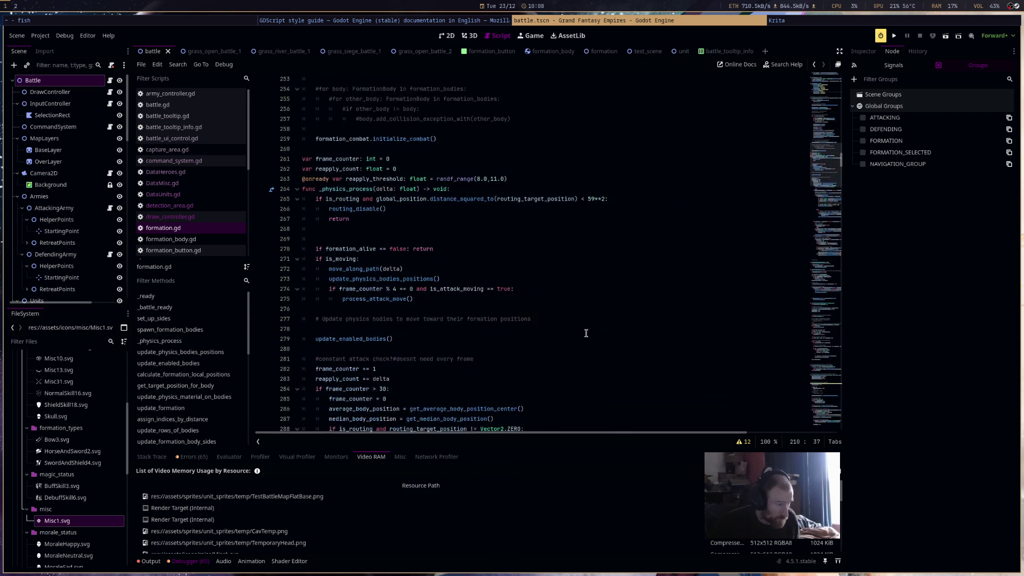
pyautogui.scroll(-3)
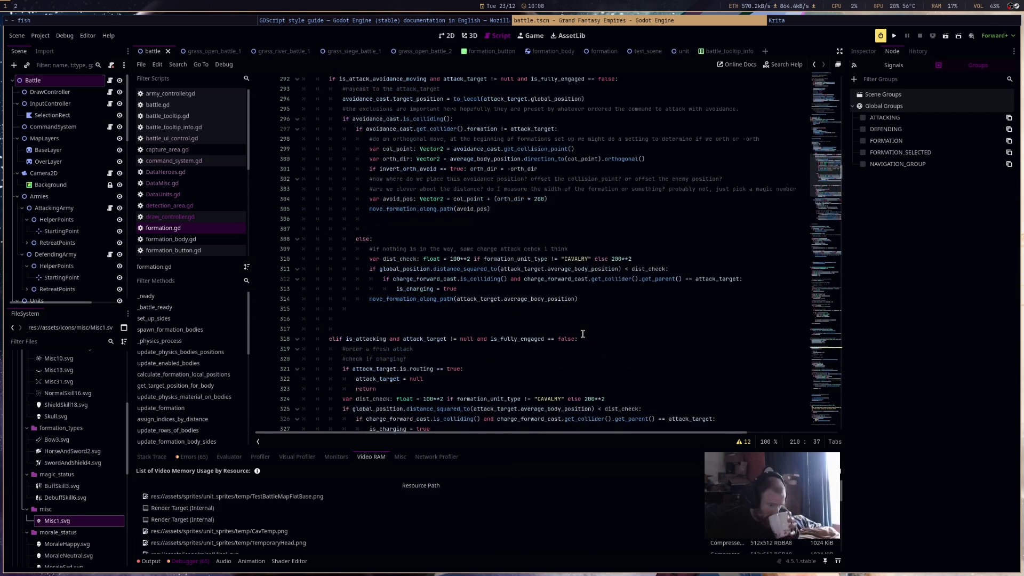
pyautogui.scroll(-3)
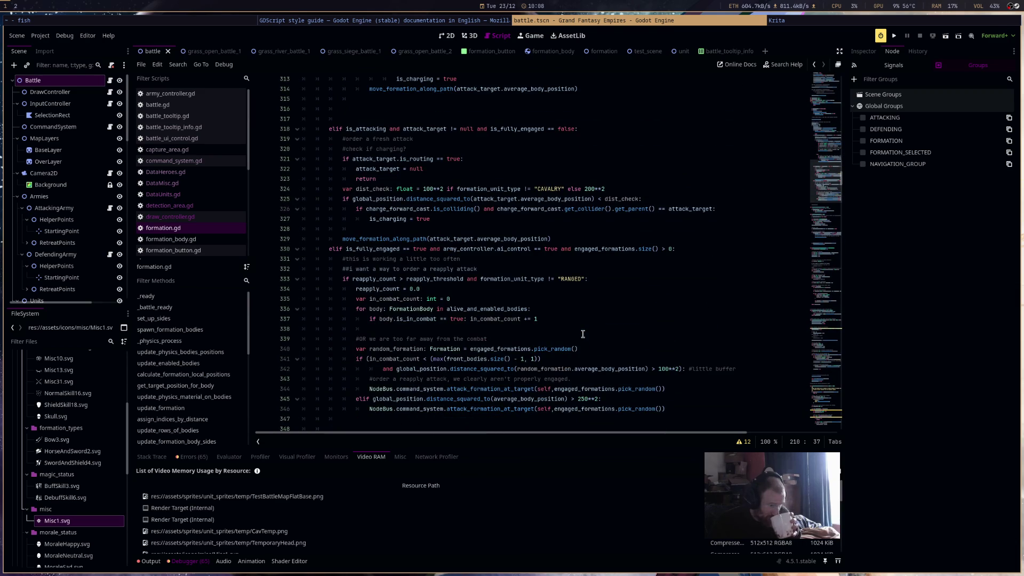
pyautogui.scroll(-3)
pyautogui.scroll(-3)
pyautogui.scroll(-3)
pyautogui.scroll(-3)
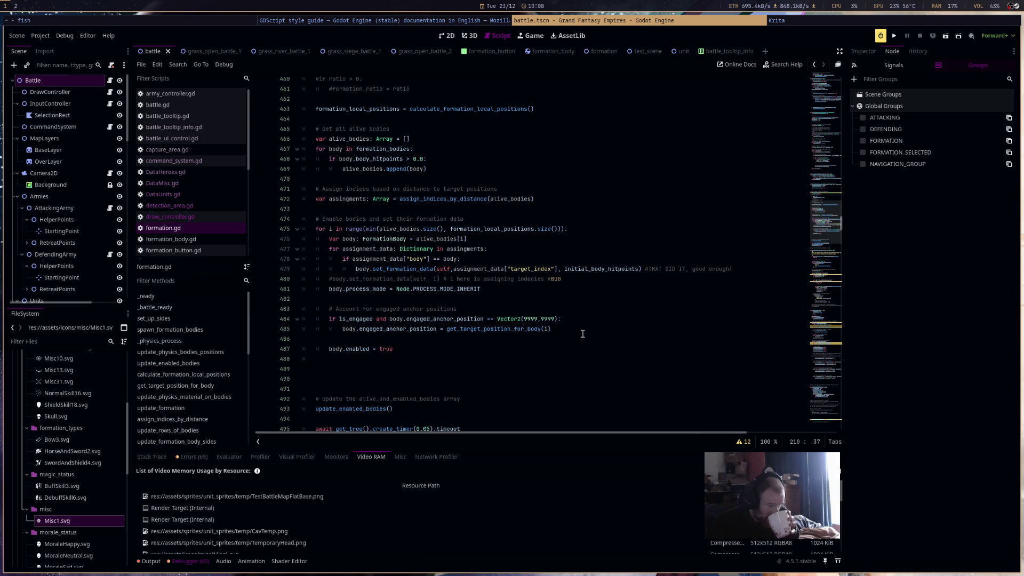
pyautogui.doubleClick(544, 270)
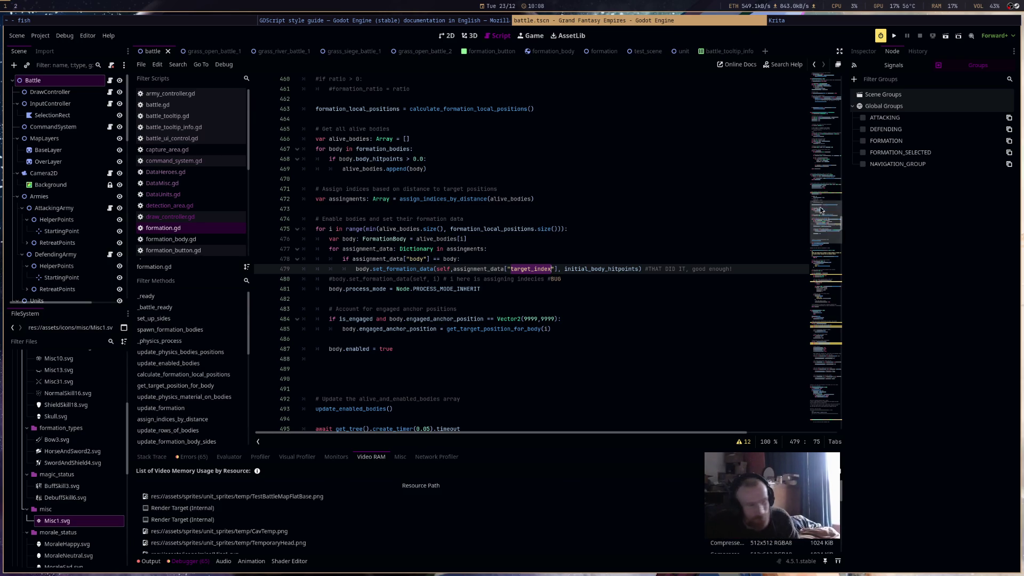
pyautogui.click(539, 259)
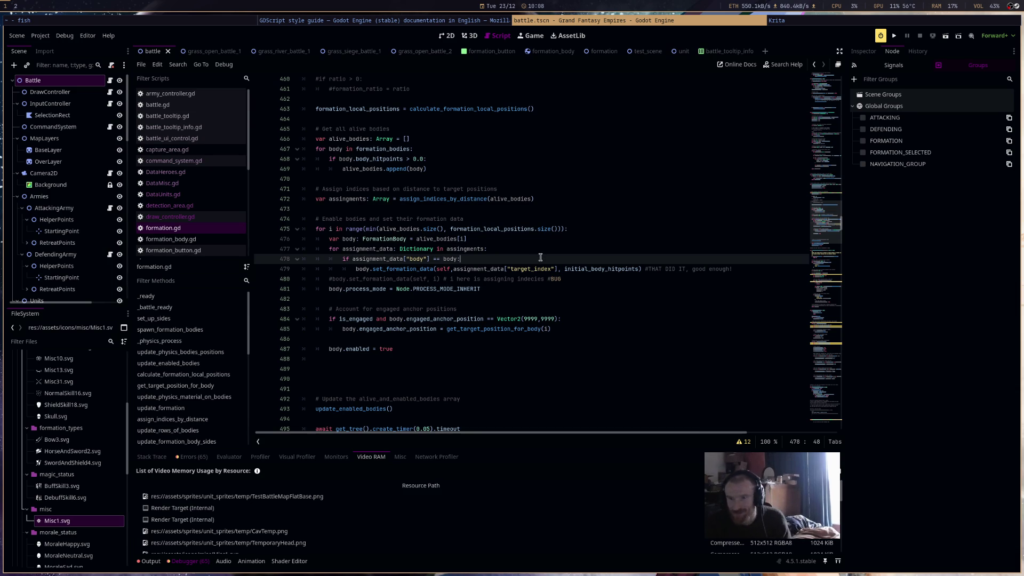
pyautogui.scroll(-3)
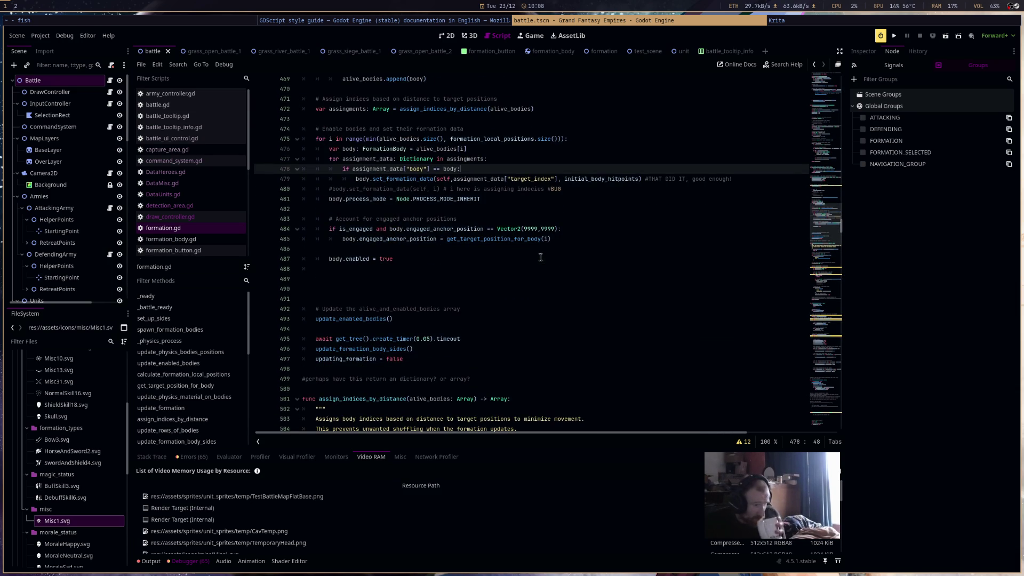
pyautogui.scroll(-3)
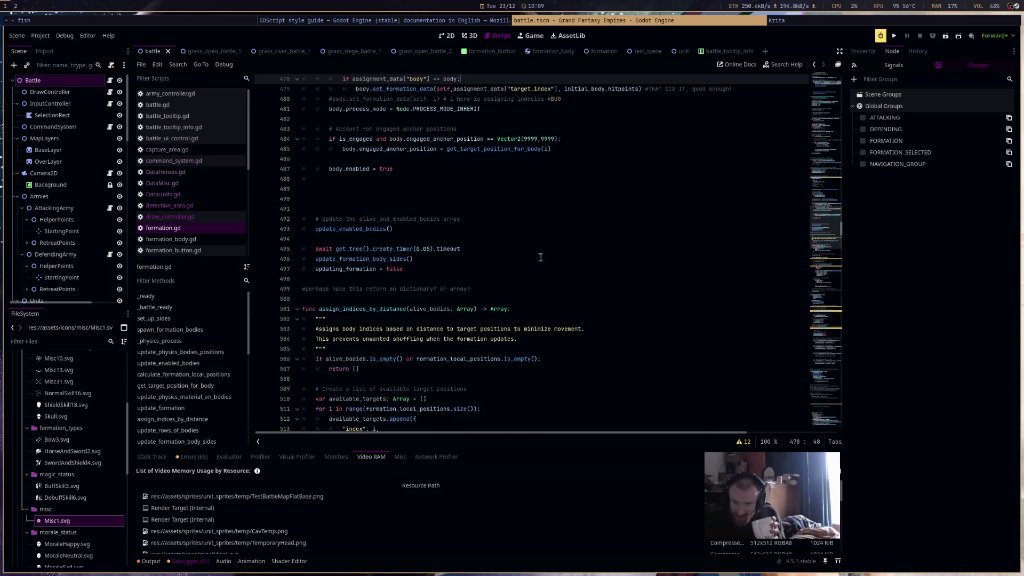
pyautogui.scroll(-3)
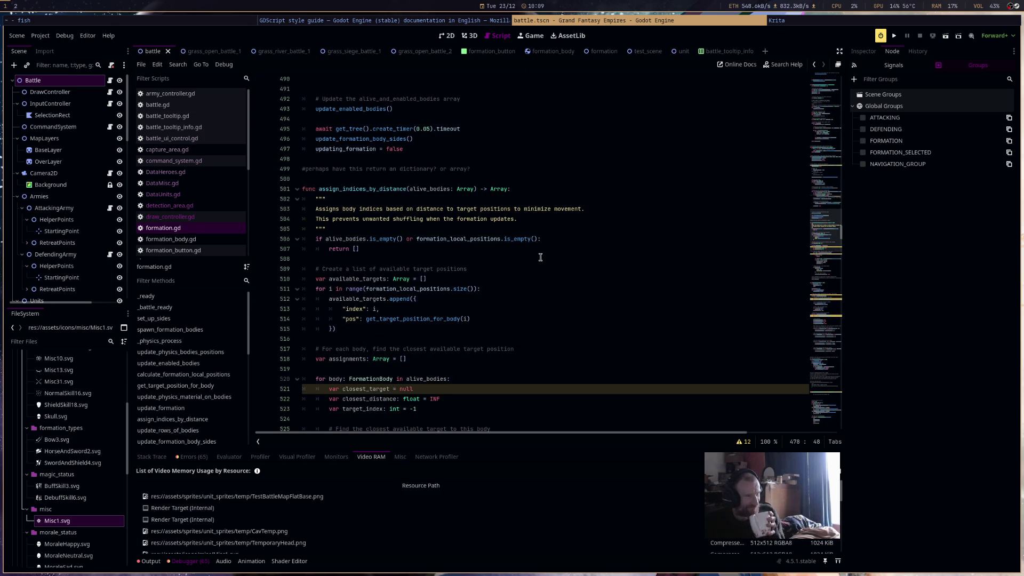
pyautogui.scroll(-3)
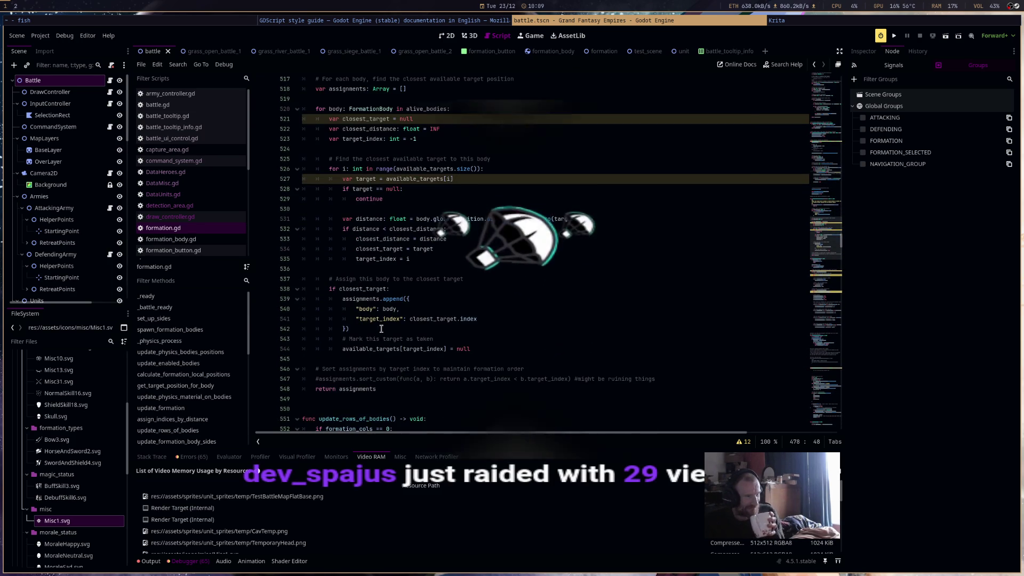
pyautogui.doubleClick(379, 319)
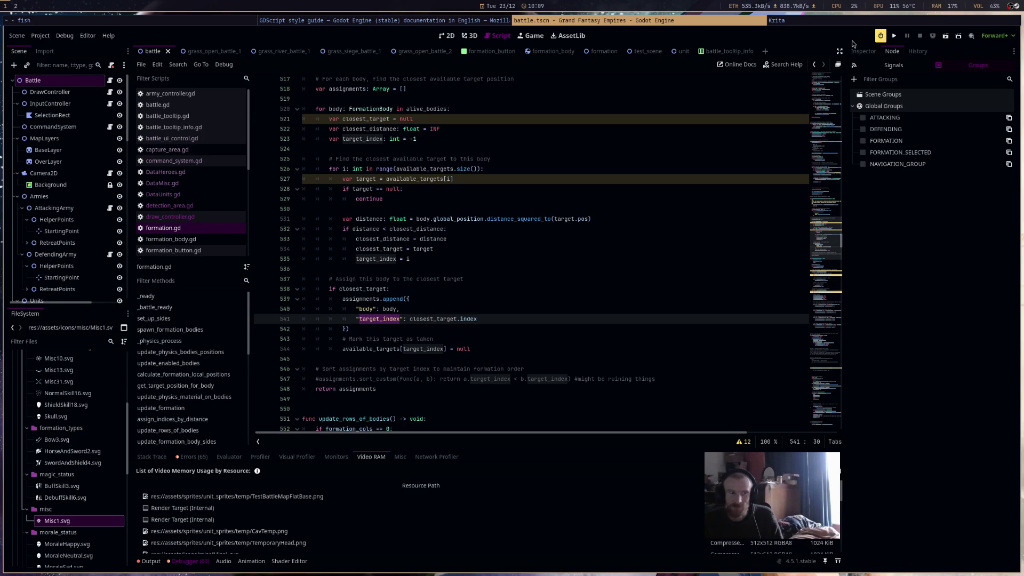
pyautogui.click(896, 37)
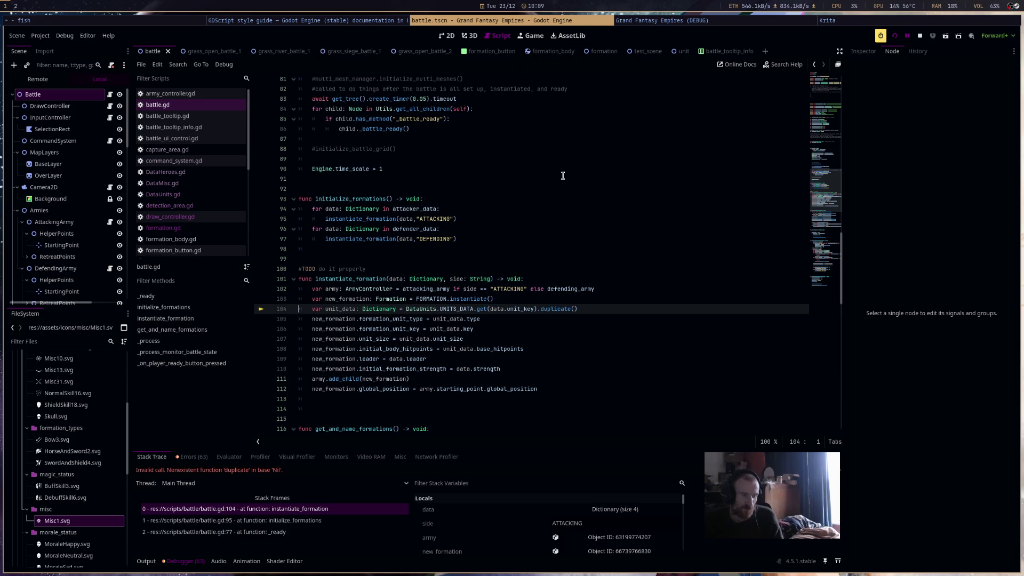
# Inspect the data dictionary's keys in the debugger, then stop the running game
pyautogui.click(588, 511)
pyautogui.scroll(3)
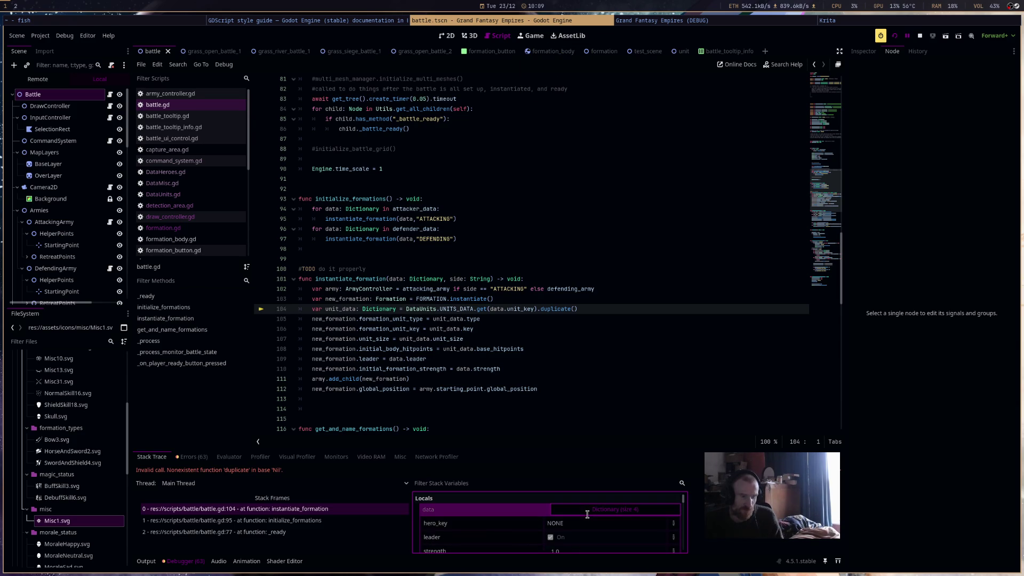
pyautogui.click(571, 23)
pyautogui.click(565, 20)
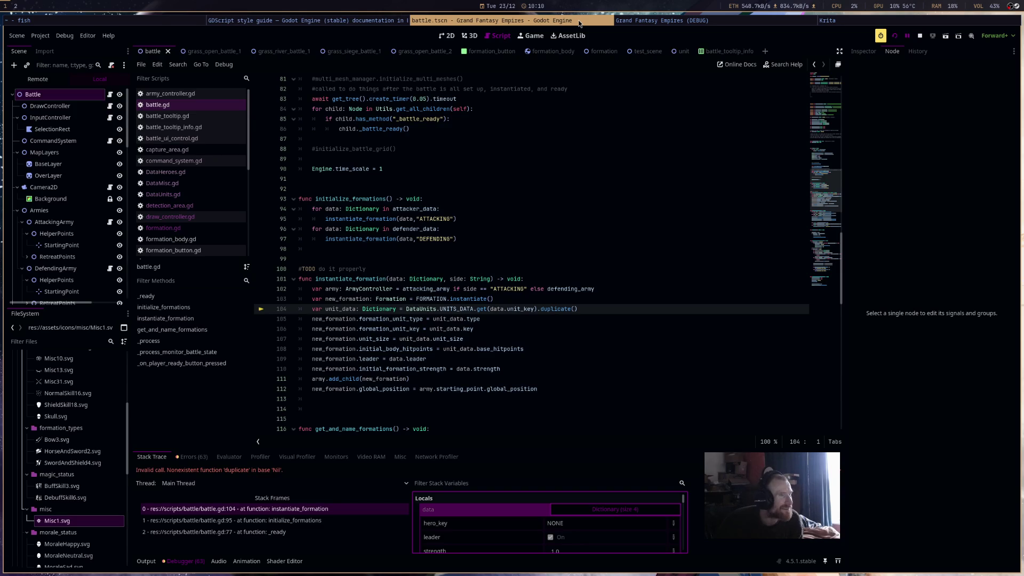
pyautogui.click(661, 22)
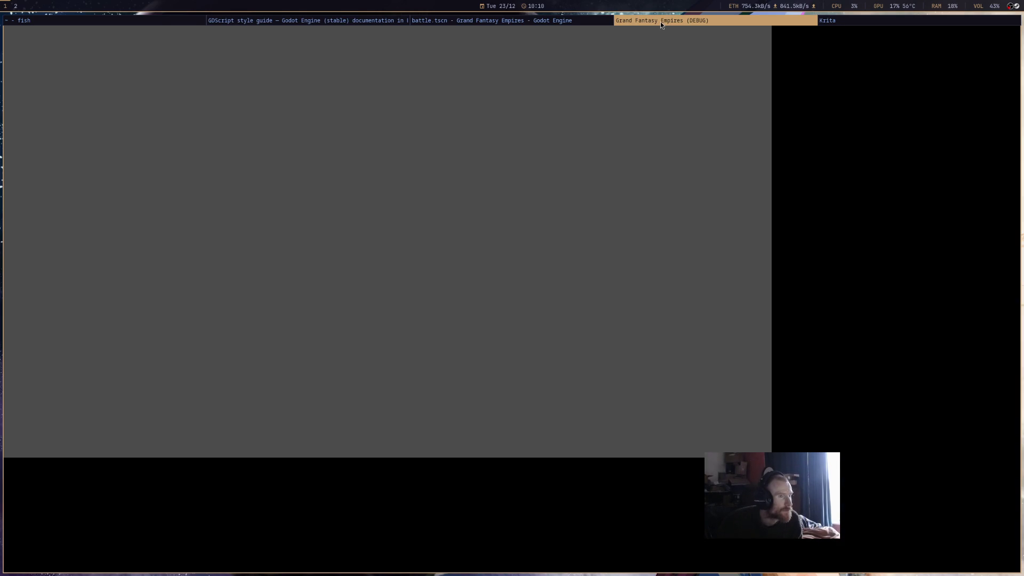
pyautogui.click(553, 21)
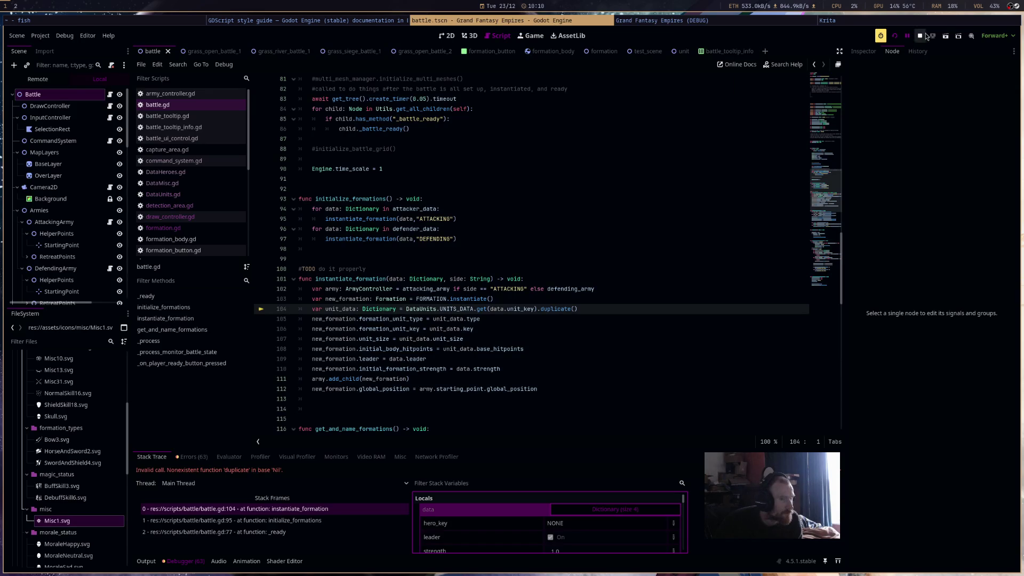
# Check the signals in the grass_open_battle_1 scene, then return to the battle scene
pyautogui.click(922, 39)
pyautogui.click(203, 51)
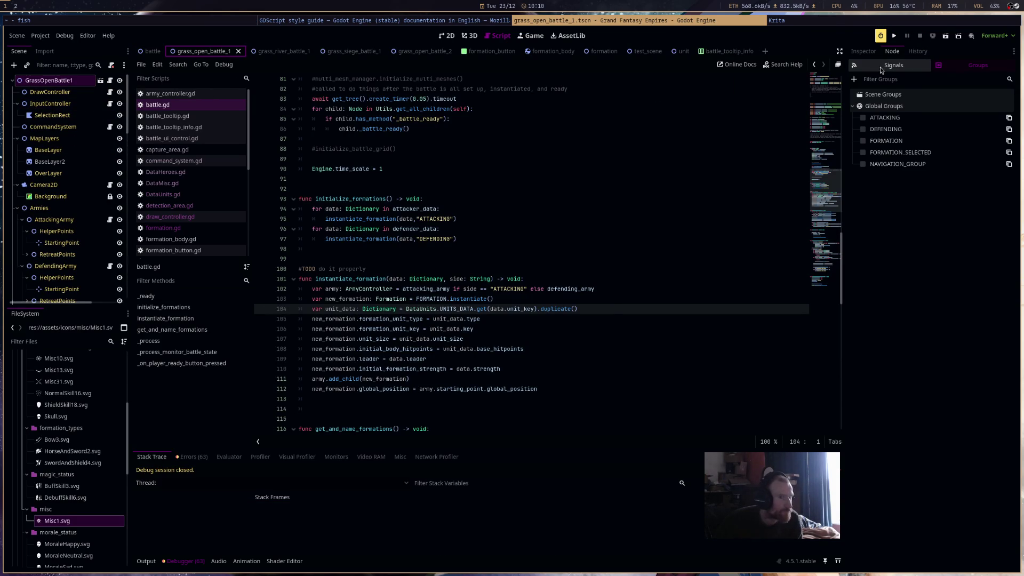
pyautogui.click(882, 67)
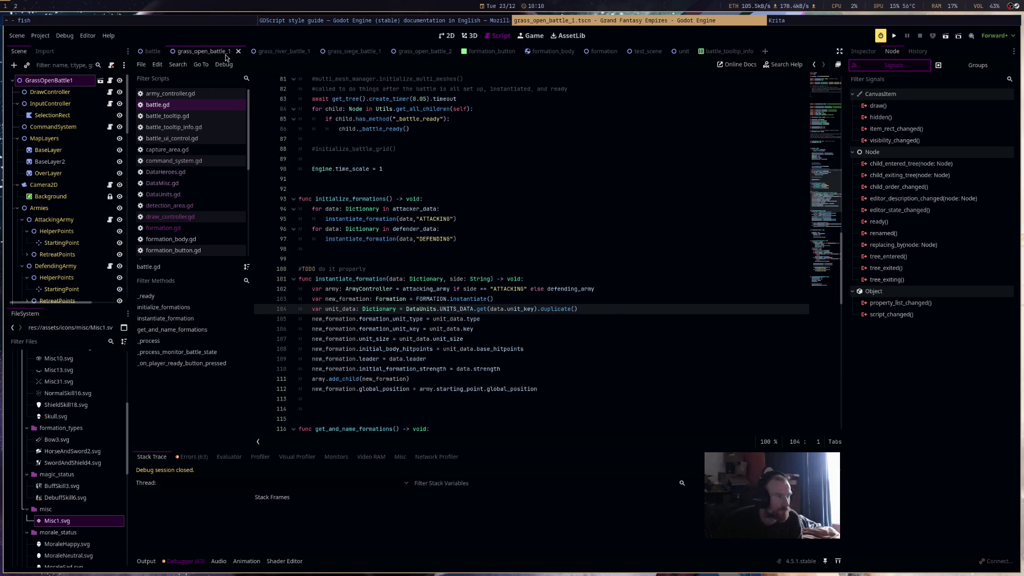
pyautogui.click(149, 51)
# Run the battle scene again, check the unit_key error, and stop the game
pyautogui.click(946, 37)
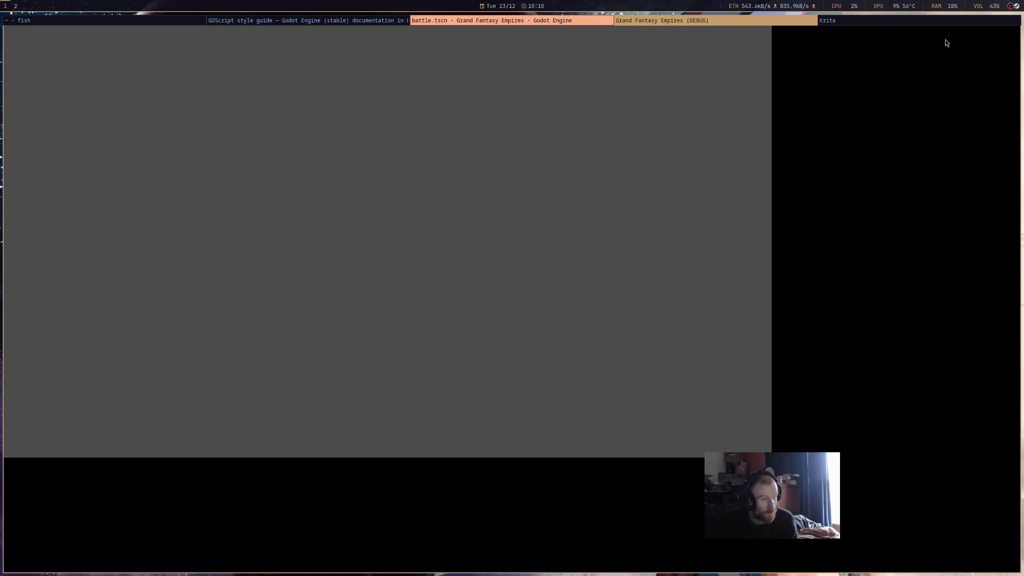
pyautogui.click(587, 21)
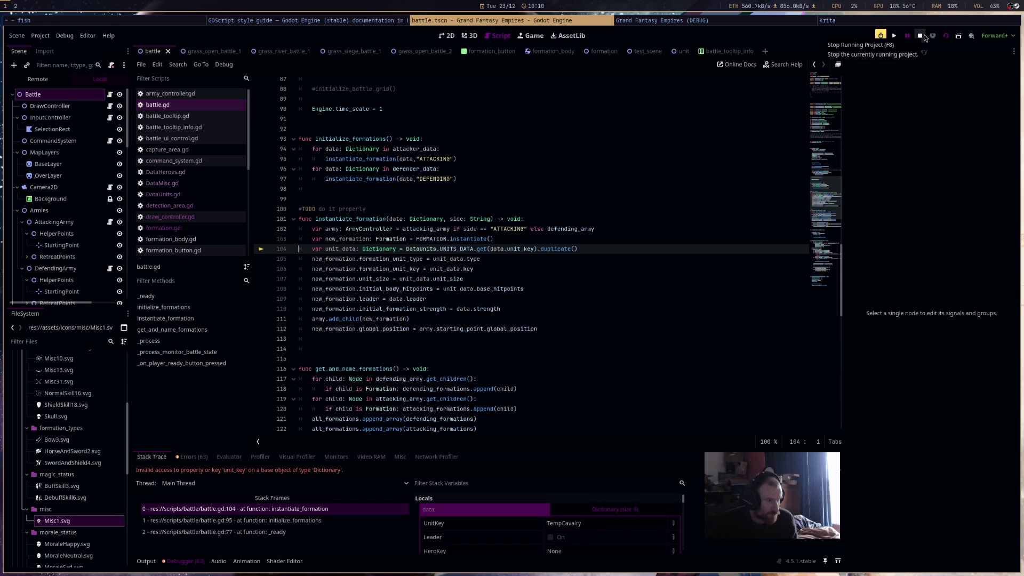
pyautogui.click(924, 34)
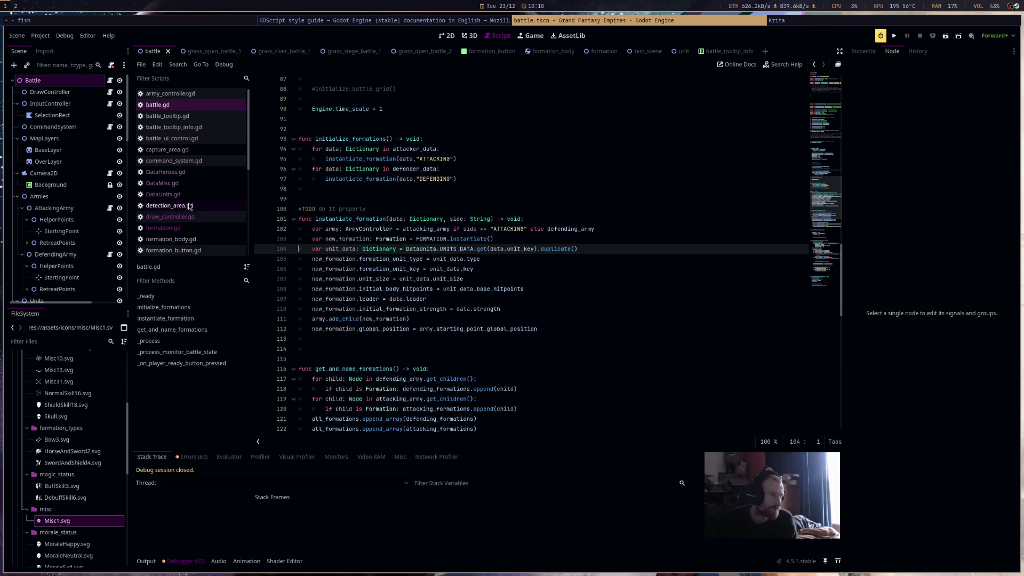
# Open DataUnits.gd and rename the TempMelee key to temp_melee
pyautogui.click(194, 194)
pyautogui.click(195, 184)
pyautogui.click(195, 195)
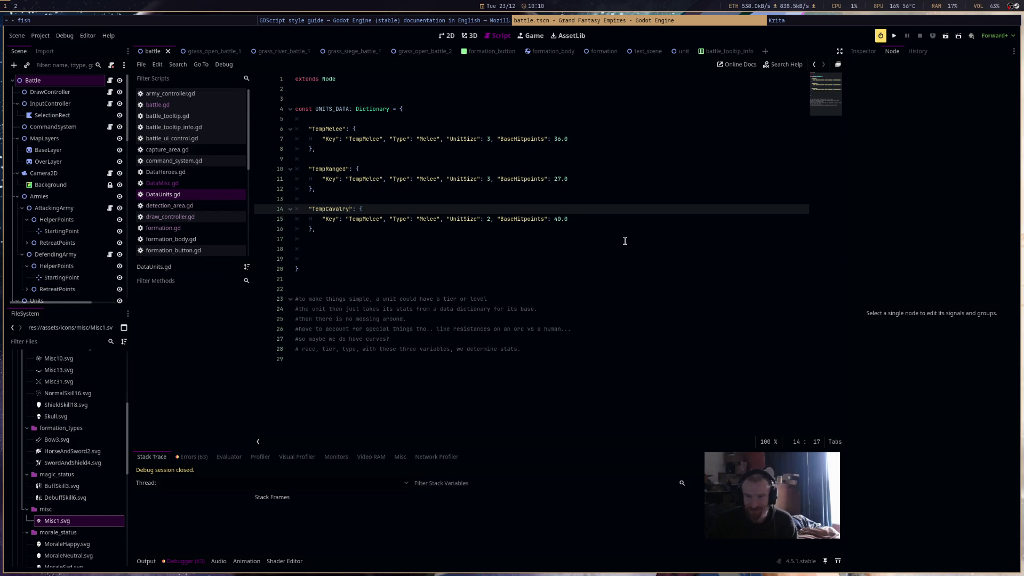
pyautogui.doubleClick(332, 139)
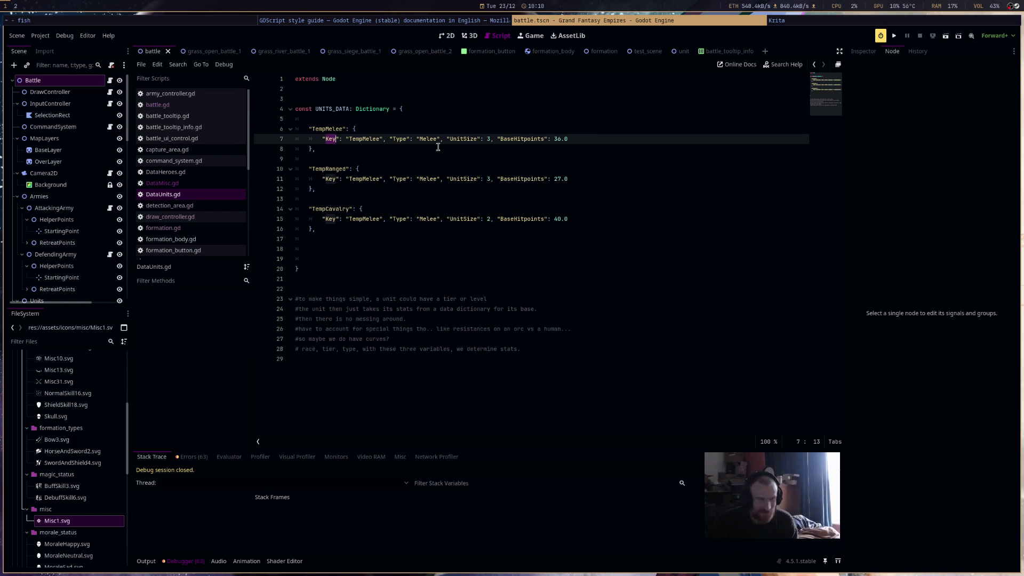
pyautogui.doubleClick(327, 128)
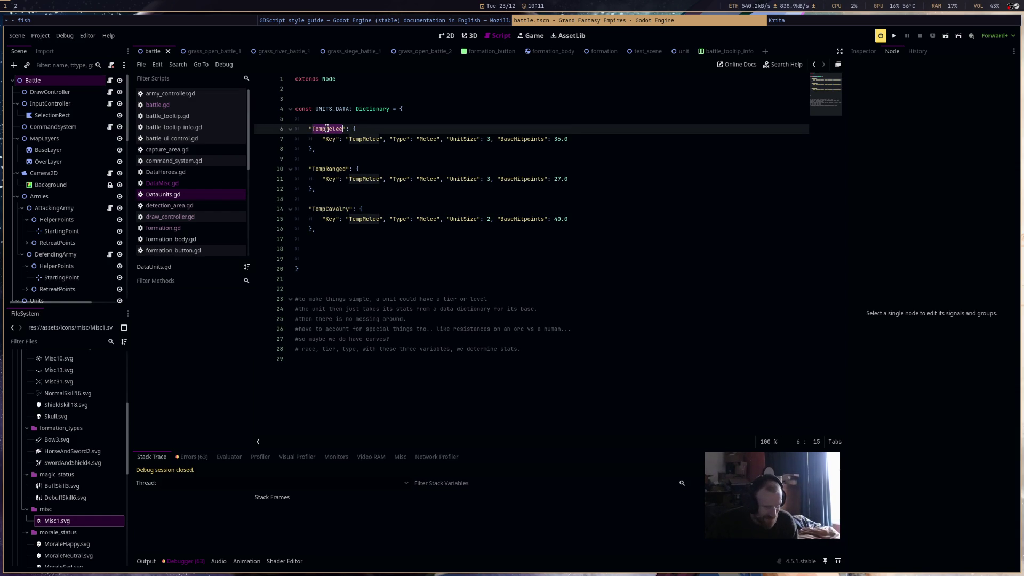
pyautogui.write('tm')
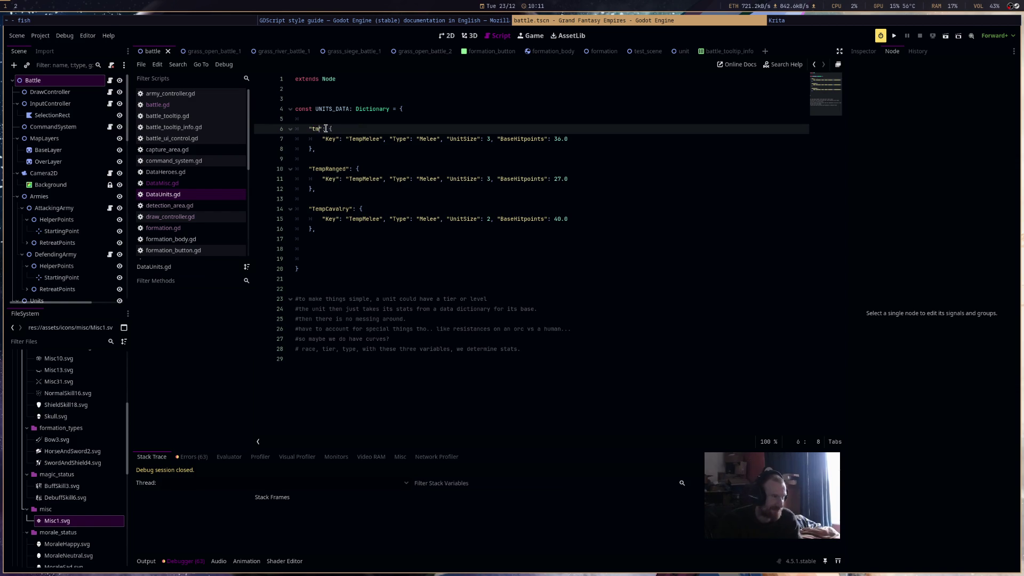
pyautogui.write('mp')
pyautogui.write('_melee')
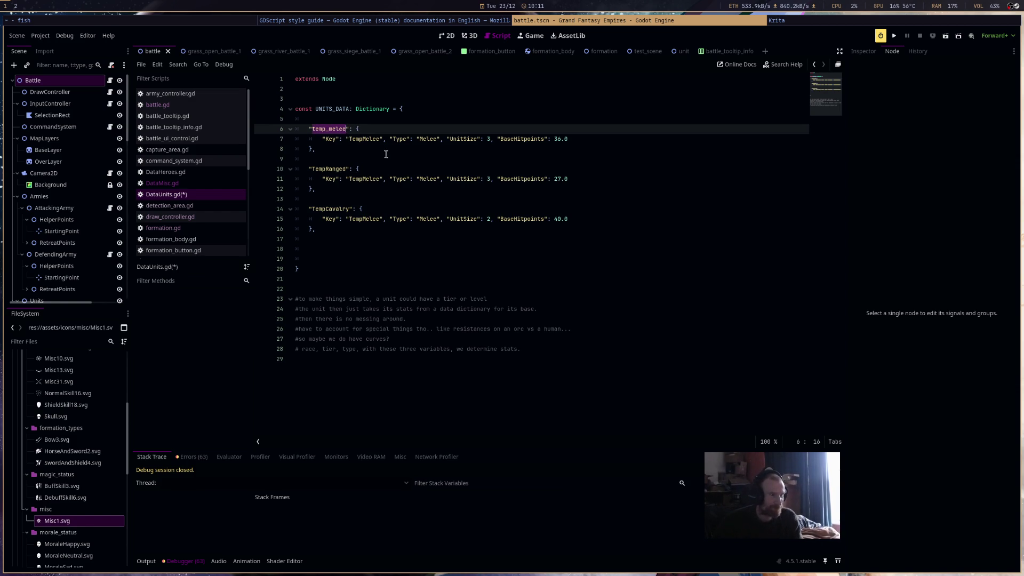
# Rename the TempRanged and TempCavalry keys to temp_ranged and temp_cavalry
pyautogui.doubleClick(370, 140)
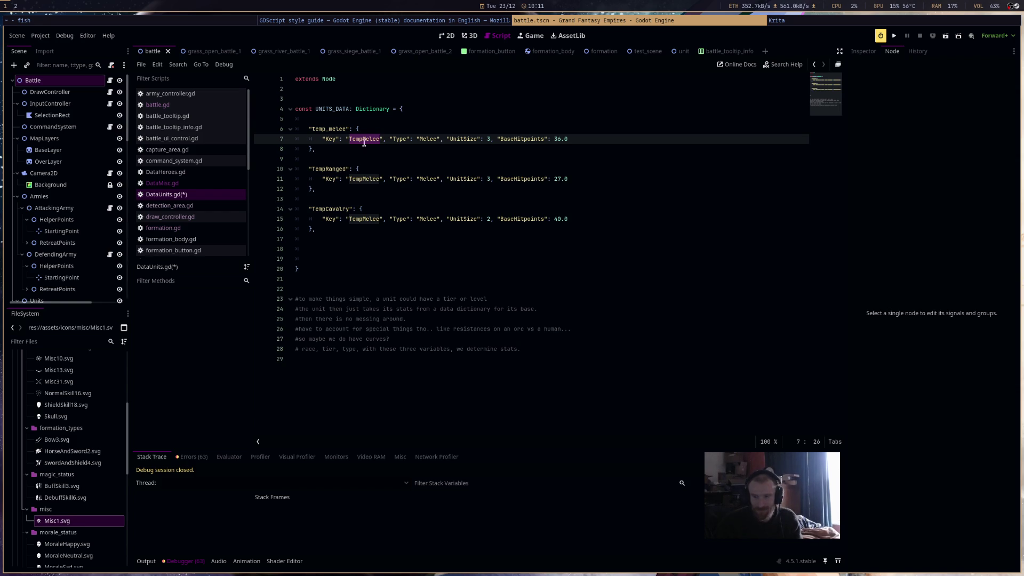
pyautogui.doubleClick(325, 169)
pyautogui.write('temp_ranged')
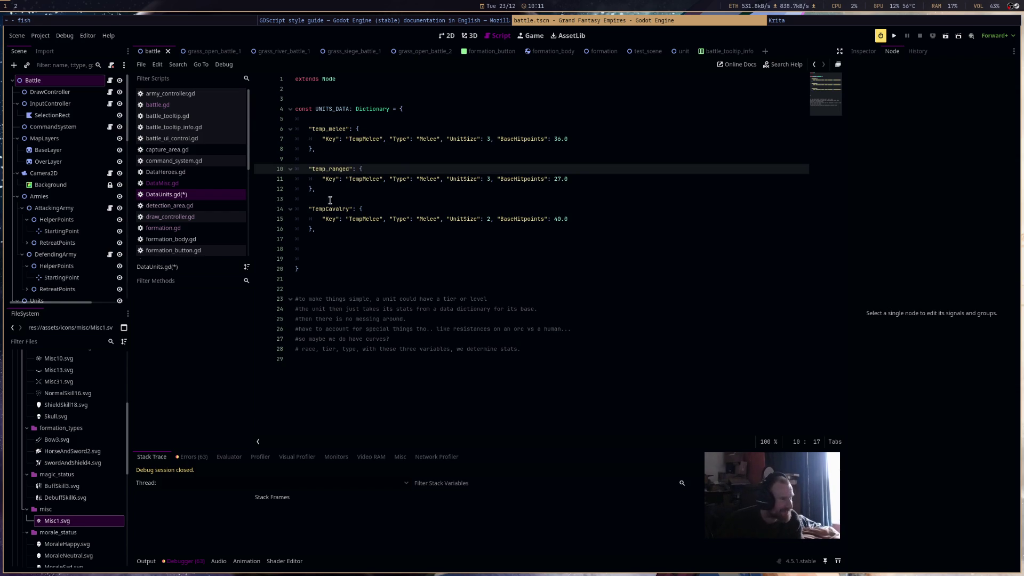
pyautogui.doubleClick(331, 209)
pyautogui.write('temp')
pyautogui.write('_cavalry')
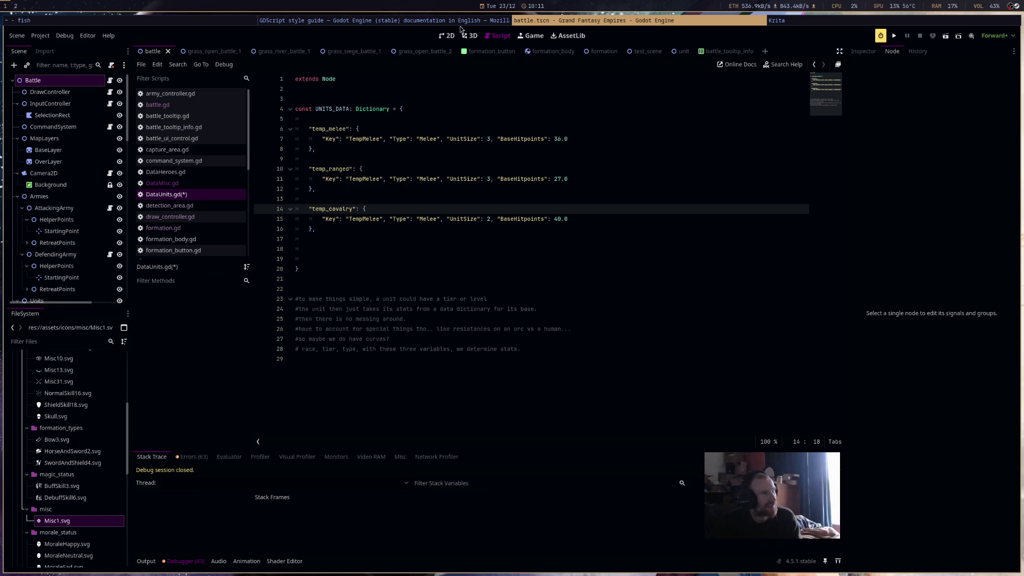
pyautogui.click(458, 20)
pyautogui.click(605, 238)
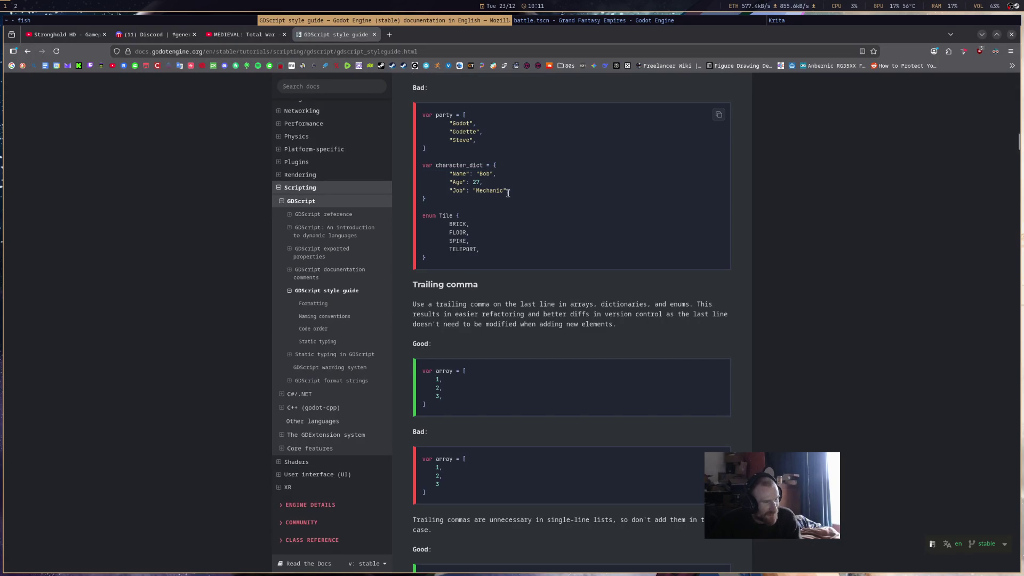
pyautogui.moveTo(510, 191); pyautogui.dragTo(419, 170)
pyautogui.scroll(3)
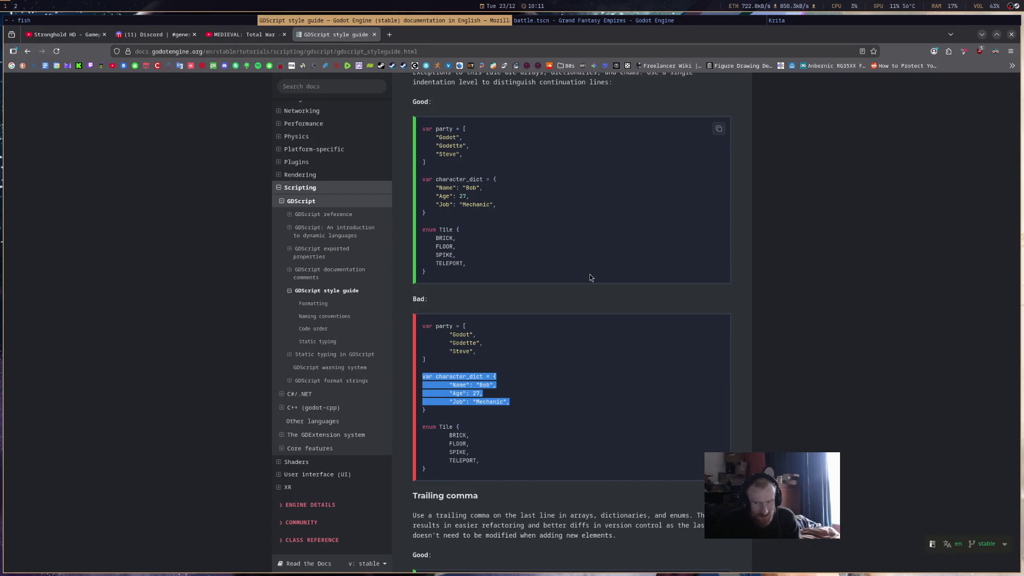
pyautogui.scroll(3)
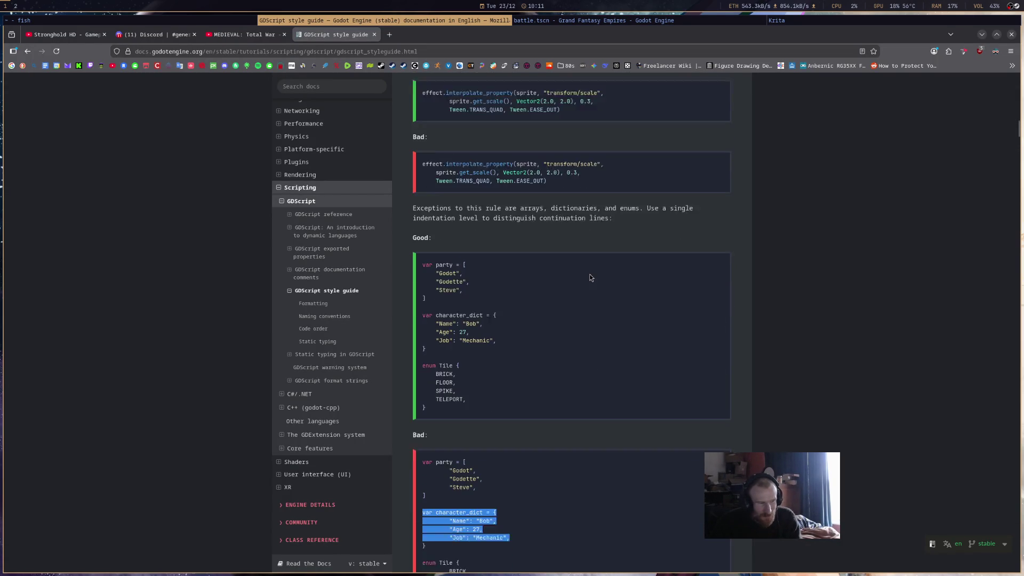
pyautogui.scroll(-3)
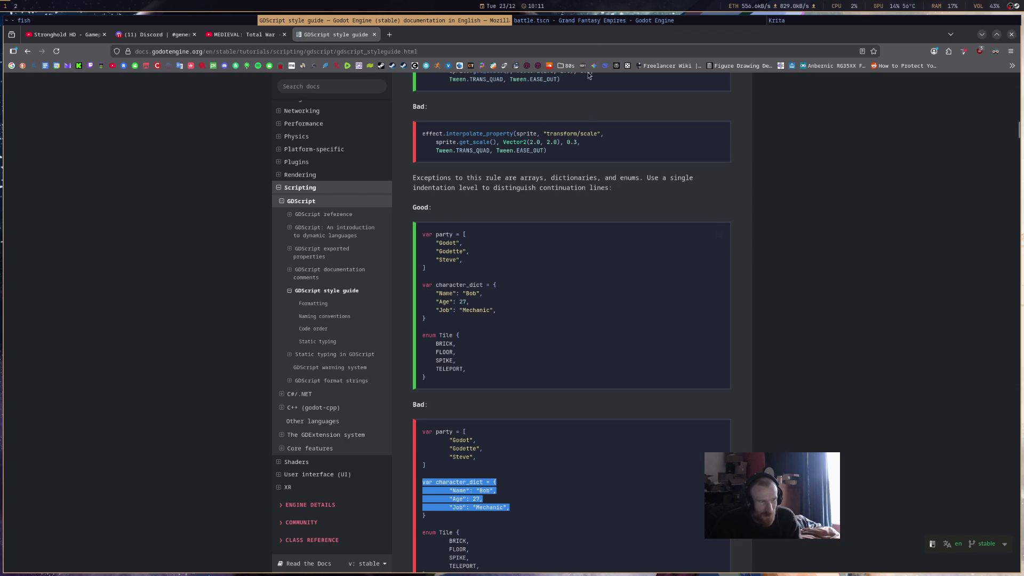
pyautogui.click(594, 21)
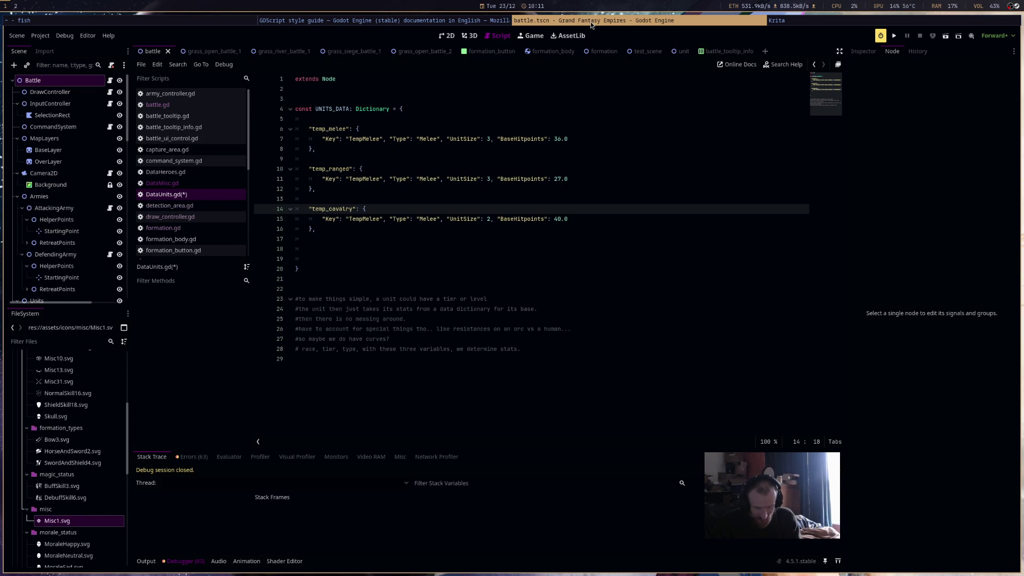
pyautogui.click(520, 248)
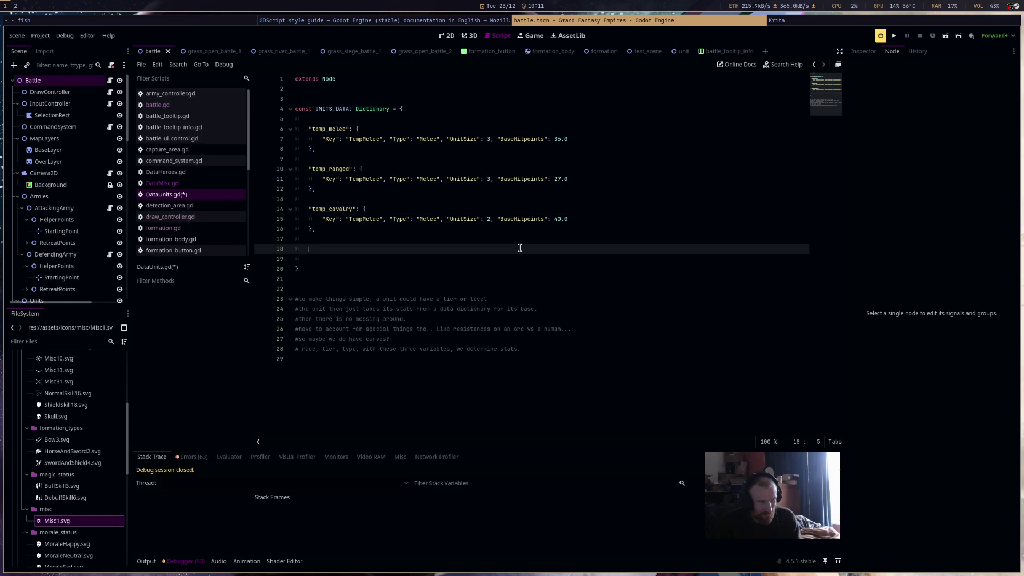
# Open battle.gd and select unit_key in the UNITS_DATA lookup on line 104
pyautogui.click(231, 185)
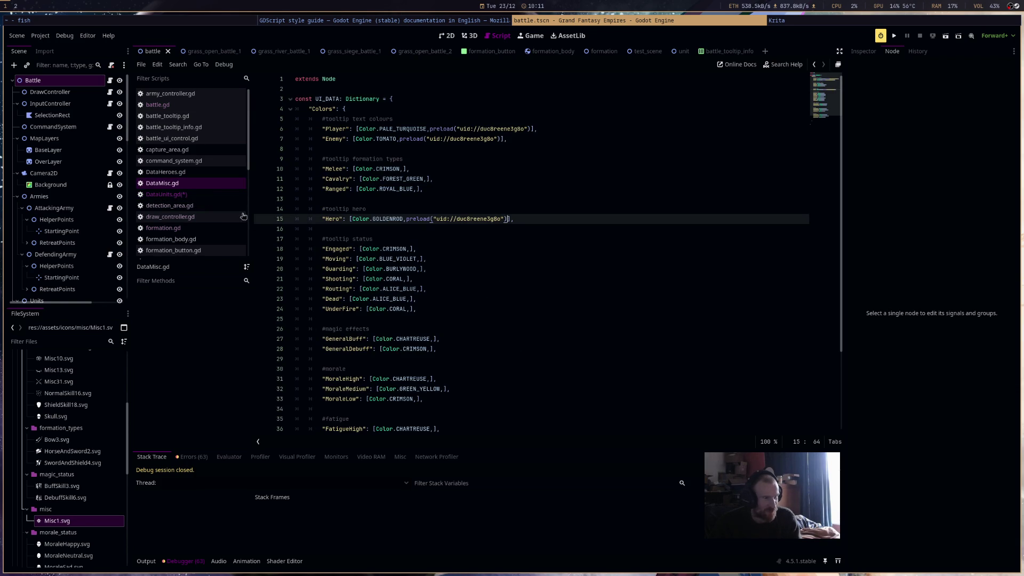
pyautogui.click(191, 104)
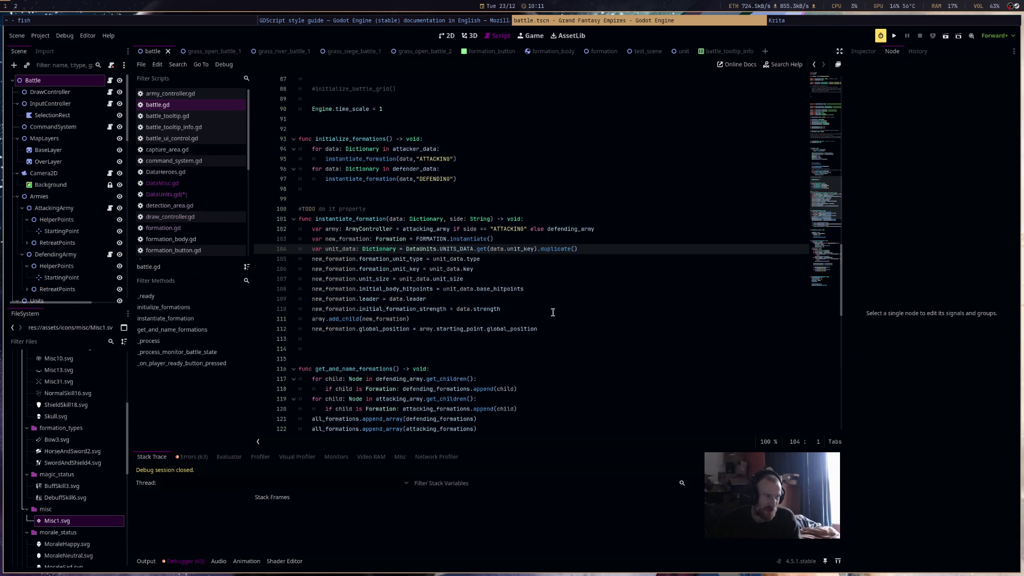
pyautogui.click(498, 249)
pyautogui.doubleClick(513, 250)
pyautogui.click(512, 249)
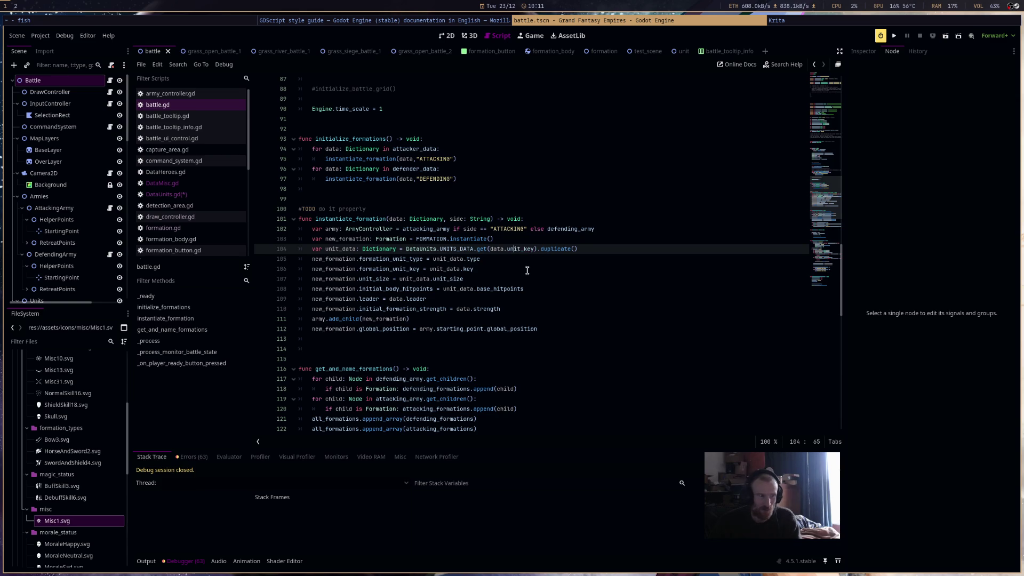
# Try renaming unit_key on line 104 to Unit_Key
pyautogui.write('U')
pyautogui.press('Left')
pyautogui.press('BackSpace')
pyautogui.press('Right')
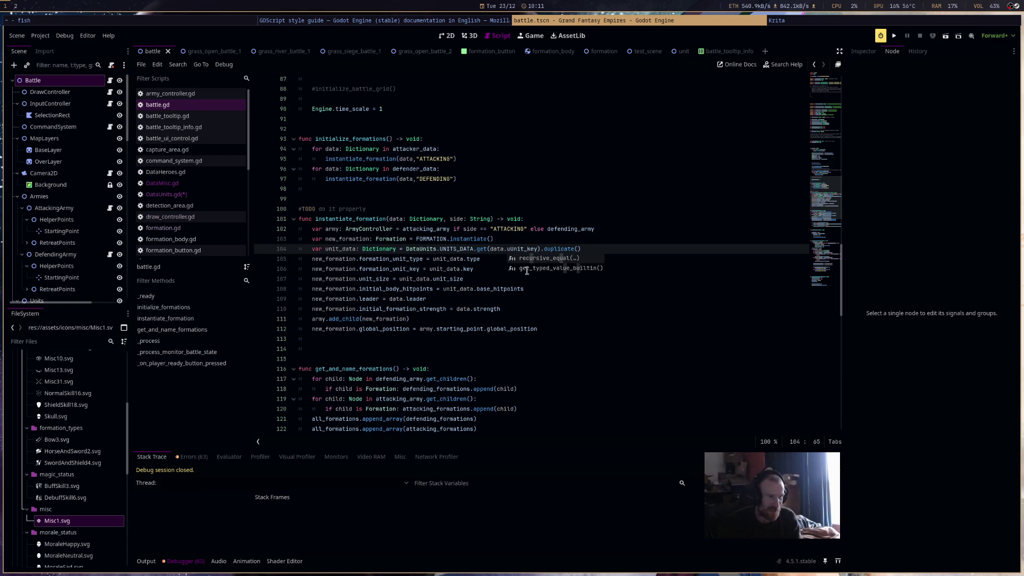
pyautogui.press('Right')
pyautogui.press('Right')
pyautogui.press('Right')
pyautogui.press('BackSpace')
pyautogui.write('K')
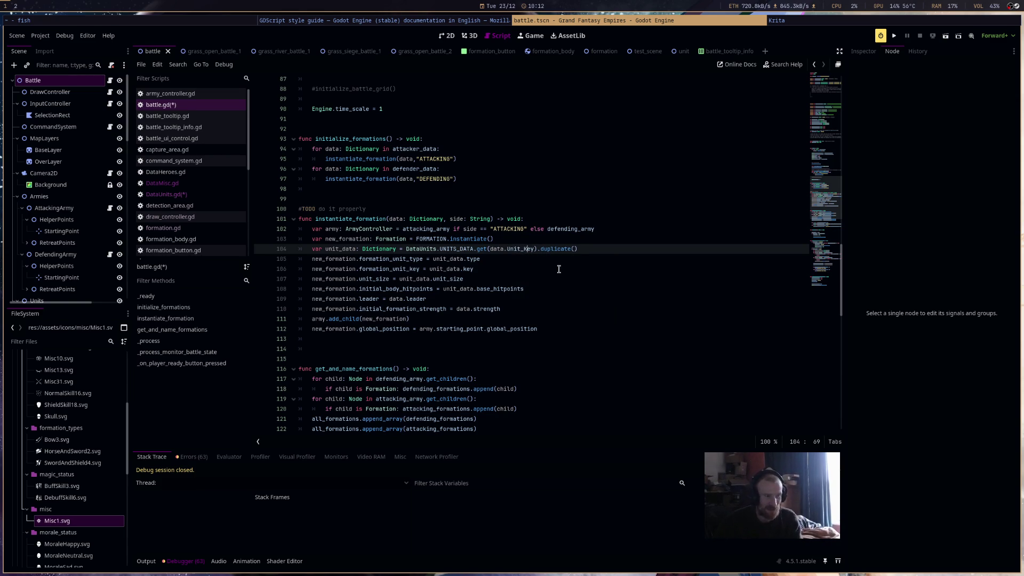
pyautogui.write('U')
# Revert line 104 to unit_key, save all scripts, and reopen DataUnits.gd
pyautogui.click(601, 289)
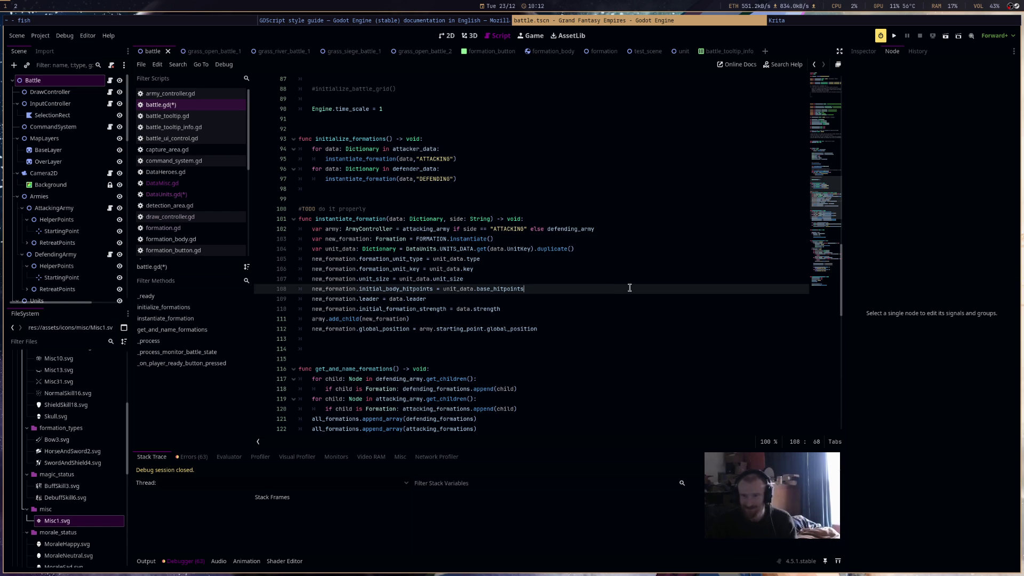
pyautogui.hotkey('ctrl', 'z')
pyautogui.hotkey('ctrl', 'z')
pyautogui.hotkey('ctrl', 'z')
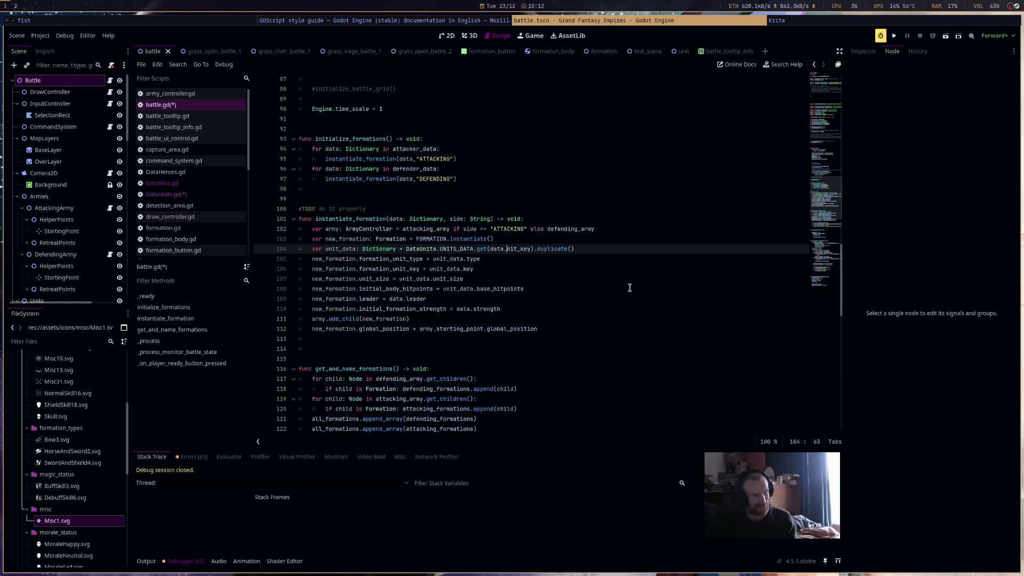
pyautogui.write('u')
pyautogui.hotkey('ctrl', 's')
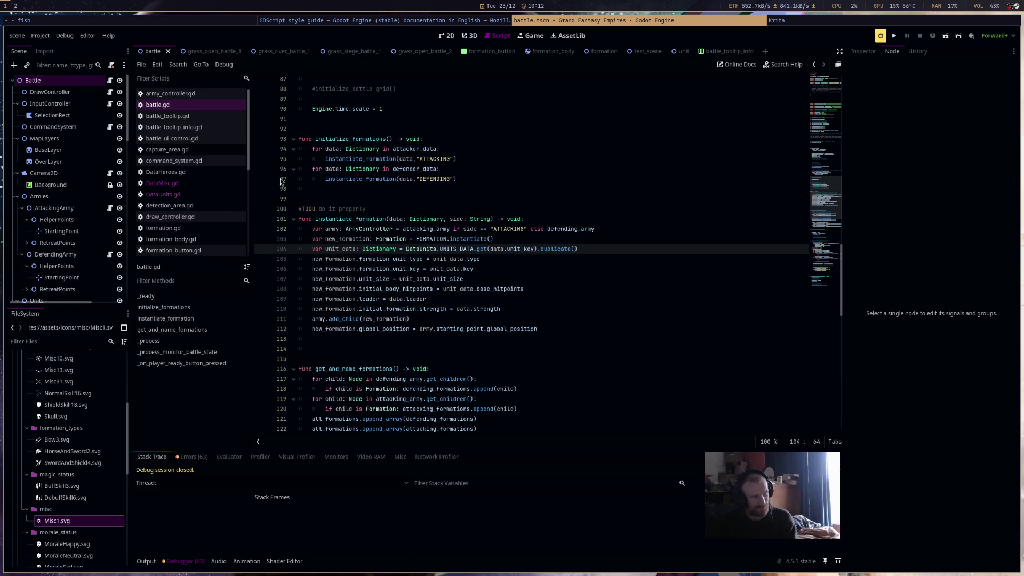
pyautogui.click(220, 194)
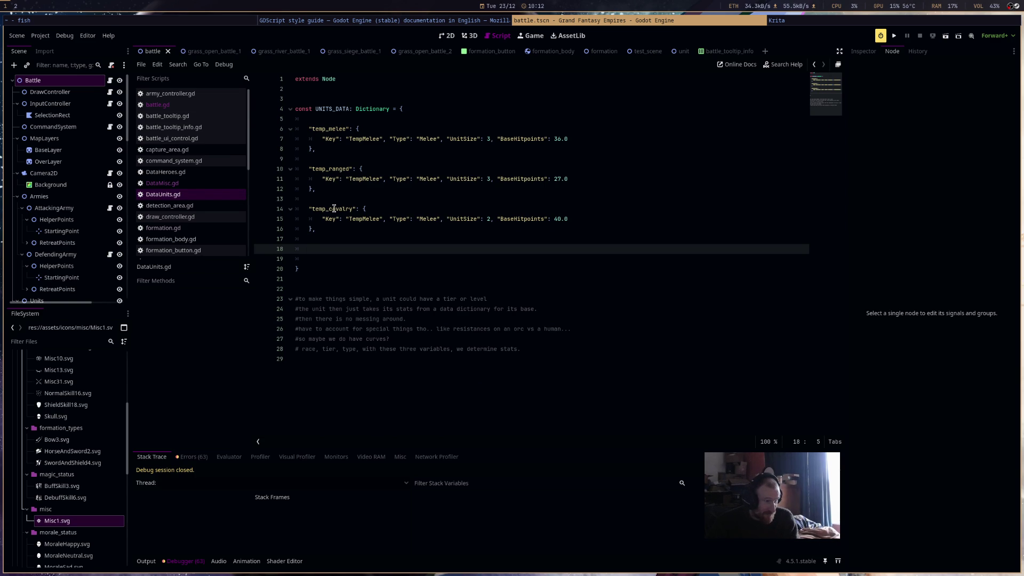
# Lowercase the Key and Type field names to key and type in every unit entry
pyautogui.click(335, 179)
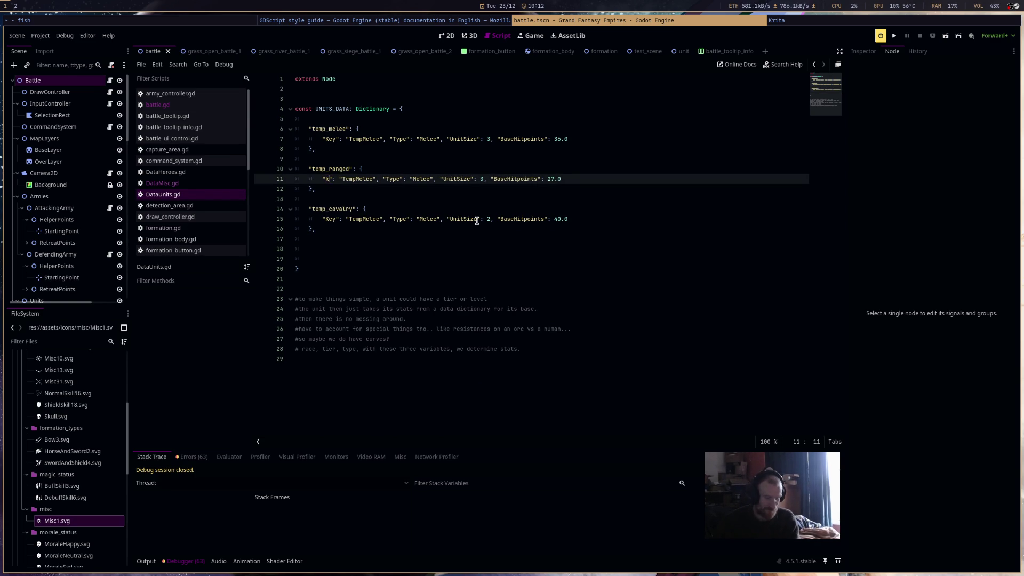
pyautogui.write('ey')
pyautogui.click(331, 219)
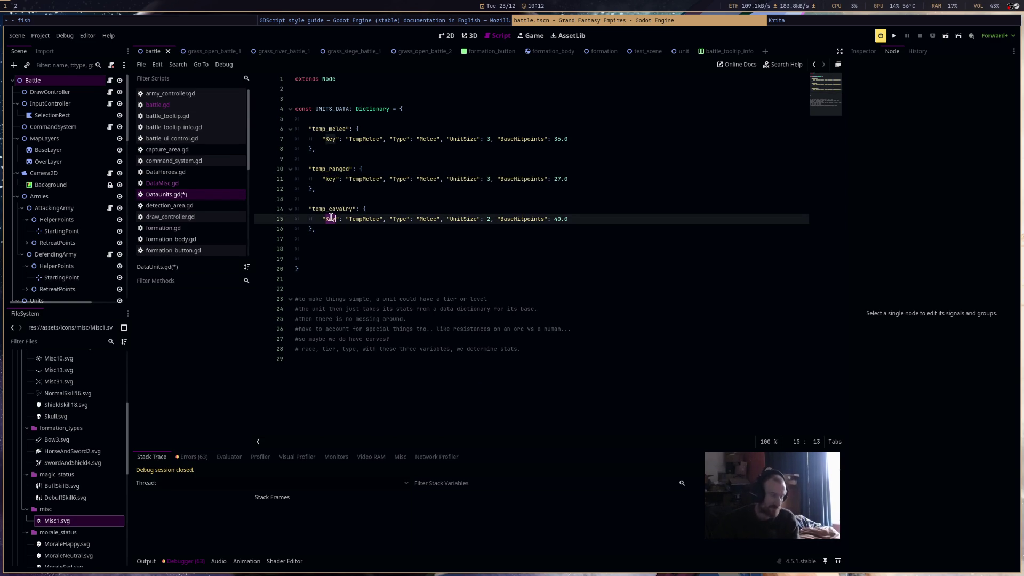
pyautogui.press('BackSpace')
pyautogui.press('BackSpace')
pyautogui.press('BackSpace')
pyautogui.write('key')
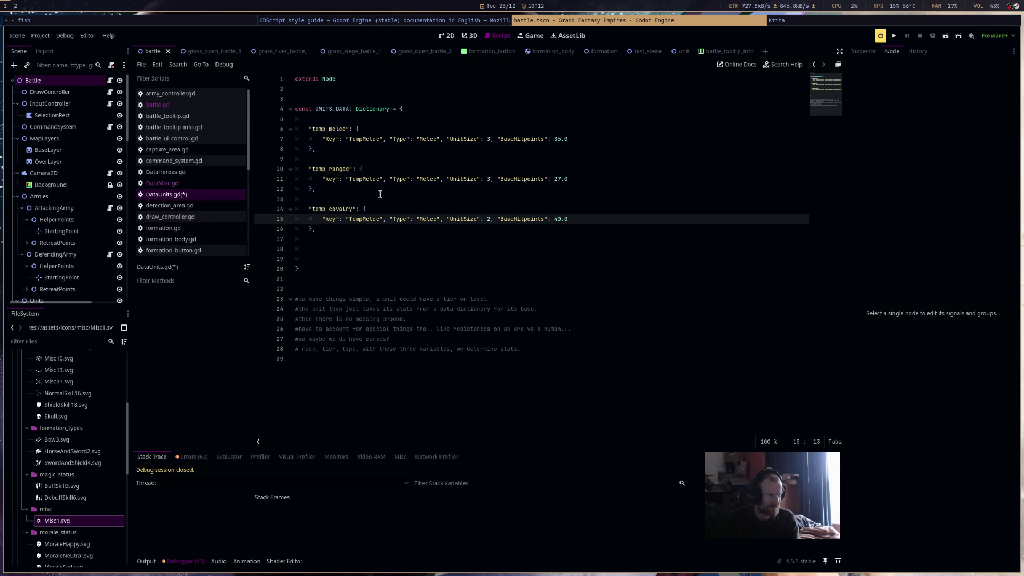
pyautogui.doubleClick(399, 139)
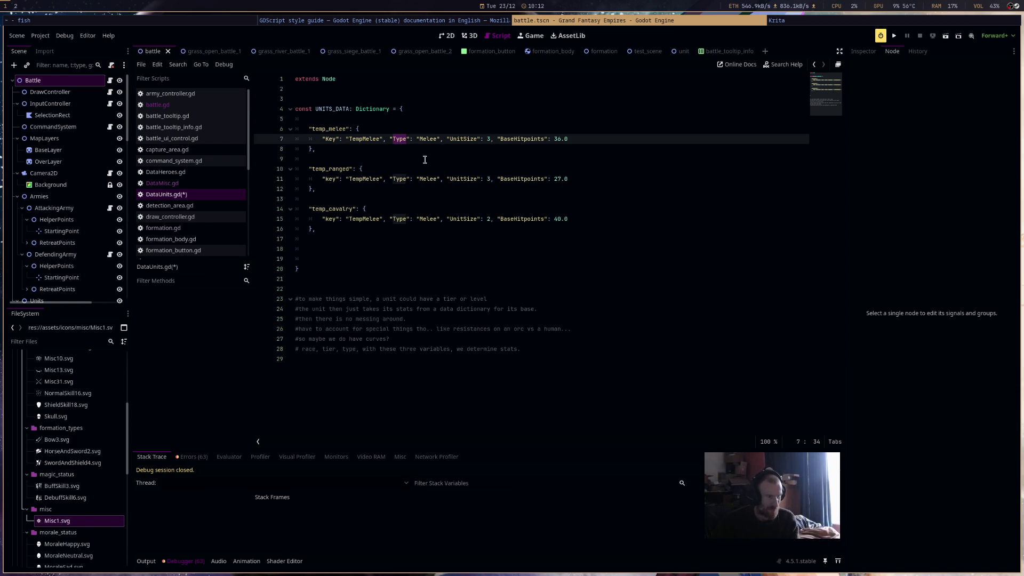
pyautogui.click(406, 139)
pyautogui.doubleClick(402, 139)
pyautogui.hotkey('ctrl', 'd')
pyautogui.hotkey('ctrl', 'd')
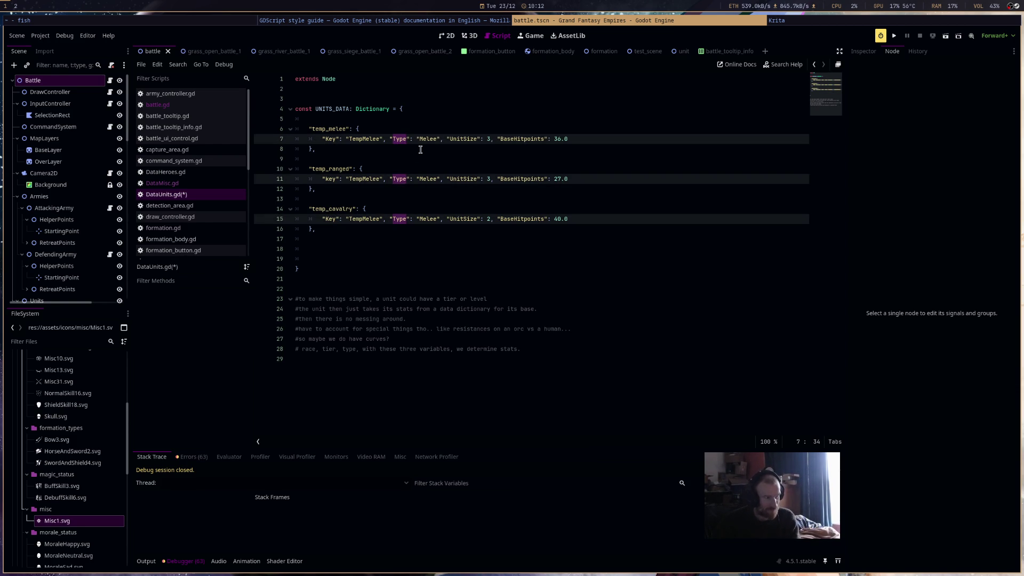
pyautogui.write('type')
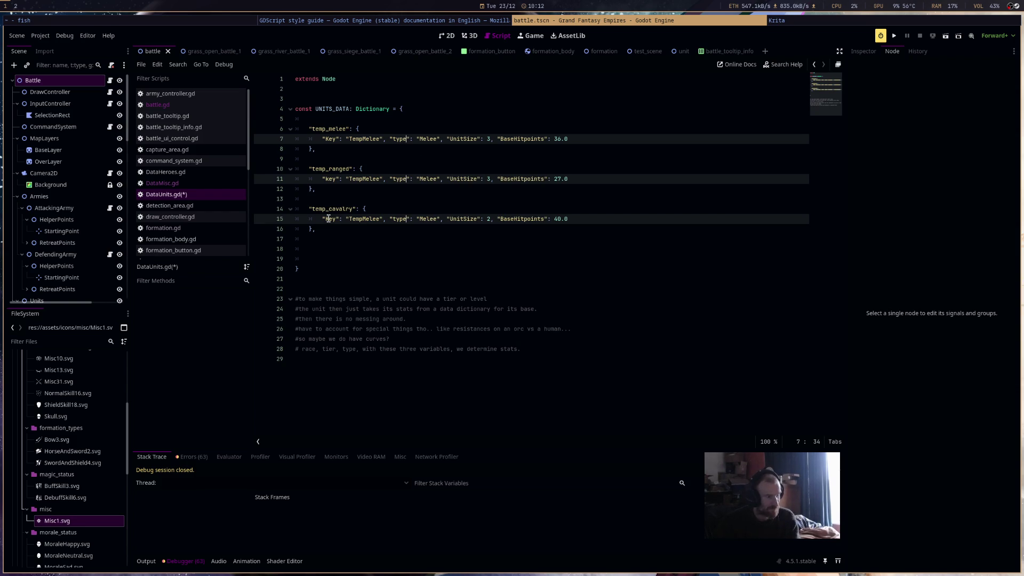
pyautogui.doubleClick(329, 219)
pyautogui.write('key')
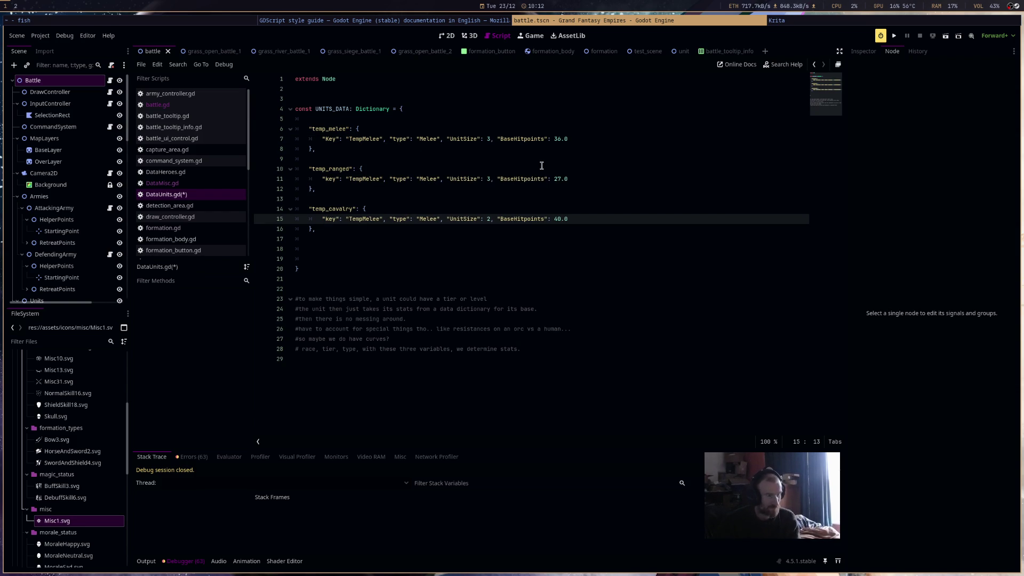
# Rename all BaseHitpoints and UnitSize keys to base_hitpoints and unit_size
pyautogui.doubleClick(526, 139)
pyautogui.hotkey('ctrl', 'd')
pyautogui.hotkey('ctrl', 'd')
pyautogui.write('base')
pyautogui.write('_hitpoints')
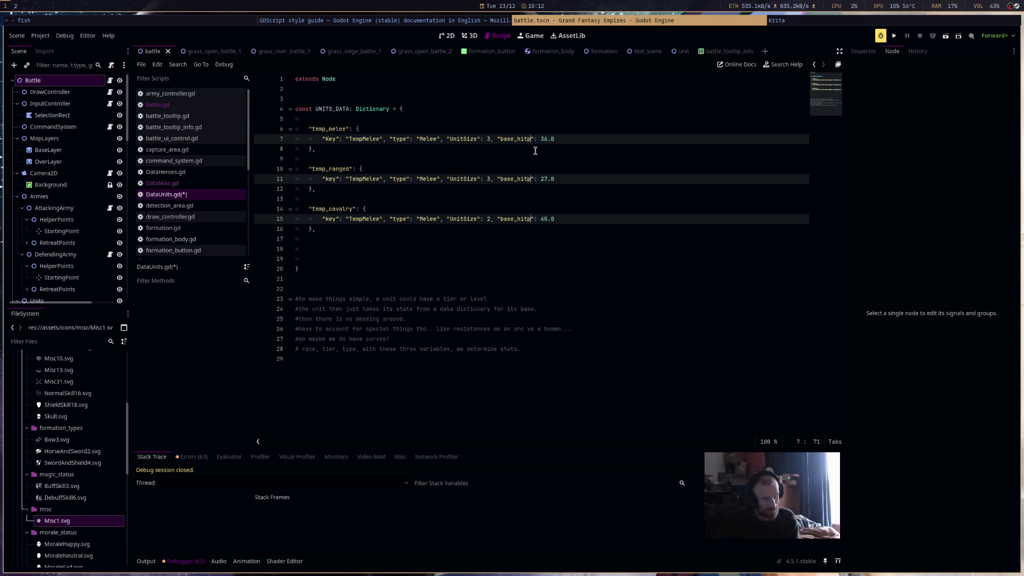
pyautogui.doubleClick(454, 139)
pyautogui.hotkey('ctrl', 'd')
pyautogui.hotkey('ctrl', 'd')
pyautogui.write('unit')
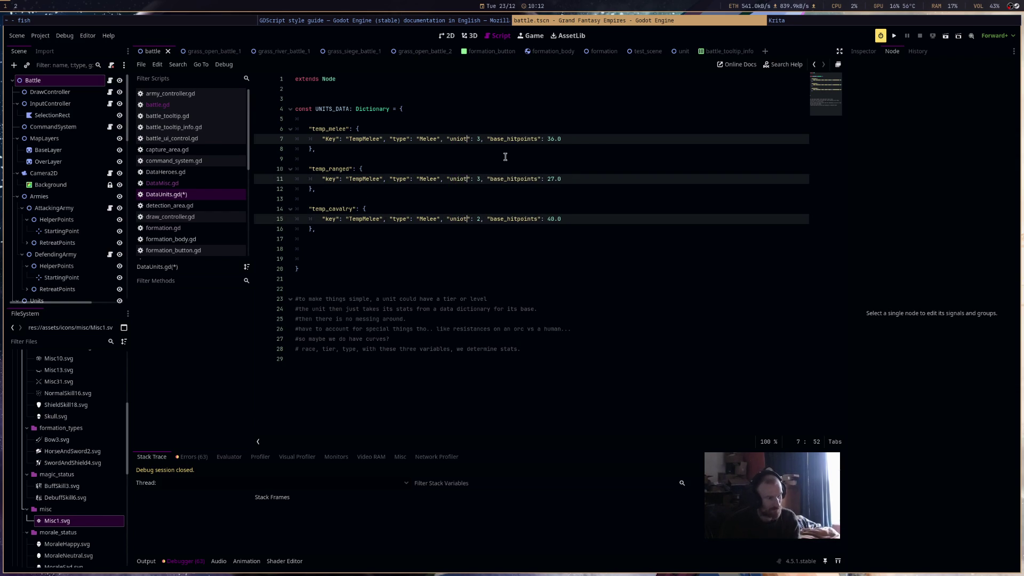
pyautogui.write('_size')
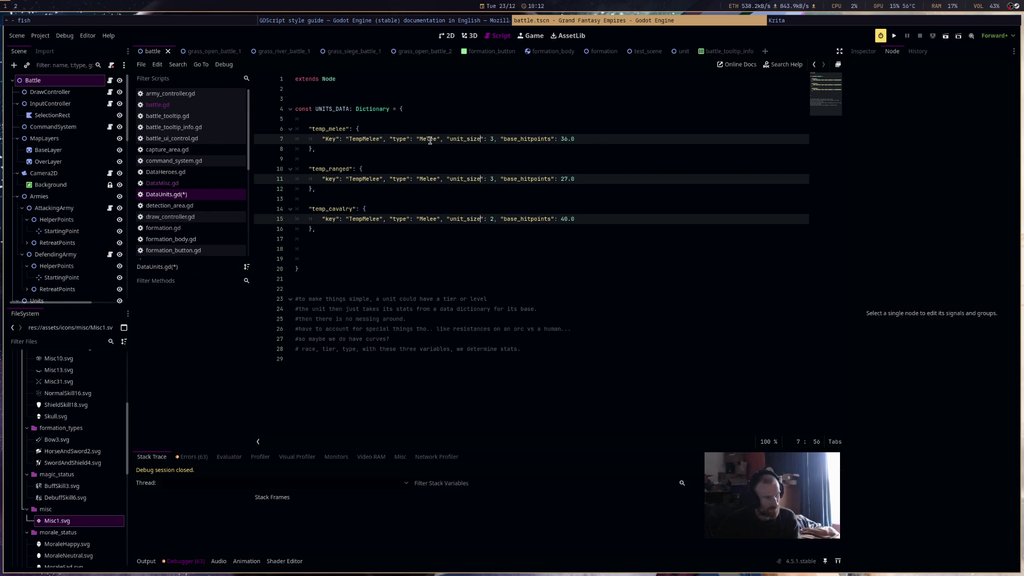
# Set the units' key values to temp_melee, temp_ranged and temp_cavalry
pyautogui.click(362, 138)
pyautogui.doubleClick(361, 138)
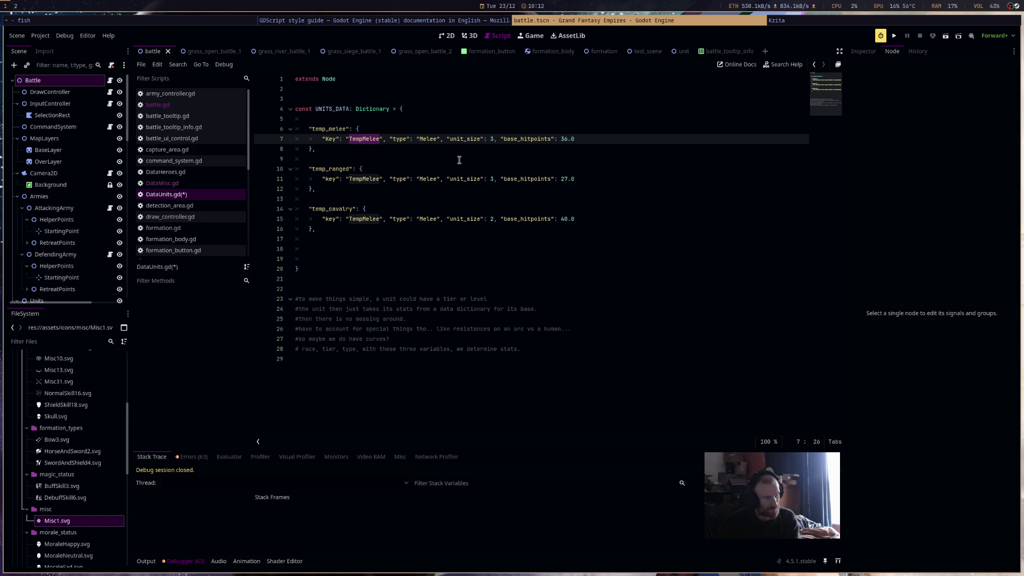
pyautogui.hotkey('ctrl', 'd')
pyautogui.hotkey('ctrl', 'd')
pyautogui.write('temp_melee')
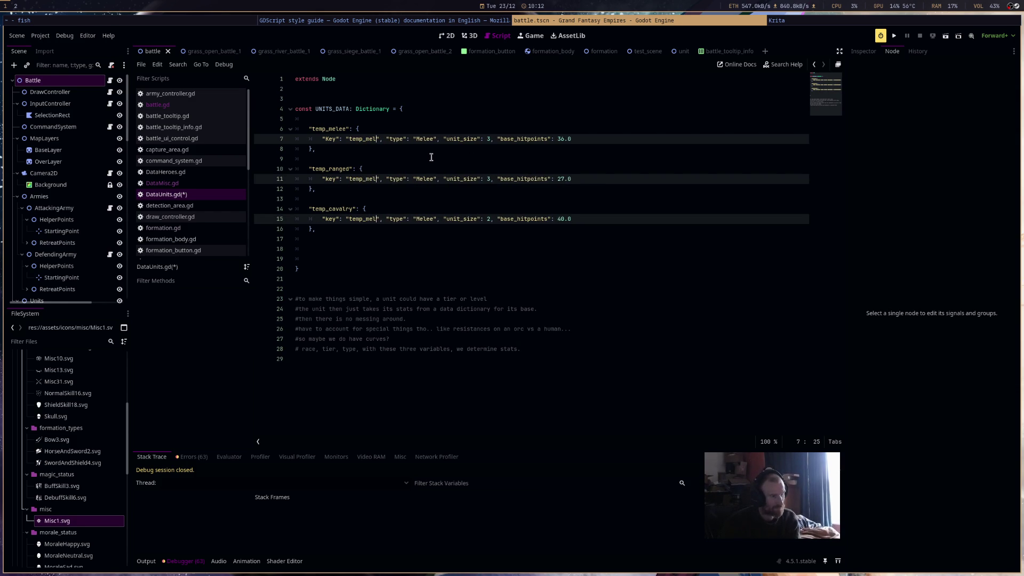
pyautogui.doubleClick(363, 179)
pyautogui.write('temp')
pyautogui.write('_ranged')
pyautogui.click(365, 221)
pyautogui.doubleClick(365, 220)
pyautogui.write('te')
pyautogui.write('mp_cavalry')
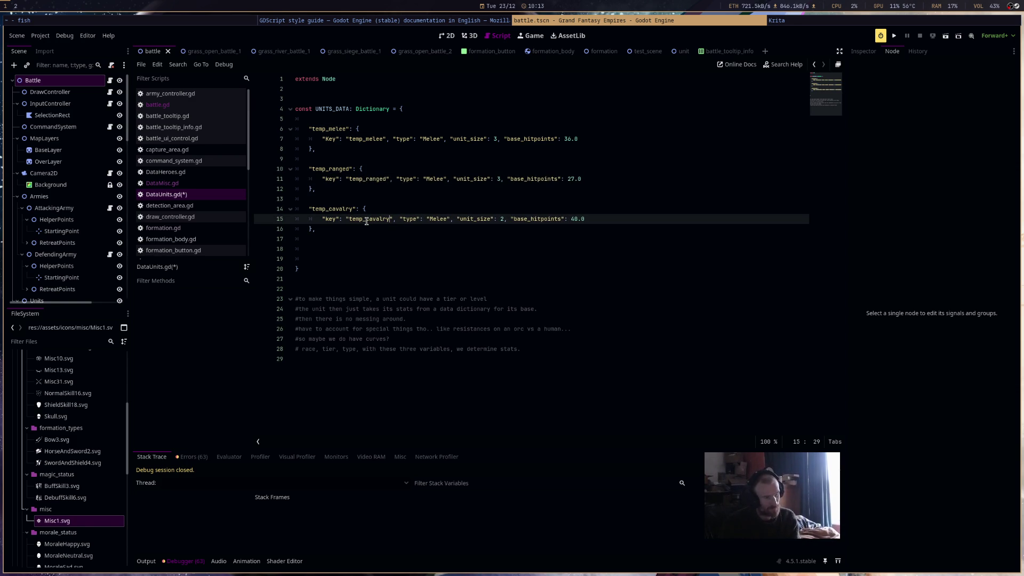
# Rename the remaining Key field on line 7 to lowercase key
pyautogui.doubleClick(429, 139)
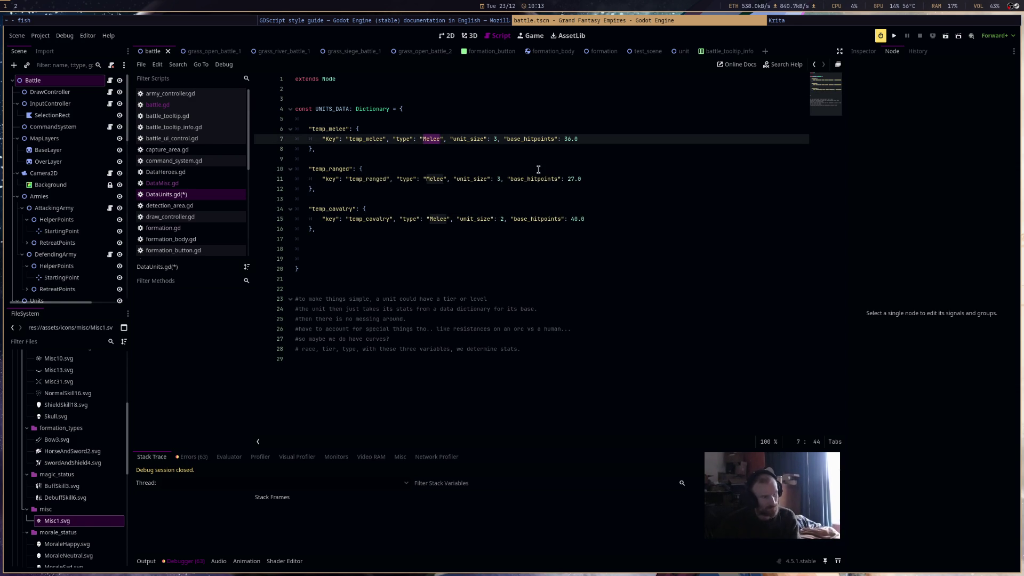
pyautogui.write('melee')
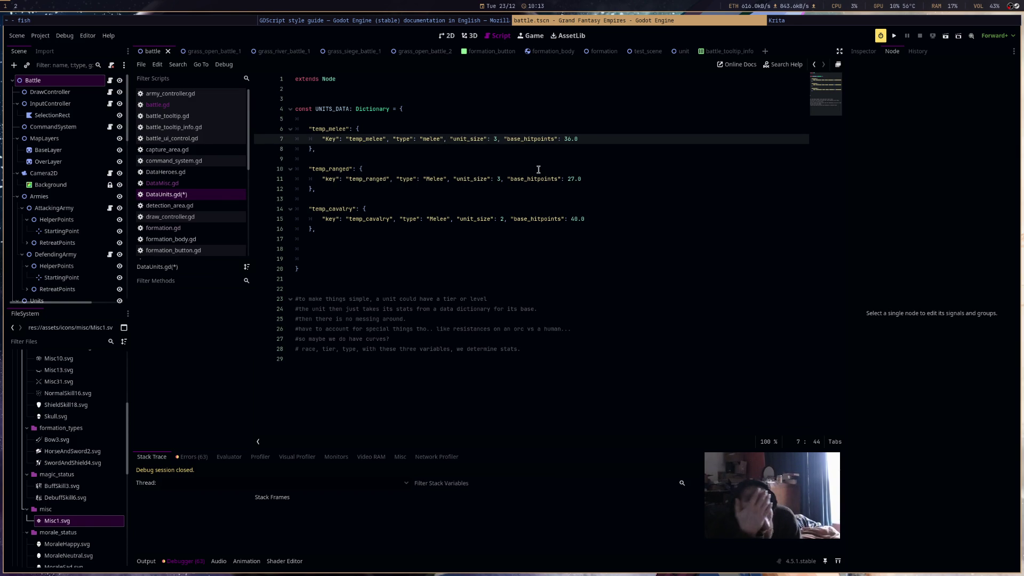
pyautogui.doubleClick(368, 140)
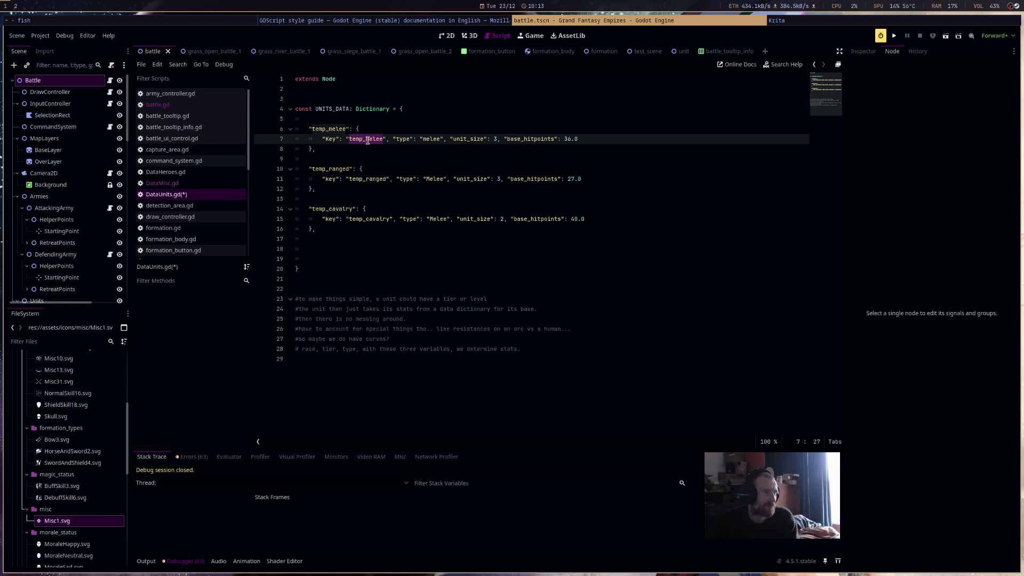
pyautogui.doubleClick(332, 139)
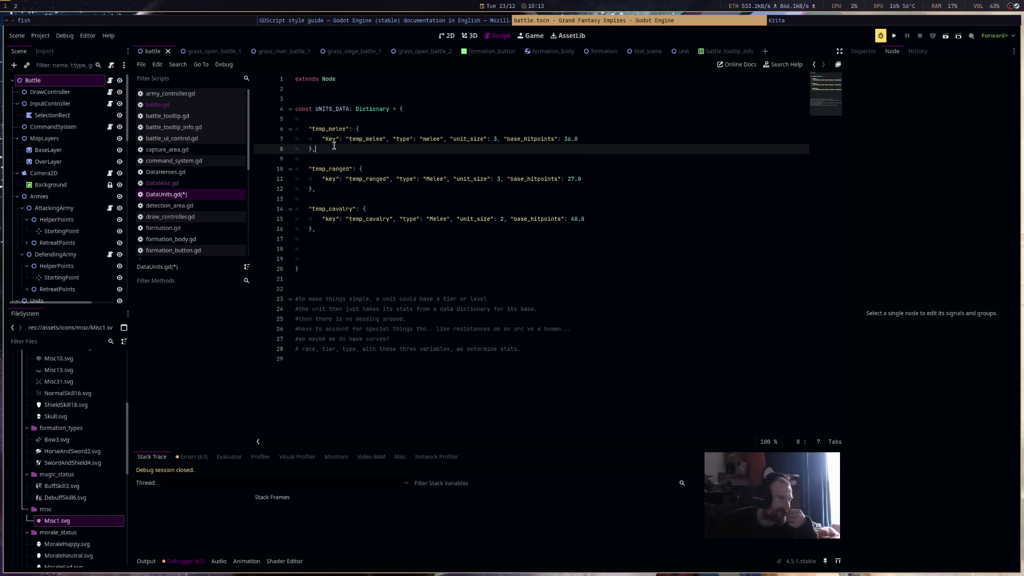
pyautogui.write('key')
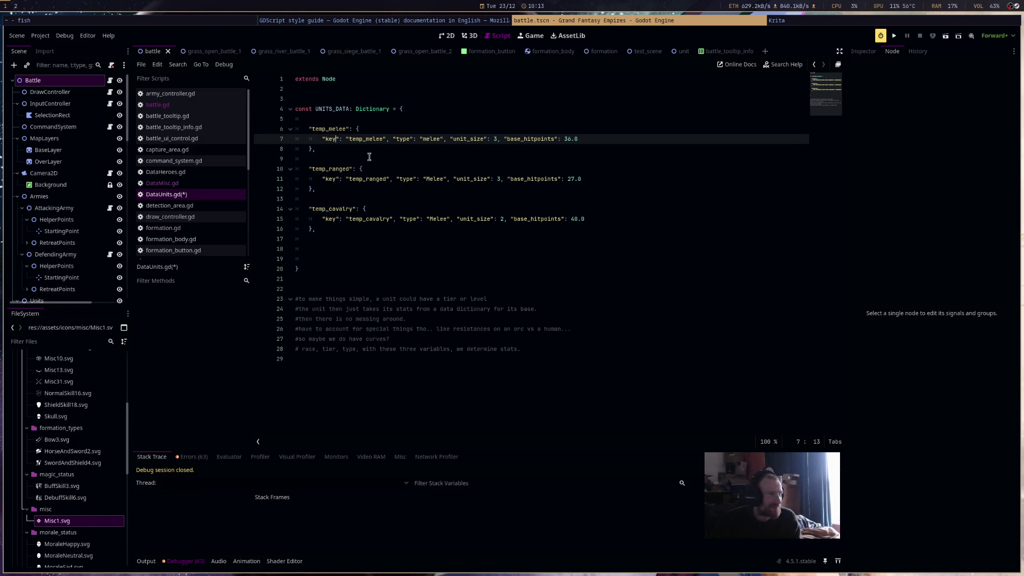
pyautogui.doubleClick(377, 139)
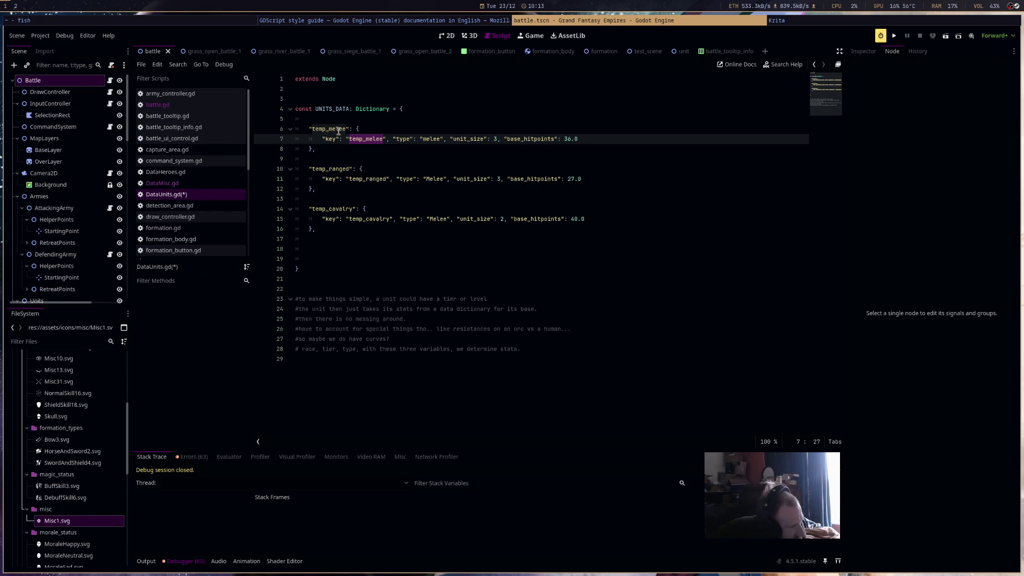
# Change the type values on lines 7, 11 and 15 to MELEE and save DataUnits.gd
pyautogui.doubleClick(433, 138)
pyautogui.write('MELEE')
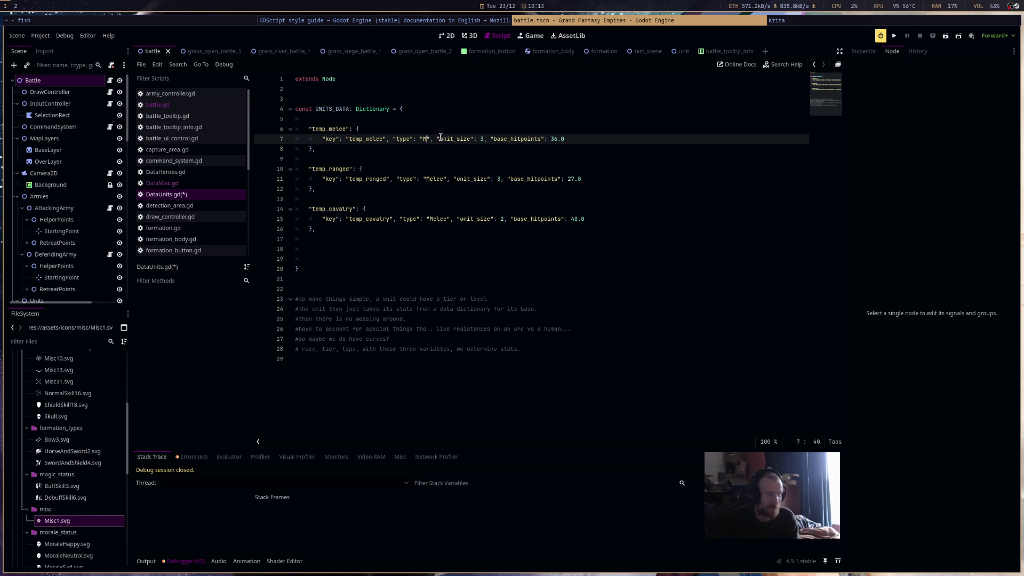
pyautogui.press('Left')
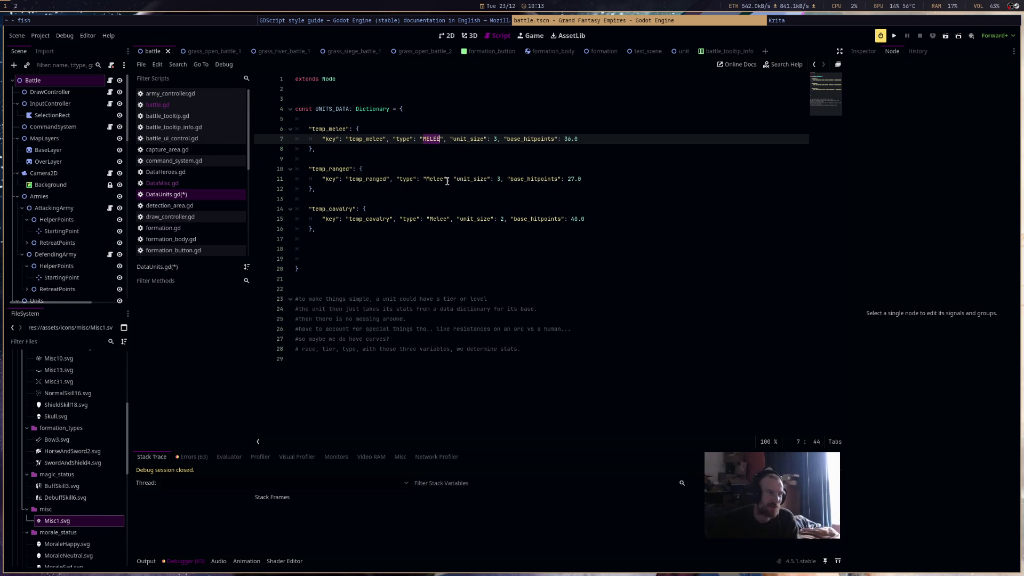
pyautogui.doubleClick(435, 179)
pyautogui.write('MELEE')
pyautogui.doubleClick(438, 219)
pyautogui.write('MELEE')
pyautogui.hotkey('ctrl', 's')
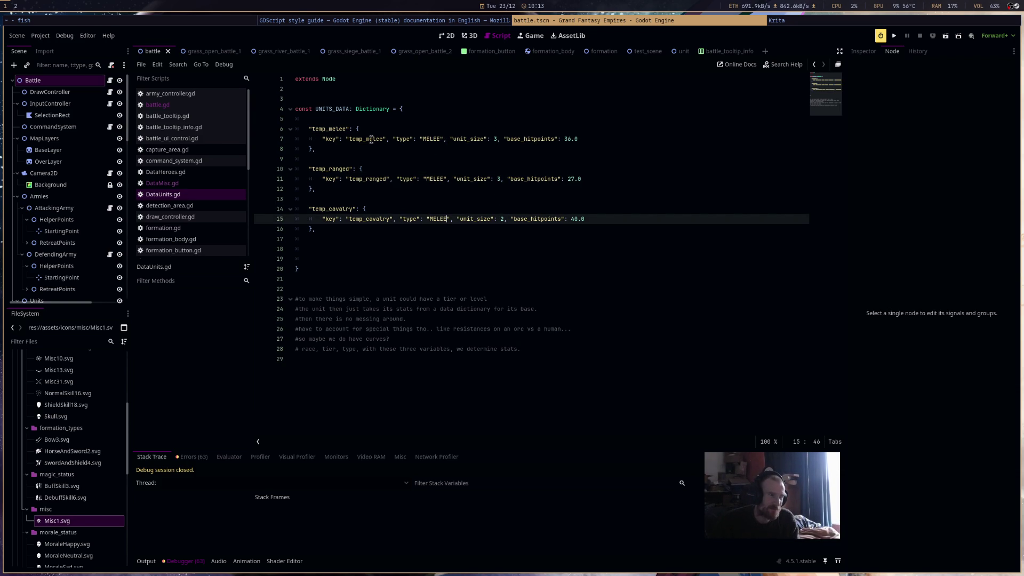
pyautogui.doubleClick(369, 140)
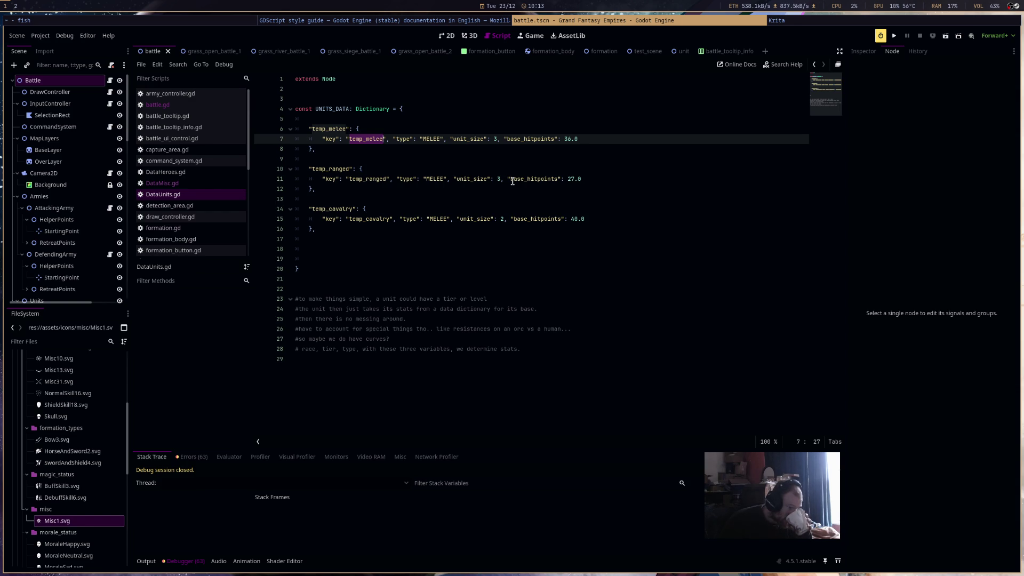
# Rename the line 6 entry to TEMP_MELEE and use it as line 7's key value
pyautogui.doubleClick(335, 128)
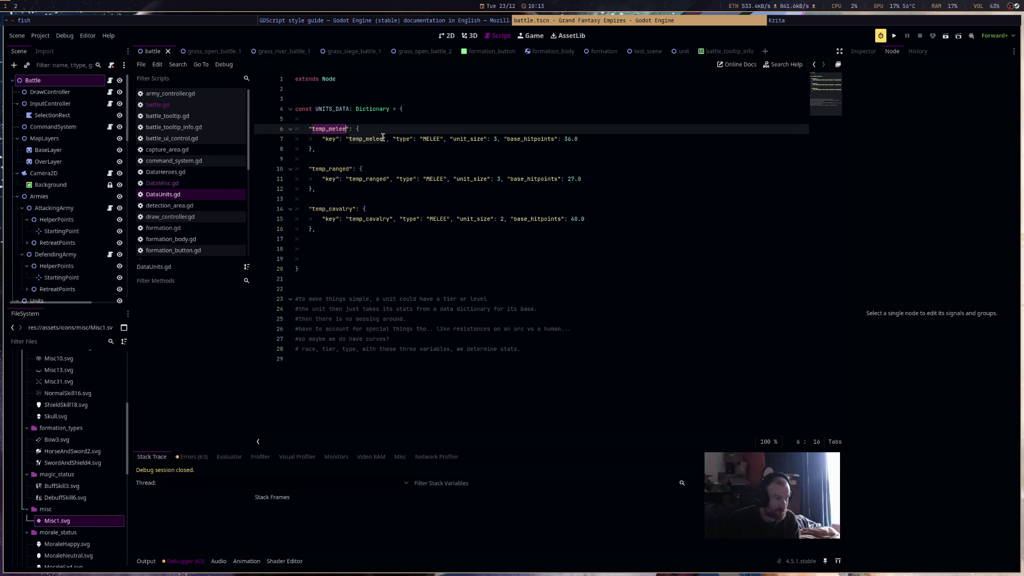
pyautogui.write('TEMP')
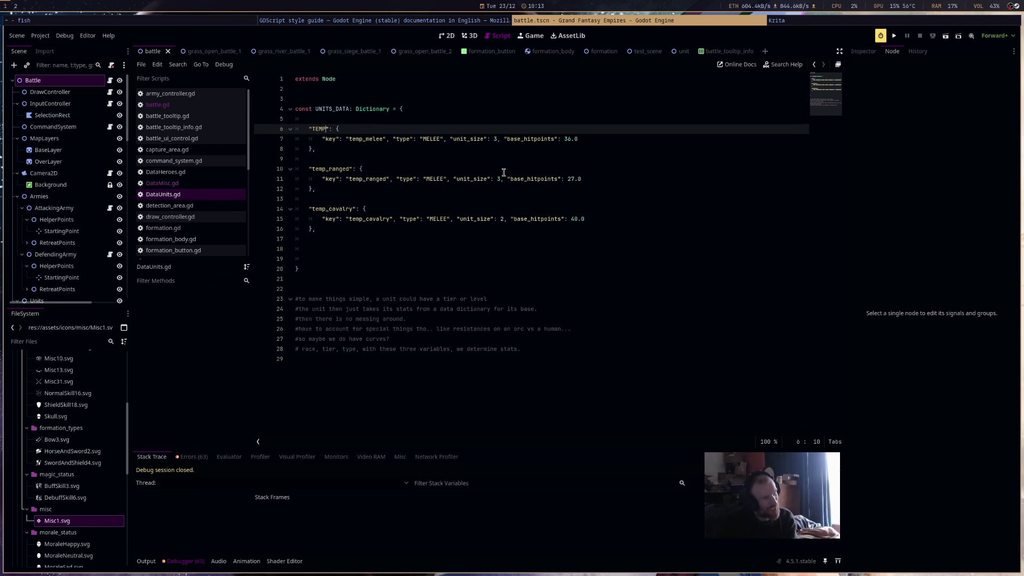
pyautogui.write('_MELEE')
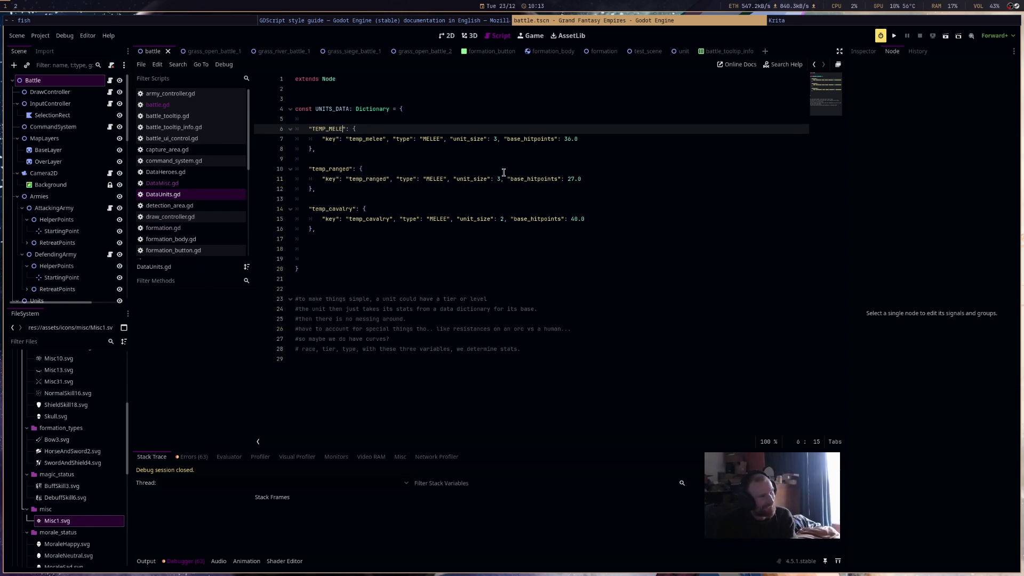
pyautogui.doubleClick(322, 129)
pyautogui.hotkey('ctrl', 'c')
pyautogui.doubleClick(366, 139)
pyautogui.hotkey('ctrl', 'v')
# Rename the line 10 entry to TEMP_RANGED and use it as line 11's key value
pyautogui.doubleClick(343, 170)
pyautogui.write('TEMP_RANGED')
pyautogui.doubleClick(344, 170)
pyautogui.hotkey('ctrl', 'c')
pyautogui.doubleClick(363, 180)
pyautogui.hotkey('ctrl', 'v')
# Rename the line 14 entry to TEMP_CAVALRY, update line 15's key value, and save the file
pyautogui.doubleClick(336, 209)
pyautogui.write('TEMP_VCA')
pyautogui.press('BackSpace')
pyautogui.press('BackSpace')
pyautogui.press('BackSpace')
pyautogui.write('CAVALRY')
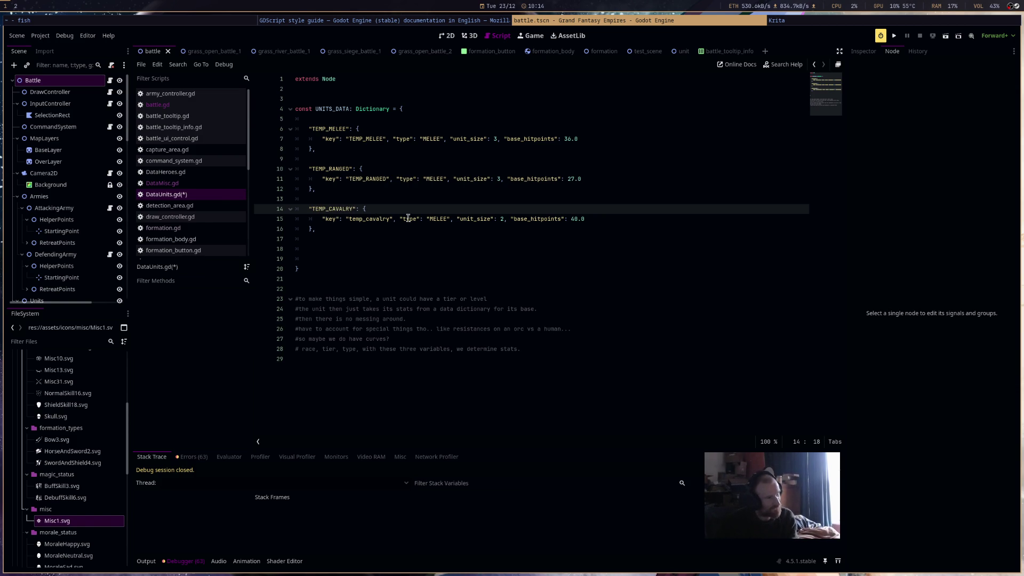
pyautogui.doubleClick(343, 209)
pyautogui.click(391, 219)
pyautogui.doubleClick(376, 220)
pyautogui.hotkey('ctrl', 'v')
pyautogui.hotkey('ctrl', 's')
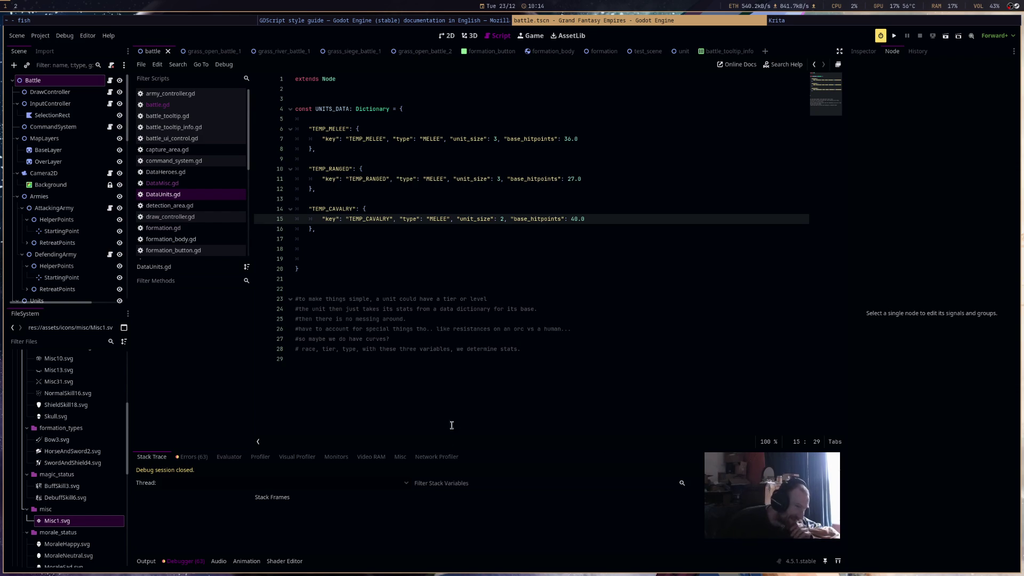
pyautogui.doubleClick(443, 219)
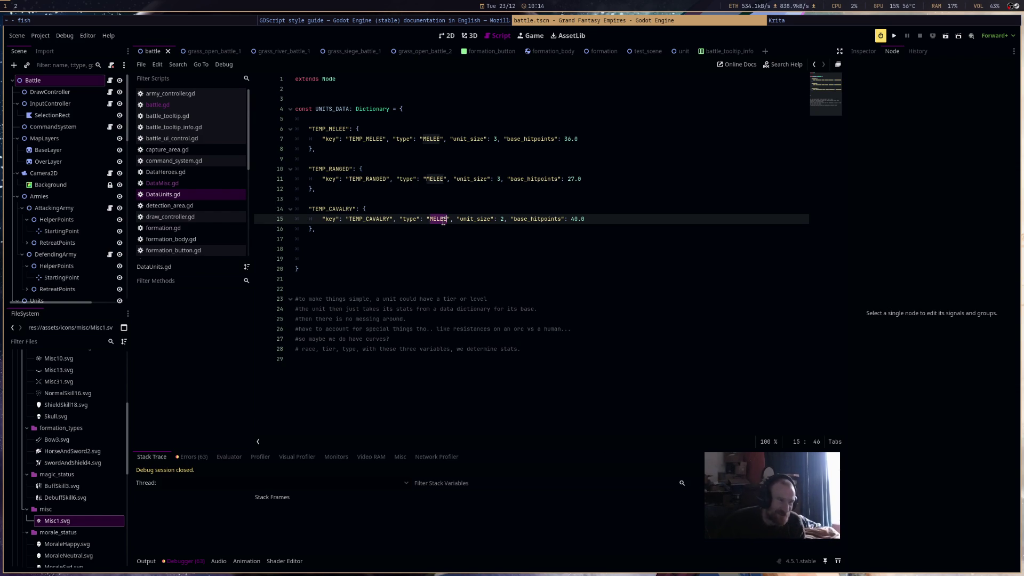
pyautogui.doubleClick(327, 209)
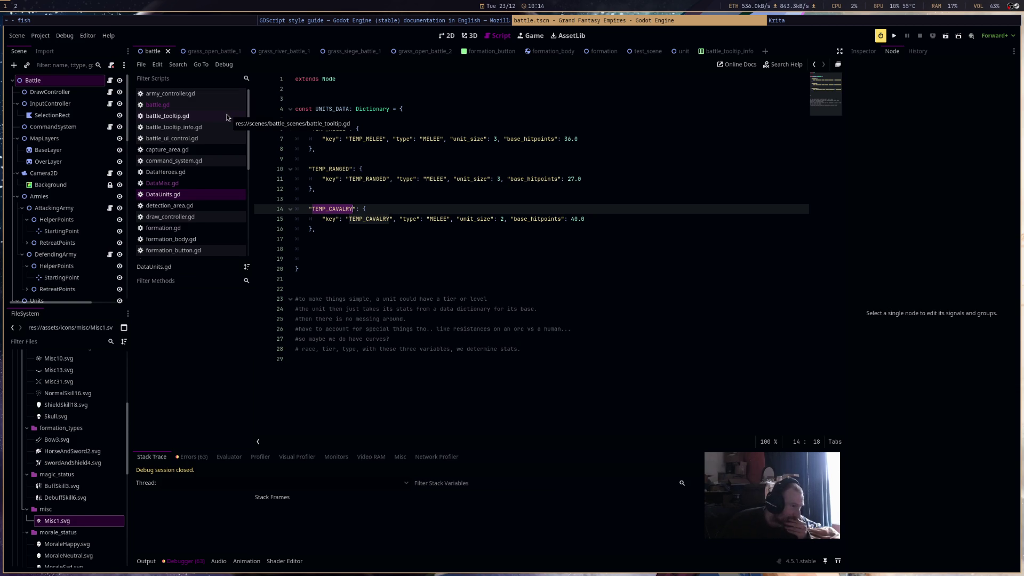
pyautogui.click(227, 183)
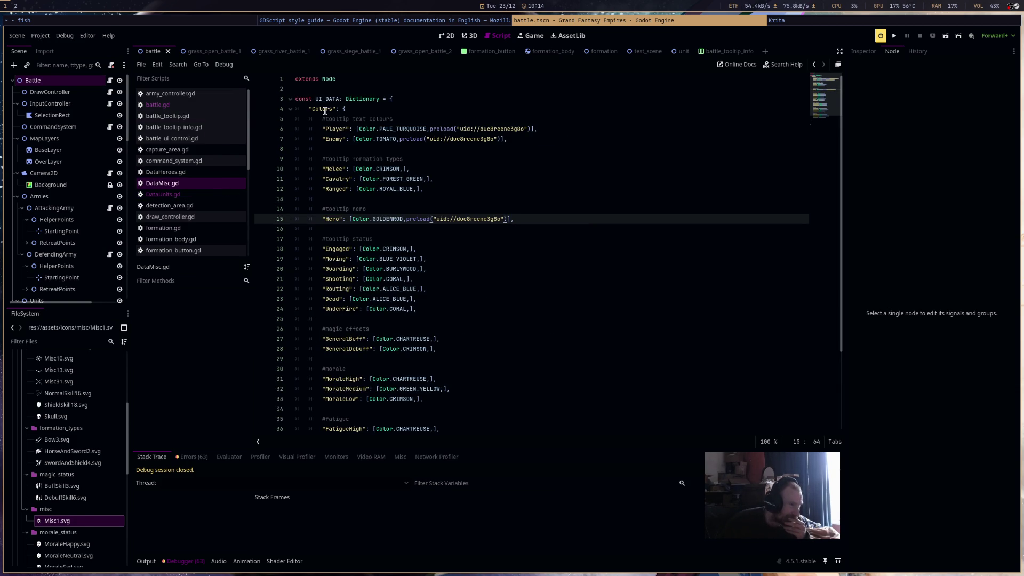
# Rename the Colors entry on line 4 of DataMisc.gd to uppercase COLORS
pyautogui.doubleClick(326, 112)
pyautogui.scroll(-3)
pyautogui.scroll(3)
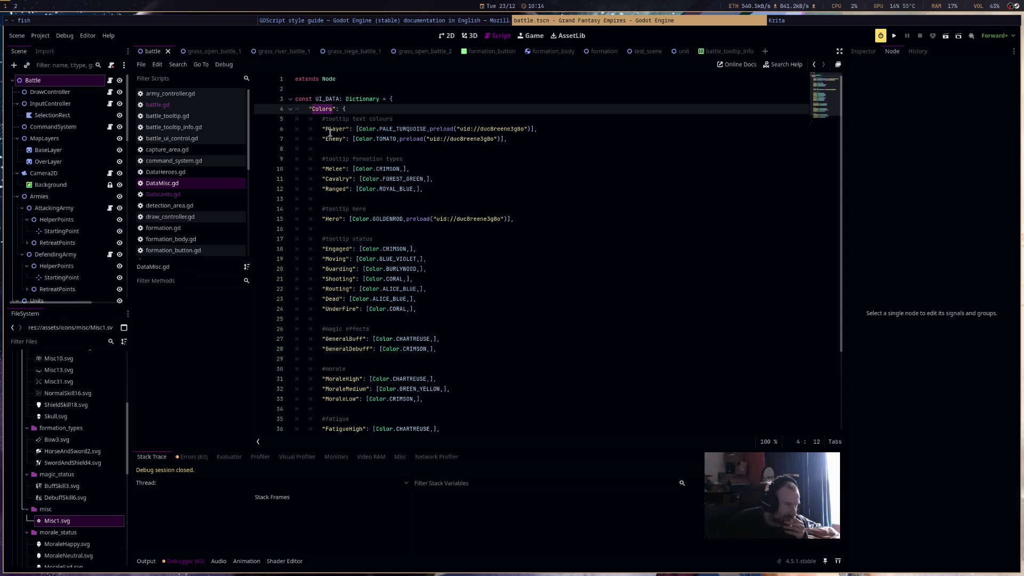
pyautogui.write('colors')
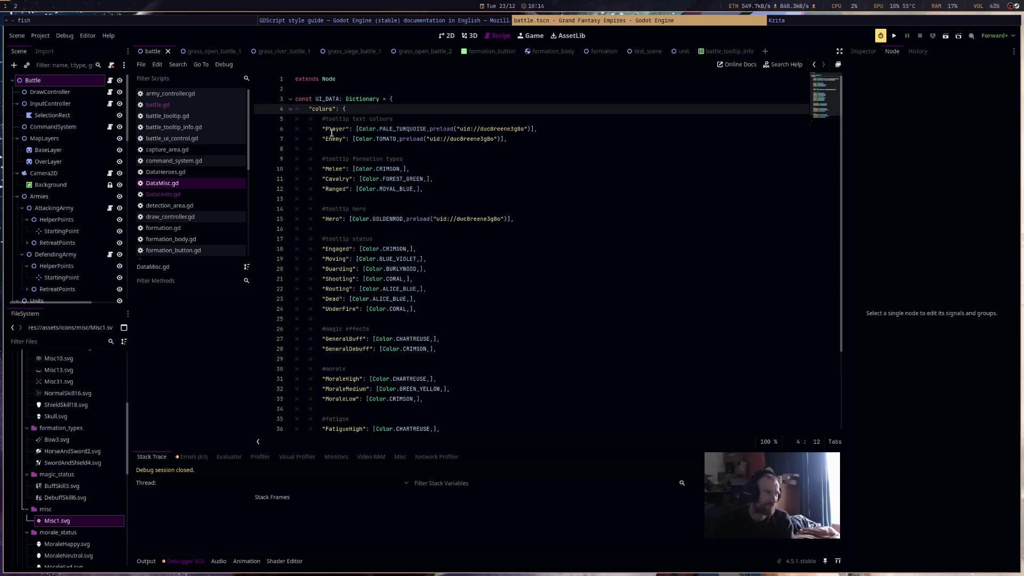
pyautogui.press('BackSpace')
pyautogui.press('BackSpace')
pyautogui.press('BackSpace')
pyautogui.write('COLORS')
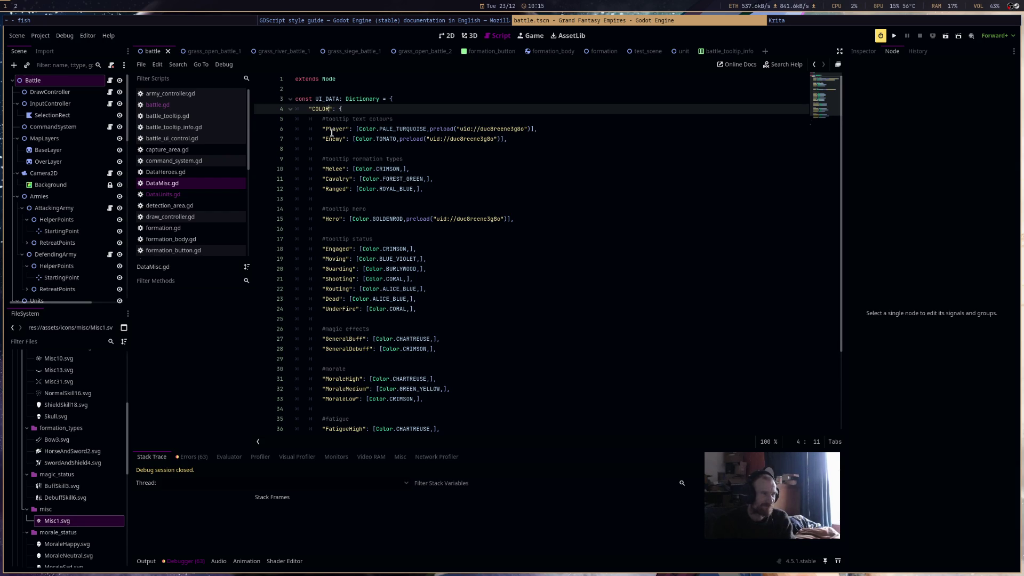
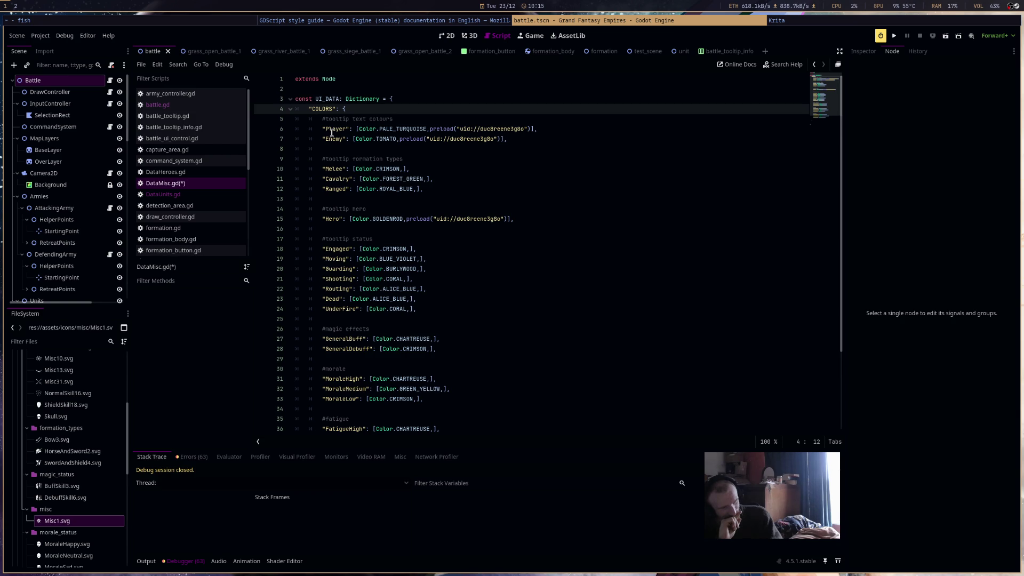
# Uppercase the DataMisc.gd keys to PLAYER, ENEMY and MELEE, saving along the way
pyautogui.doubleClick(331, 133)
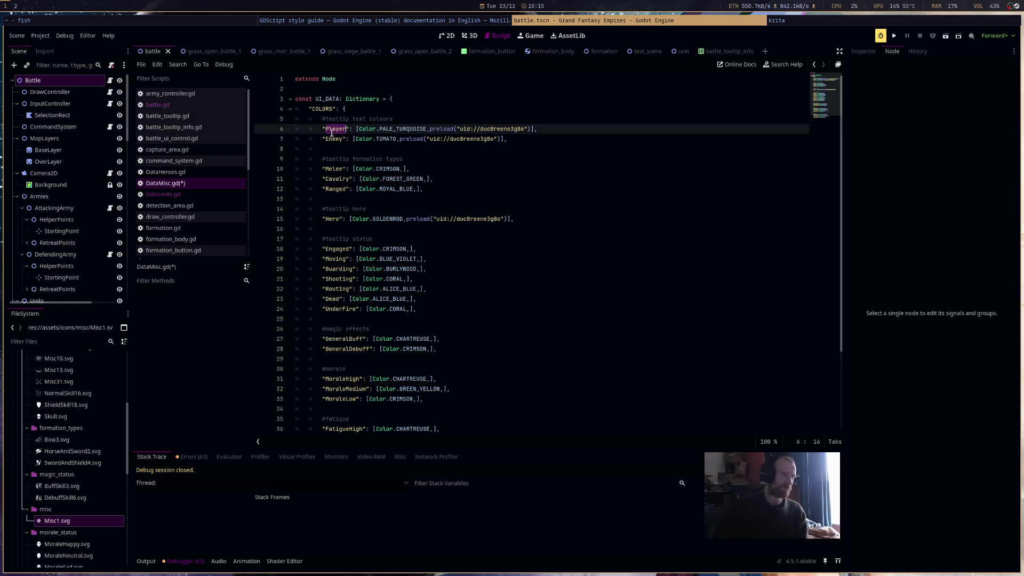
pyautogui.write('PLAYER')
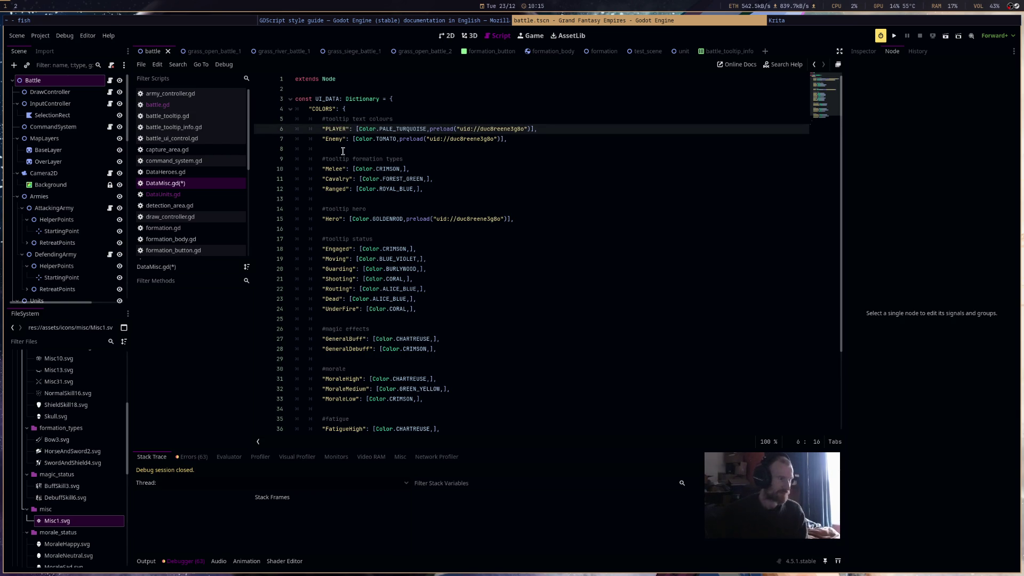
pyautogui.doubleClick(336, 139)
pyautogui.write('ENEMY')
pyautogui.hotkey('ctrl', 's')
pyautogui.doubleClick(335, 169)
pyautogui.write('MELEE')
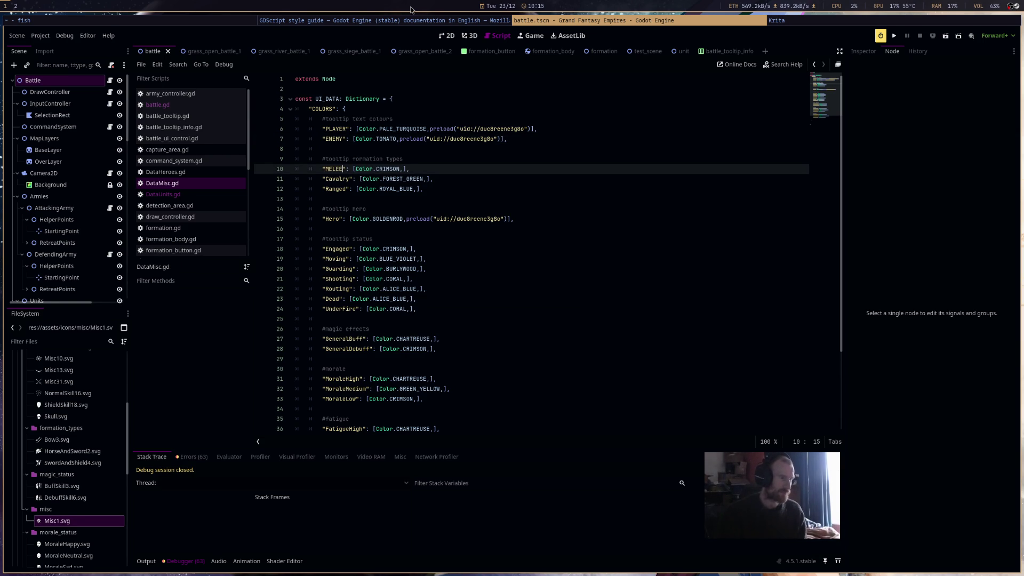
pyautogui.doubleClick(332, 171)
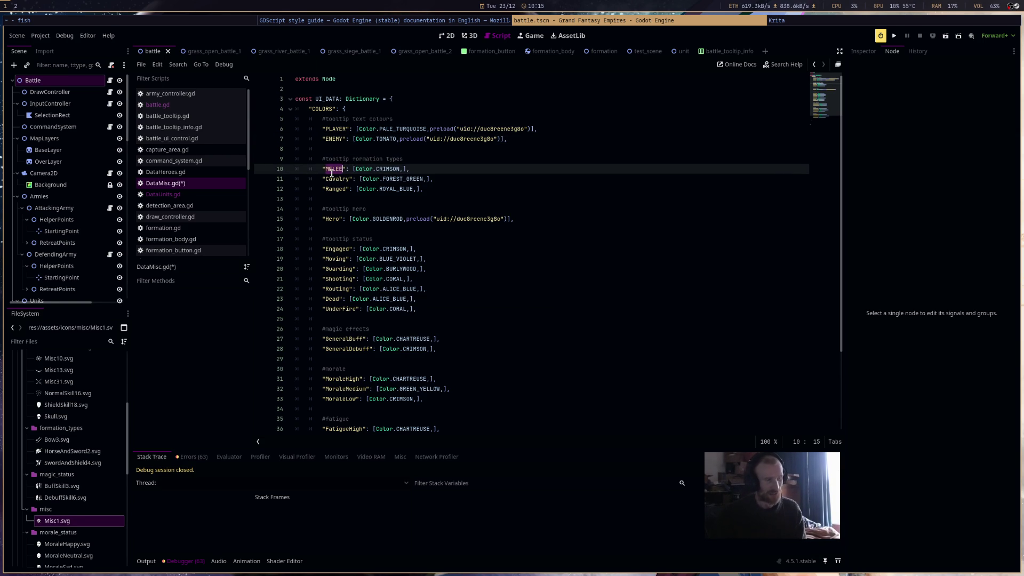
pyautogui.moveTo(378, 171)
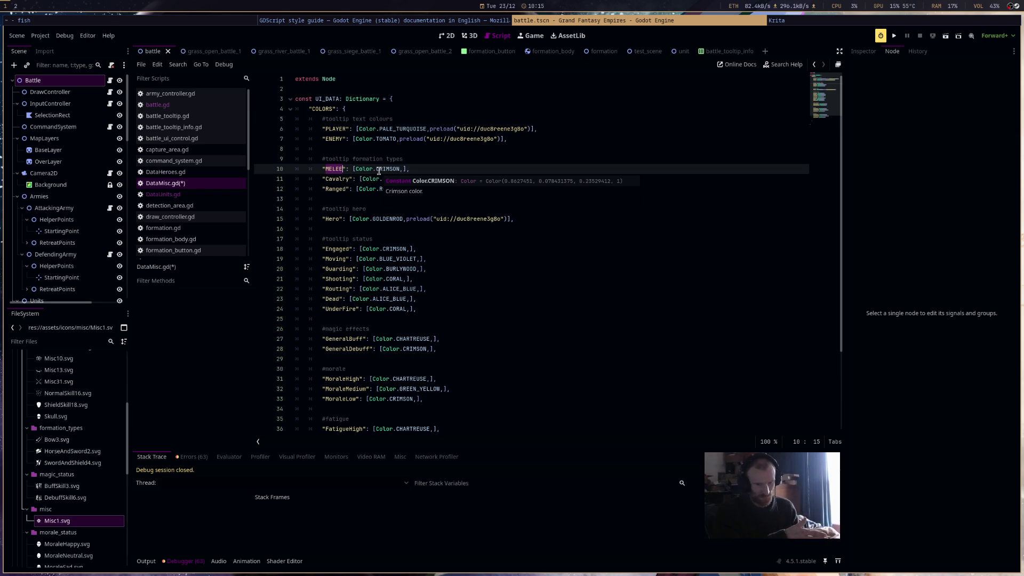
# Uppercase the unit-type keys to CAVALRY, RANGED and HERO
pyautogui.doubleClick(336, 179)
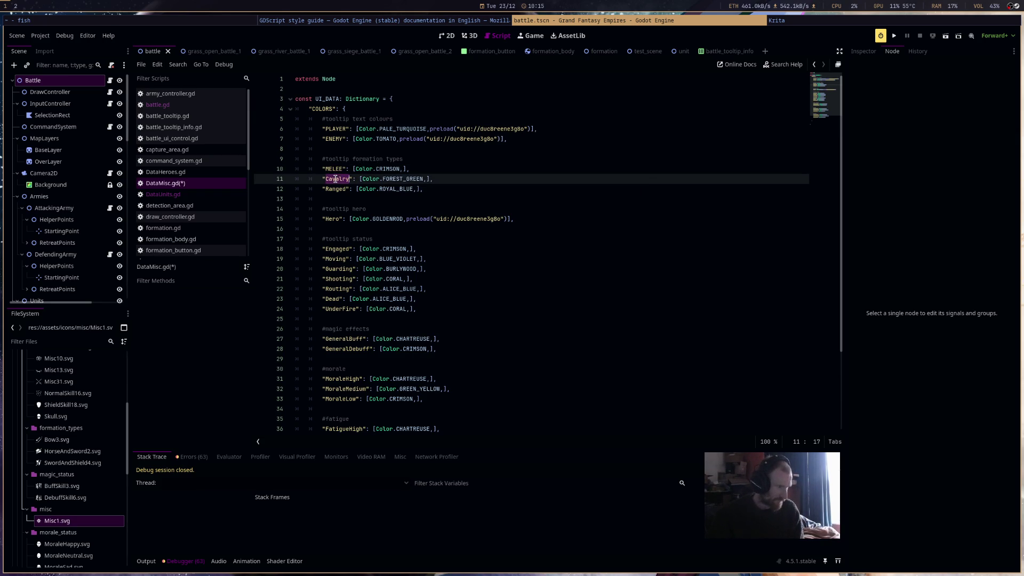
pyautogui.write('CAVALRY')
pyautogui.doubleClick(335, 189)
pyautogui.write('RA')
pyautogui.write('NGED')
pyautogui.click(333, 221)
pyautogui.press('BackSpace')
pyautogui.write('HERO')
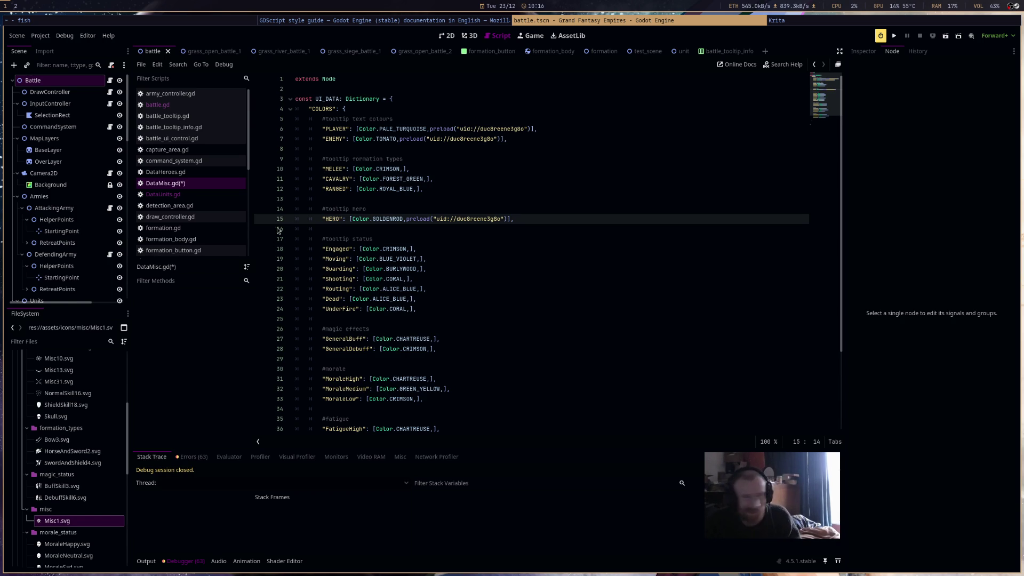
# Uppercase the status keys to ENGAGED, MOVING, GUARDING and SHOOTING, save, and switch to battle.gd
pyautogui.doubleClick(332, 249)
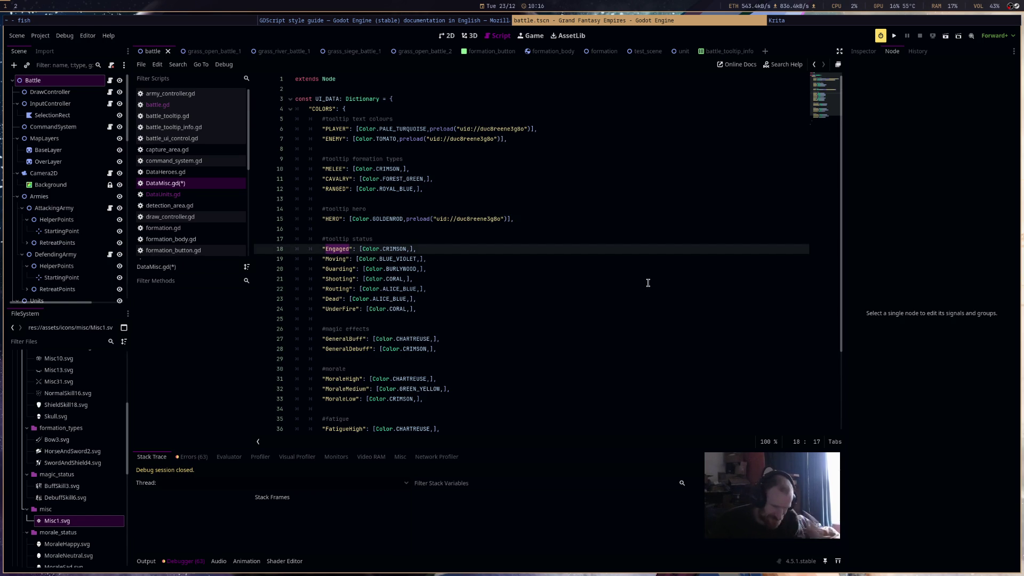
pyautogui.write('ENGAG')
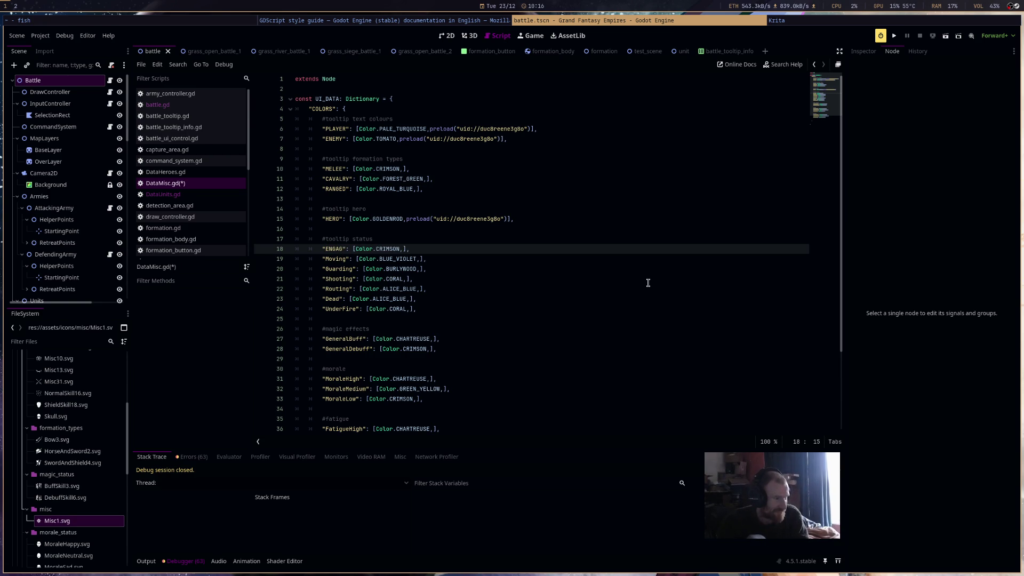
pyautogui.write('ED')
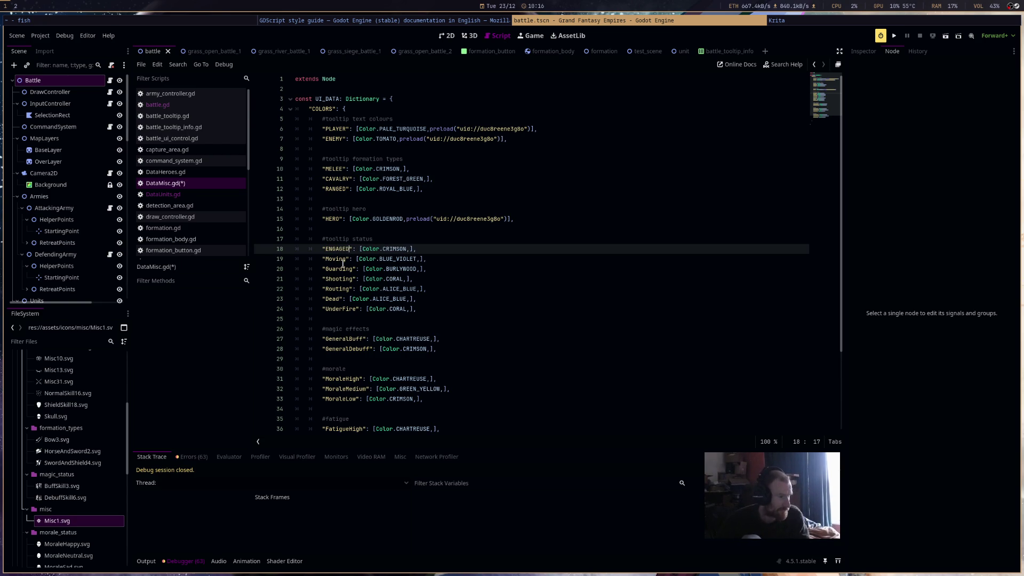
pyautogui.click(329, 260)
pyautogui.doubleClick(329, 261)
pyautogui.write('MOVING')
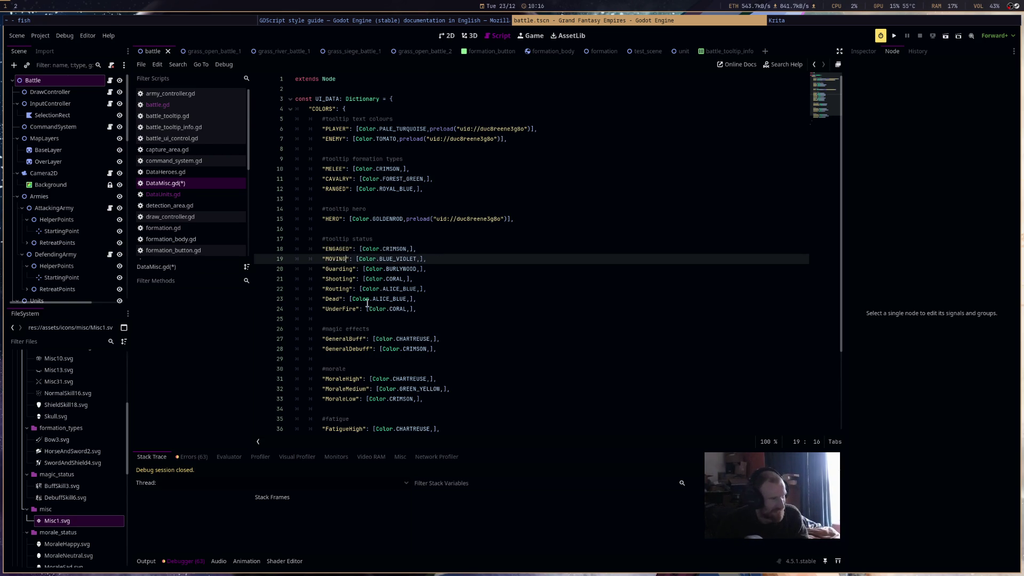
pyautogui.doubleClick(342, 270)
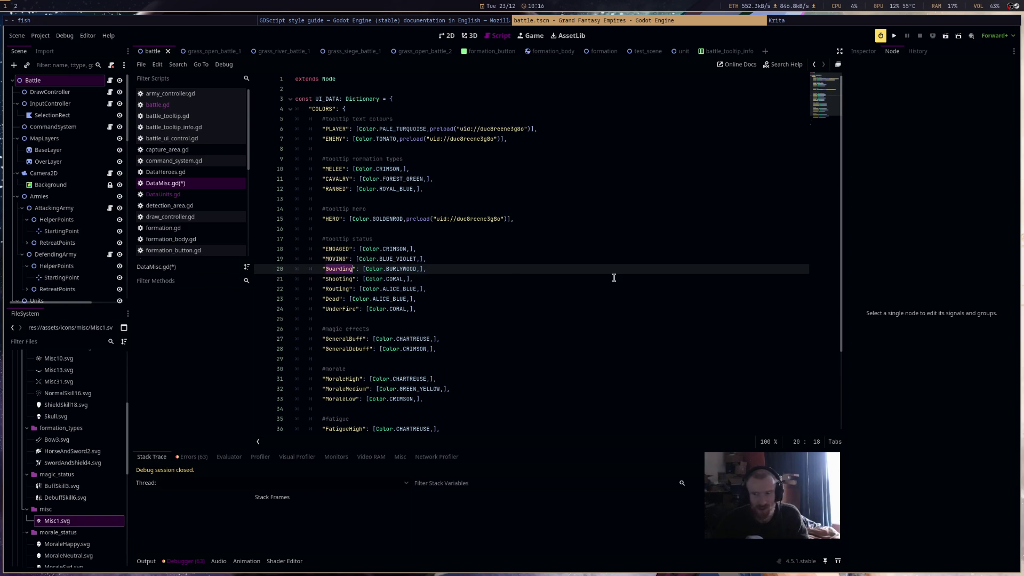
pyautogui.write('GUARDING')
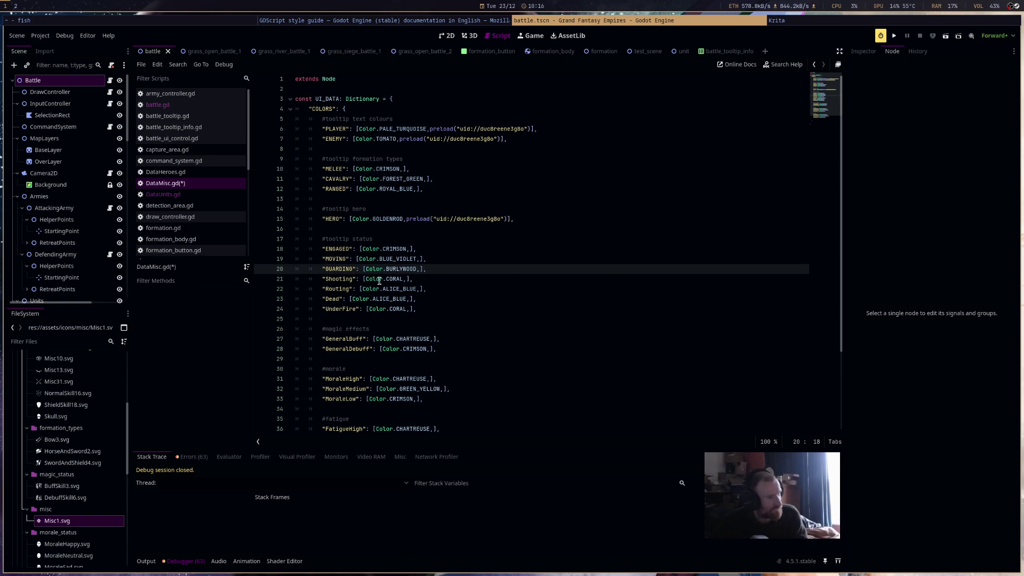
pyautogui.doubleClick(347, 279)
pyautogui.write('SHOOTING')
pyautogui.hotkey('ctrl', 's')
pyautogui.click(227, 106)
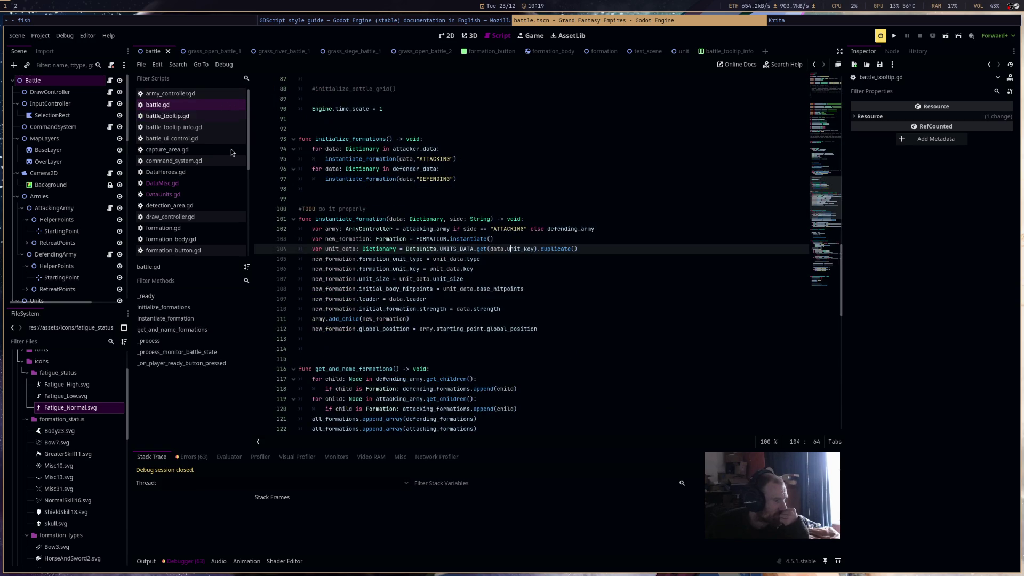
# Jump from the Errors list to the code behind the BattleTooltip error
pyautogui.click(191, 457)
pyautogui.scroll(-3)
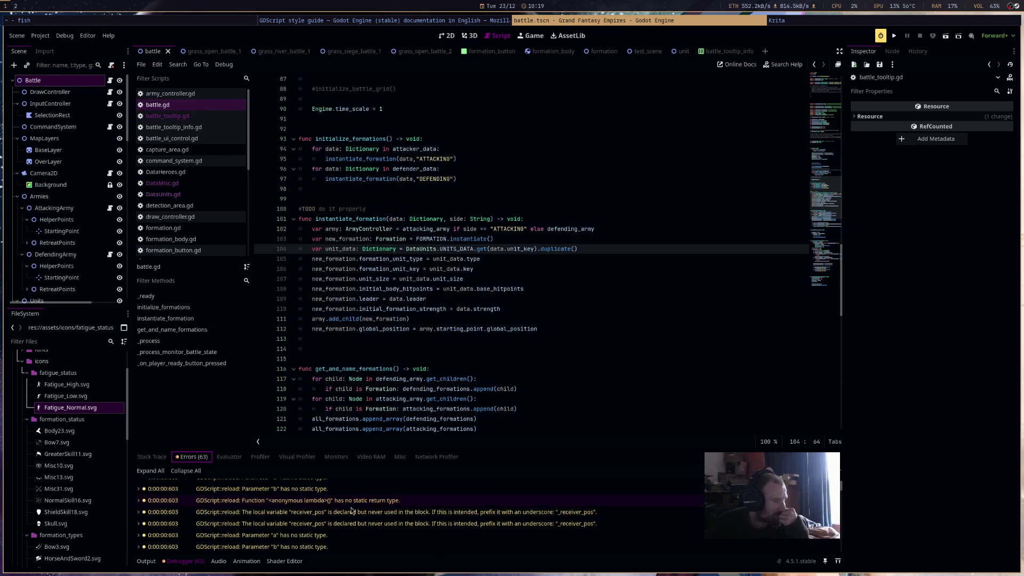
pyautogui.moveTo(842, 490); pyautogui.dragTo(841, 546)
pyautogui.doubleClick(449, 547)
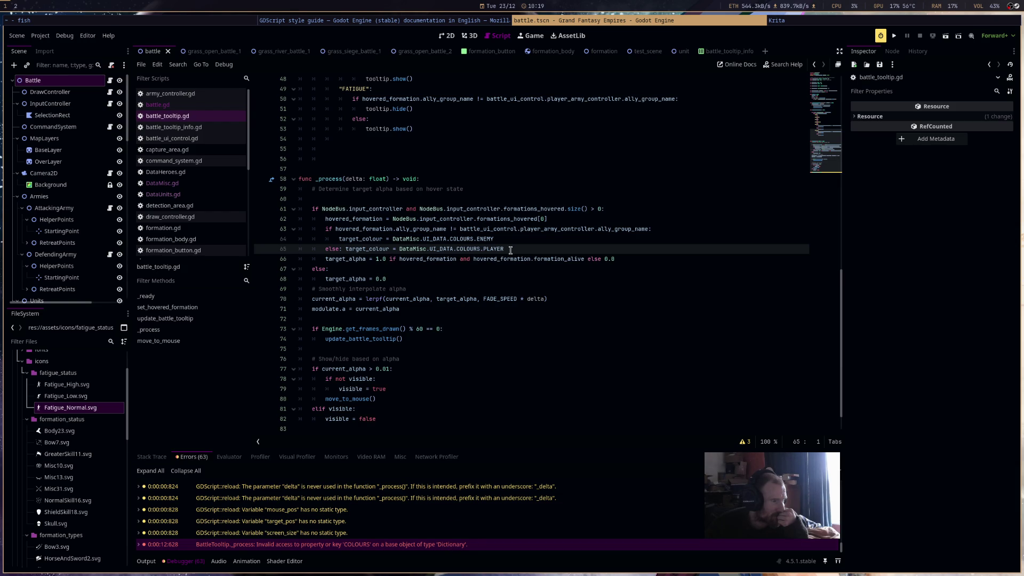
# Correct COLOURS to COLORS on lines 64 and 65 of battle_tooltip.gd
pyautogui.click(474, 248)
pyautogui.press('BackSpace')
pyautogui.click(464, 239)
pyautogui.press('BackSpace')
pyautogui.click(620, 260)
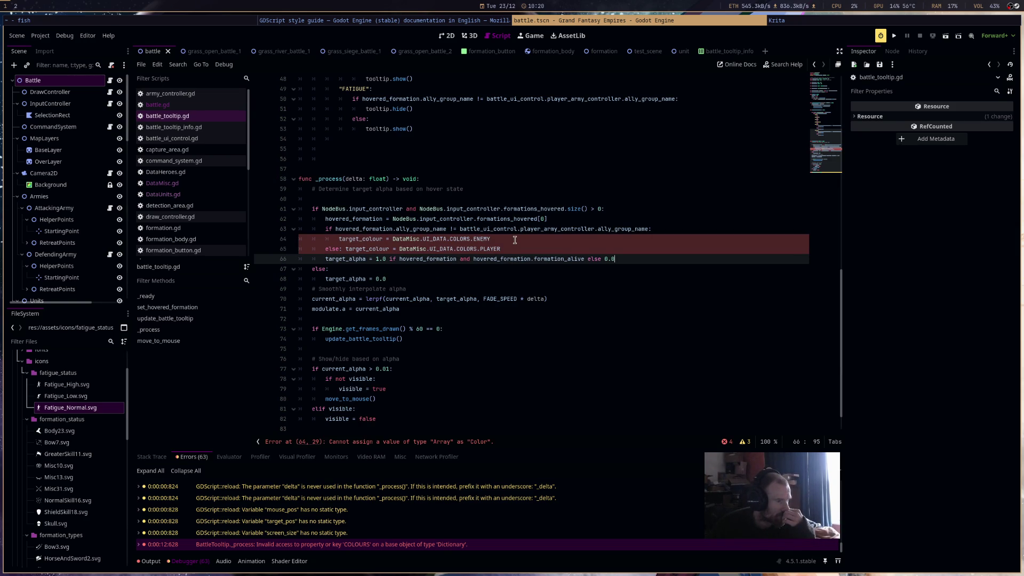
# Index the lookups as COLORS.ENEMY[0] and COLORS.PLAYER[0], save, and run the game
pyautogui.click(516, 240)
pyautogui.write('[')
pyautogui.click(506, 247)
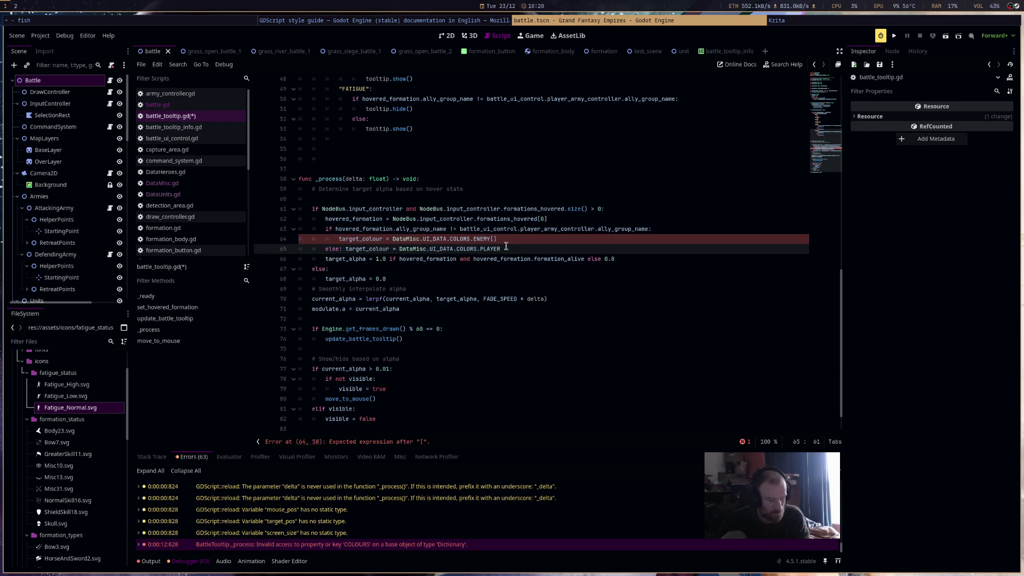
pyautogui.write('[]')
pyautogui.click(494, 239)
pyautogui.write('0')
pyautogui.click(503, 249)
pyautogui.write('0')
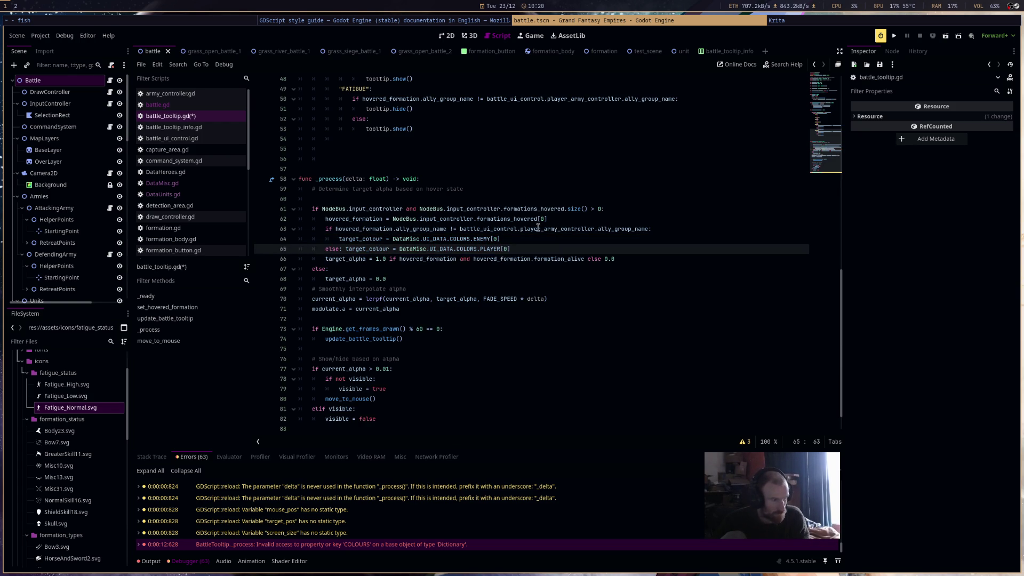
pyautogui.click(540, 228)
pyautogui.hotkey('ctrl', 's')
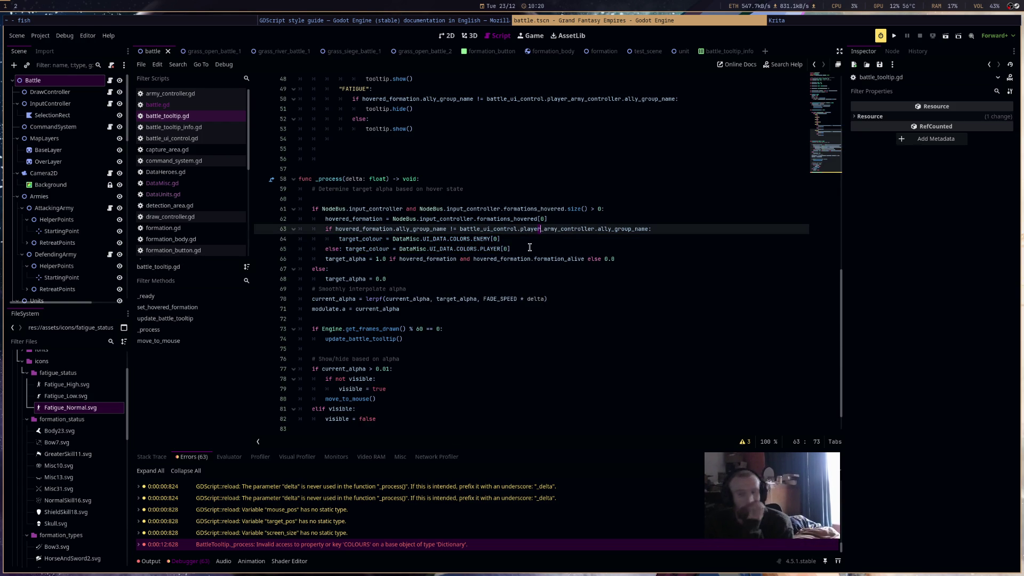
pyautogui.click(896, 37)
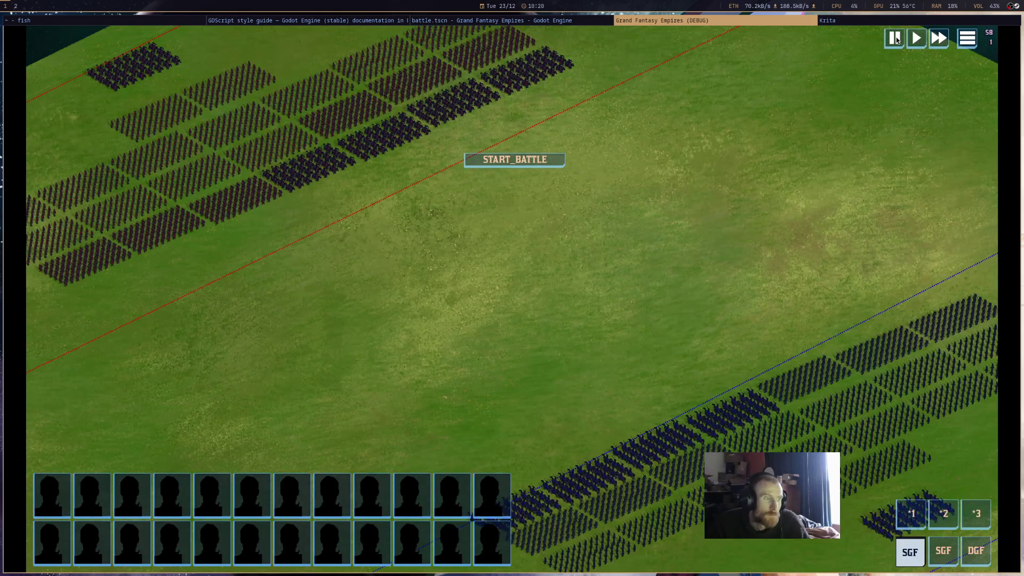
# Check the running battle against the editor, stop the game, and bring up army_controller.gd
pyautogui.click(610, 19)
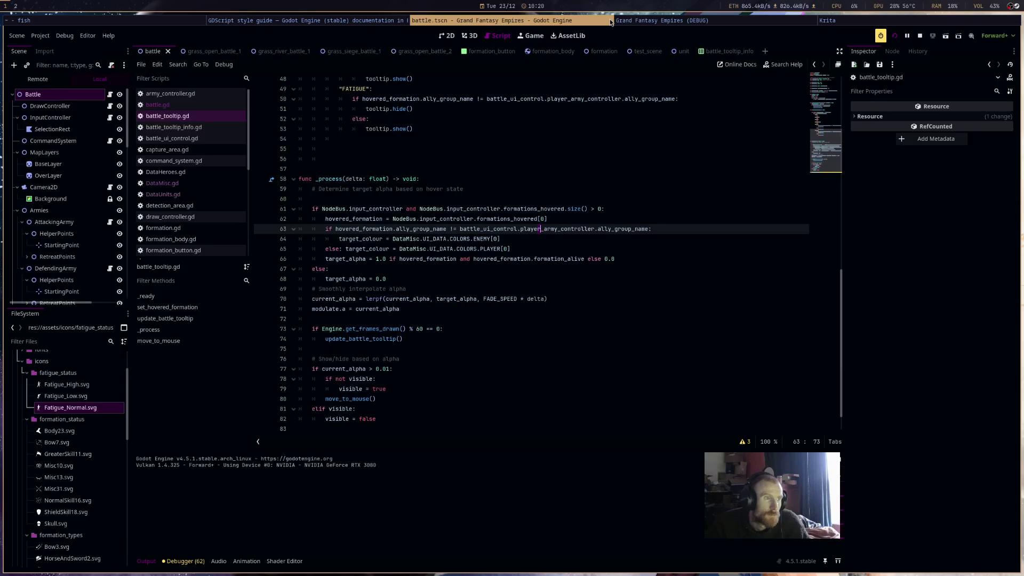
pyautogui.click(662, 22)
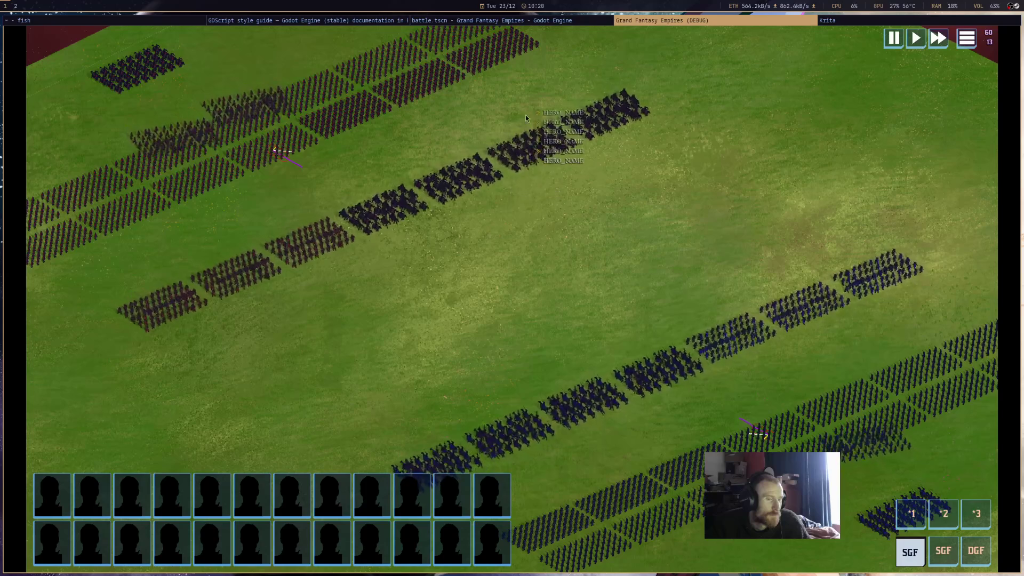
pyautogui.press('super+shift+q')
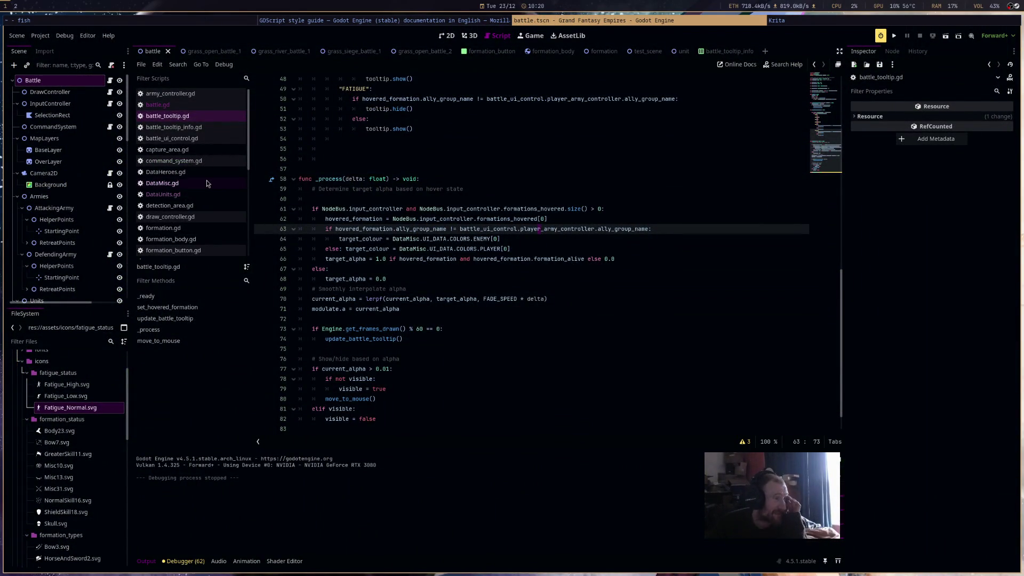
pyautogui.click(213, 94)
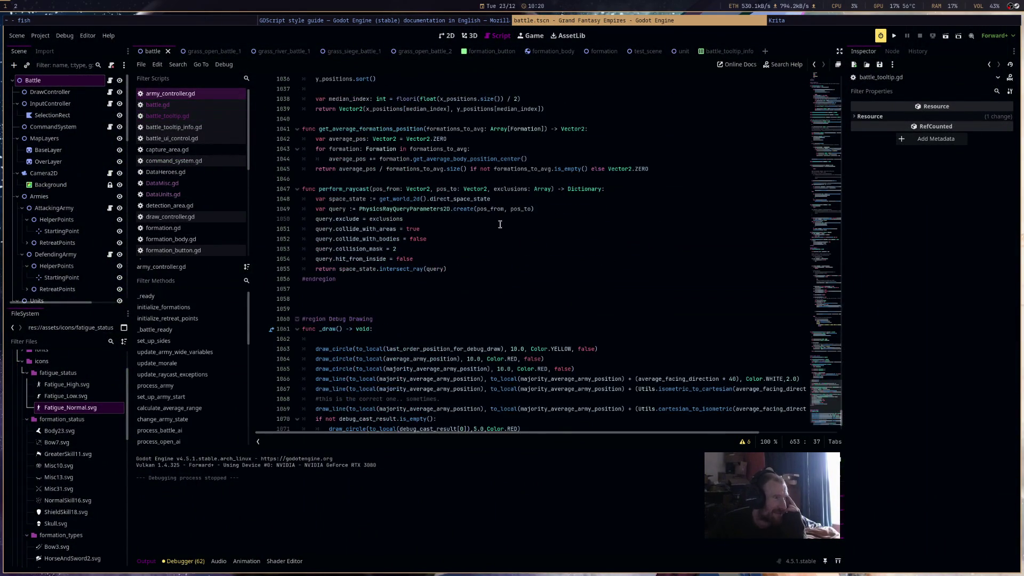
# Uncomment the AttackingArmy and DefendingArmy add_to_group calls in army_controller.gd
pyautogui.scroll(3)
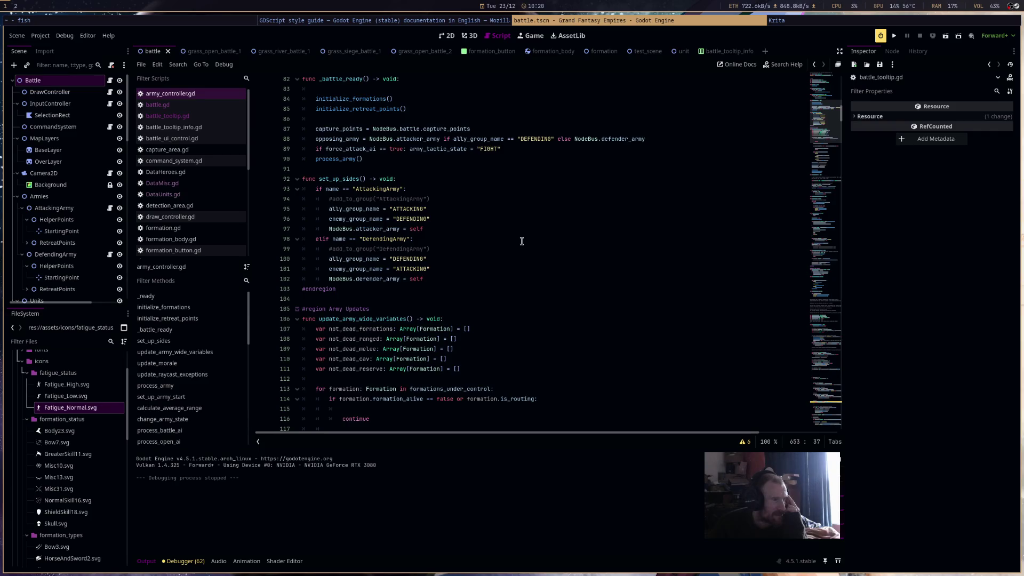
pyautogui.scroll(-3)
pyautogui.scroll(3)
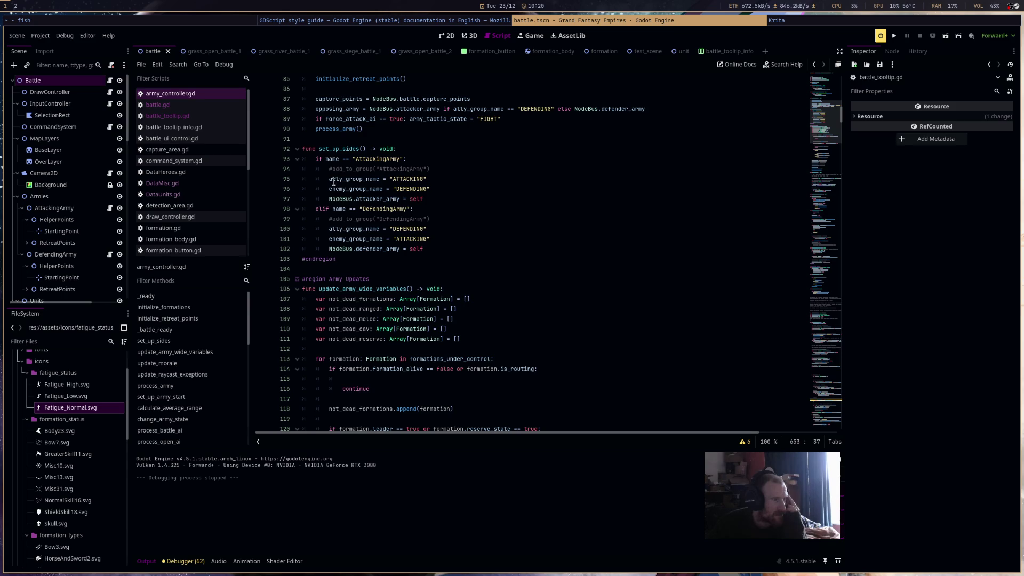
pyautogui.click(332, 169)
pyautogui.press('Delete')
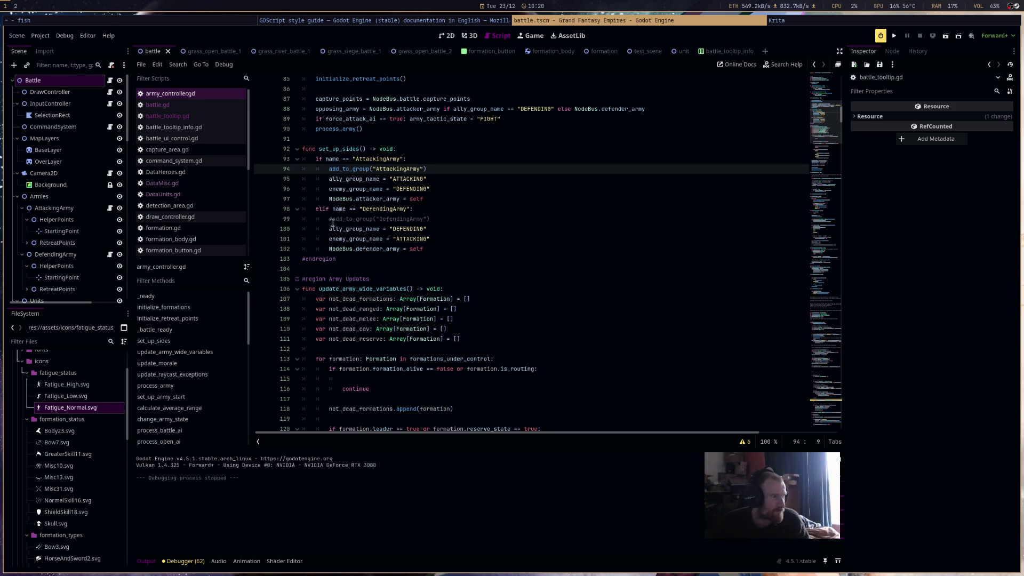
pyautogui.click(329, 219)
pyautogui.press('Delete')
# Rename the two add_to_group group names in capitals, the defending one to DEFENDING_ARMY
pyautogui.doubleClick(409, 168)
pyautogui.write('ACKING_')
pyautogui.write('ARMY')
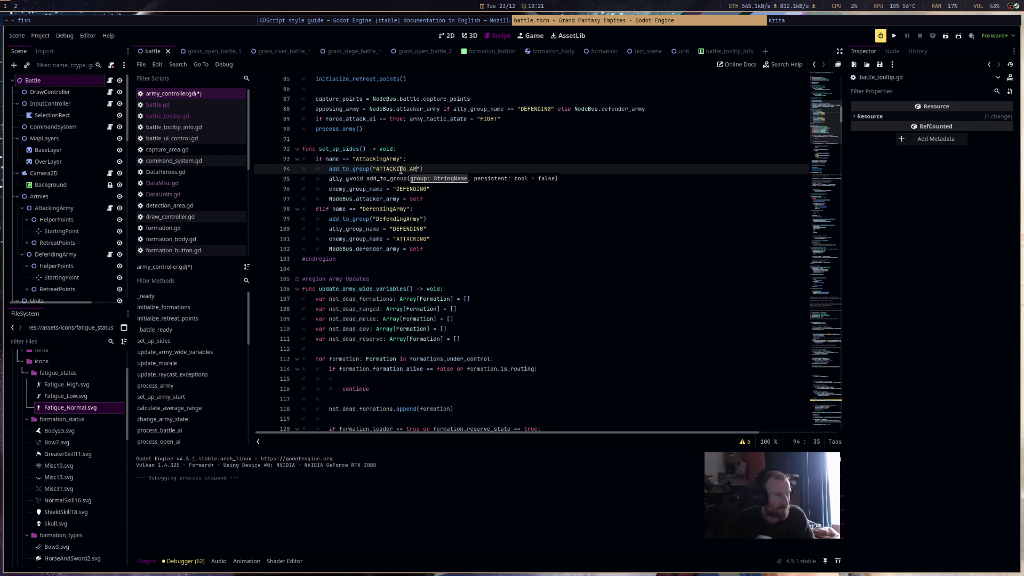
pyautogui.doubleClick(401, 219)
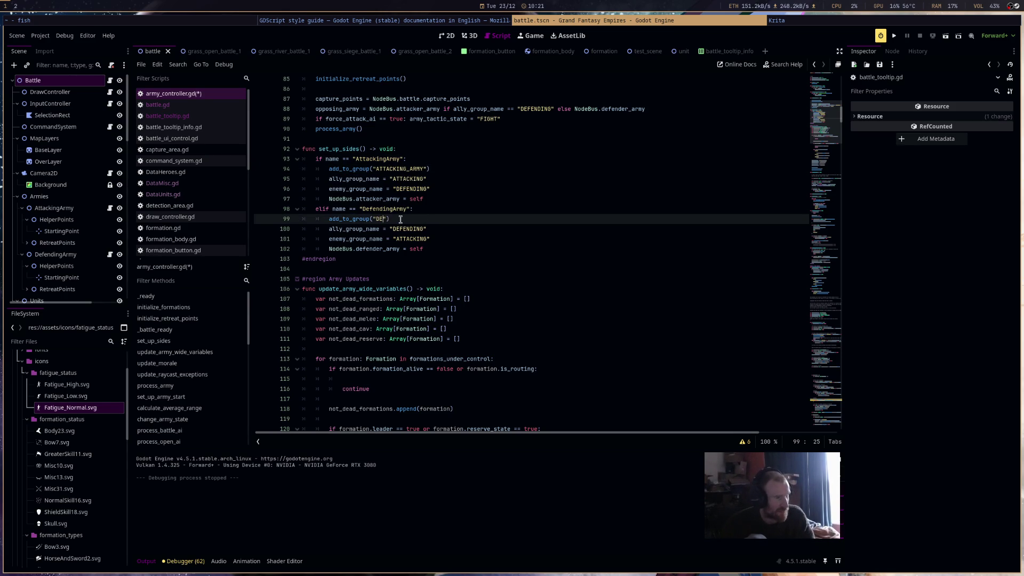
pyautogui.write('DEFEND')
pyautogui.write('ING_ARMY')
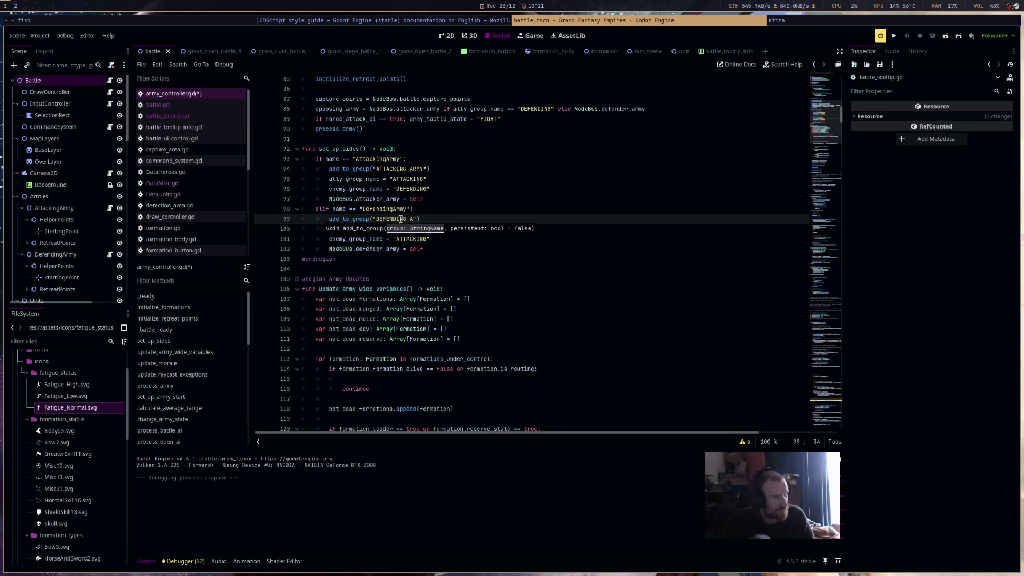
# Search the script for 'is_in_gr', then clear the search and return to line 118
pyautogui.hotkey('ctrl', 'f')
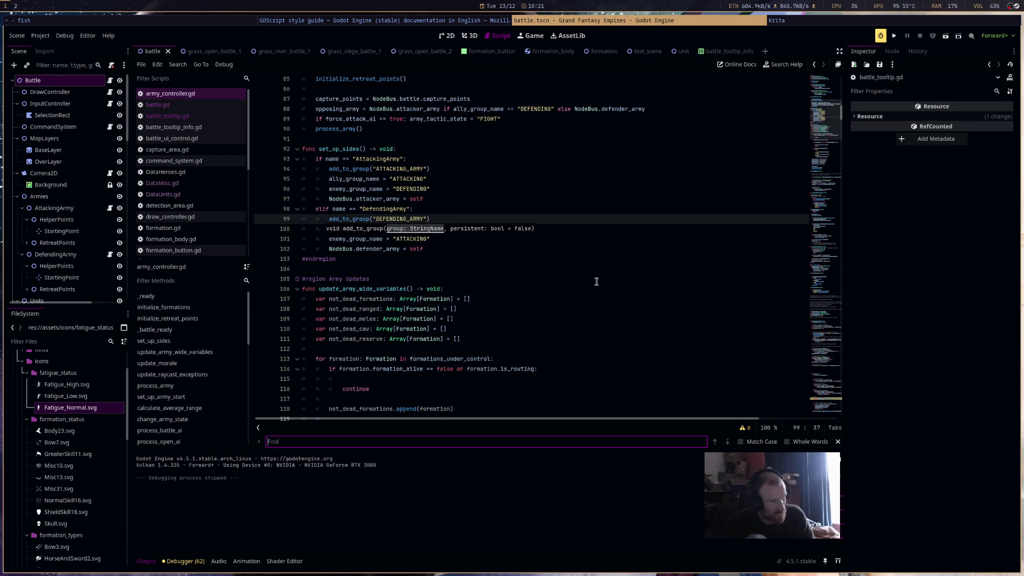
pyautogui.write('is_in_gr')
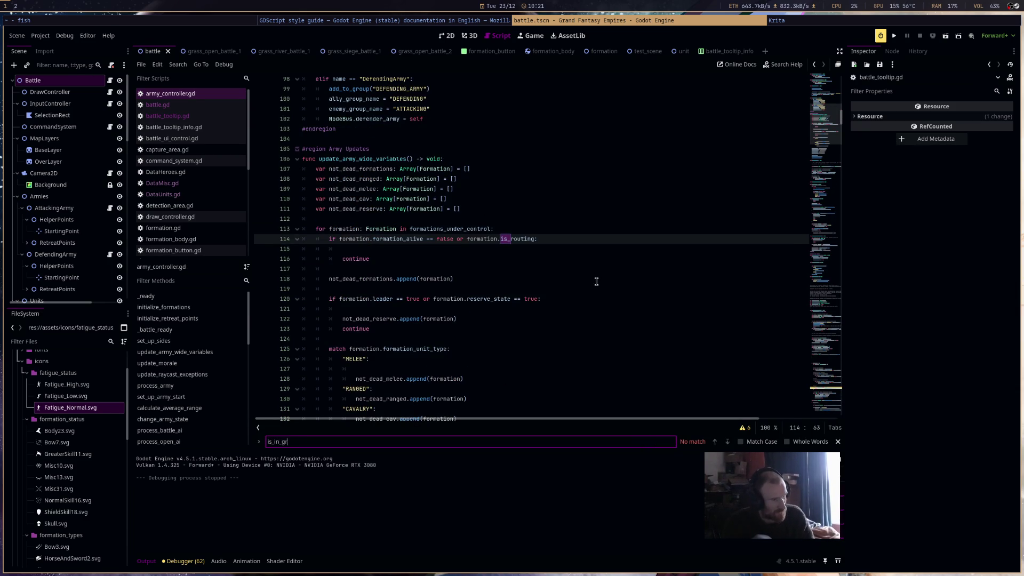
pyautogui.press('BackSpace')
pyautogui.press('BackSpace')
pyautogui.press('BackSpace')
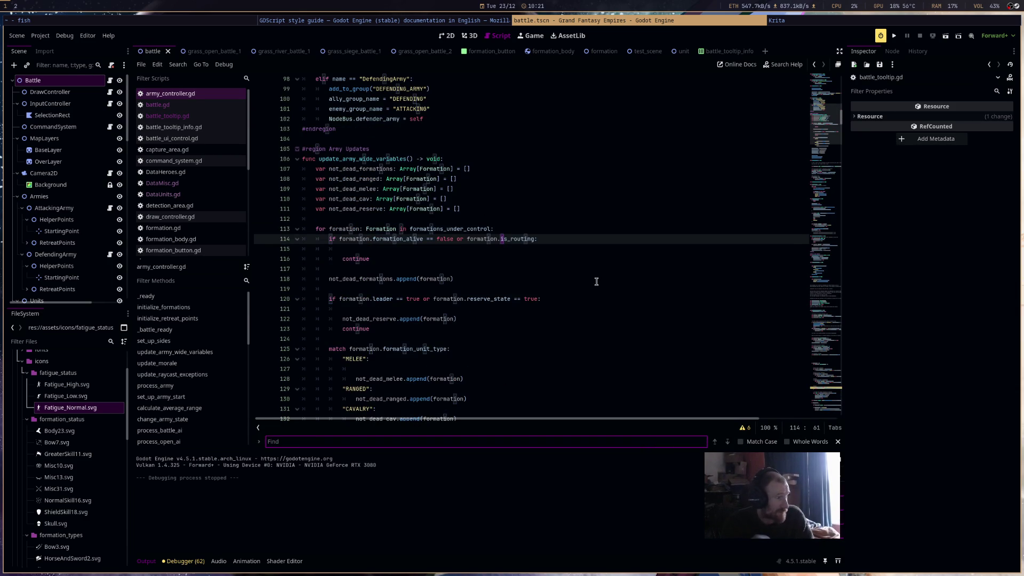
pyautogui.click(596, 281)
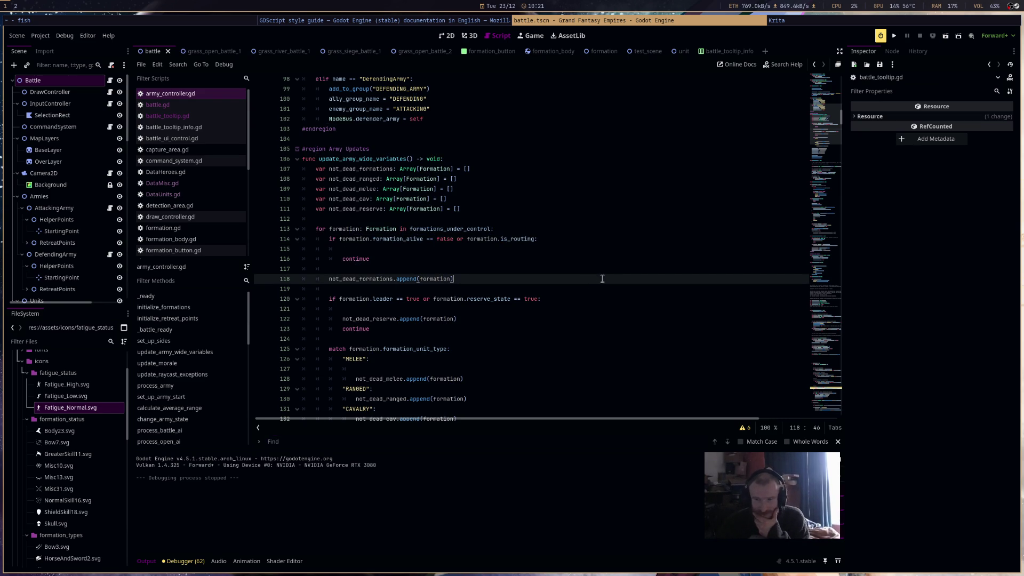
# Scroll through the rest of army_controller.gd and switch to the grass_open_battle_1 scene
pyautogui.scroll(-3)
pyautogui.scroll(-3)
pyautogui.scroll(-3)
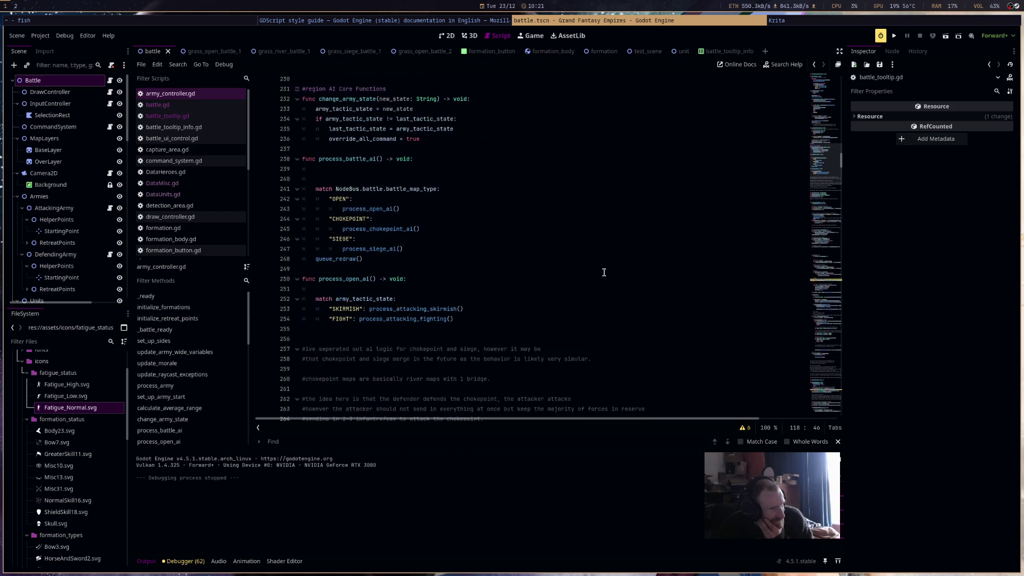
pyautogui.scroll(-3)
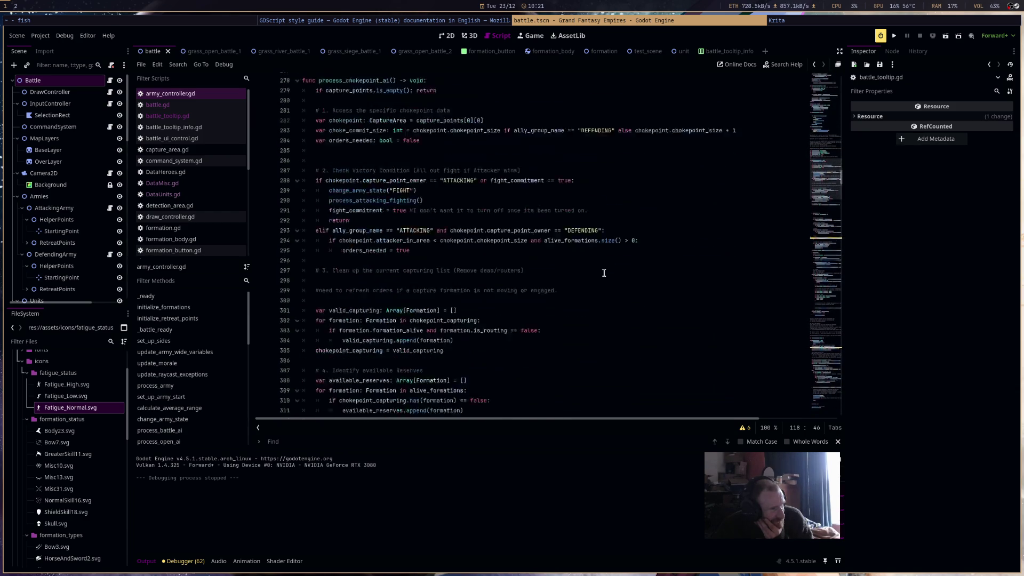
pyautogui.scroll(-3)
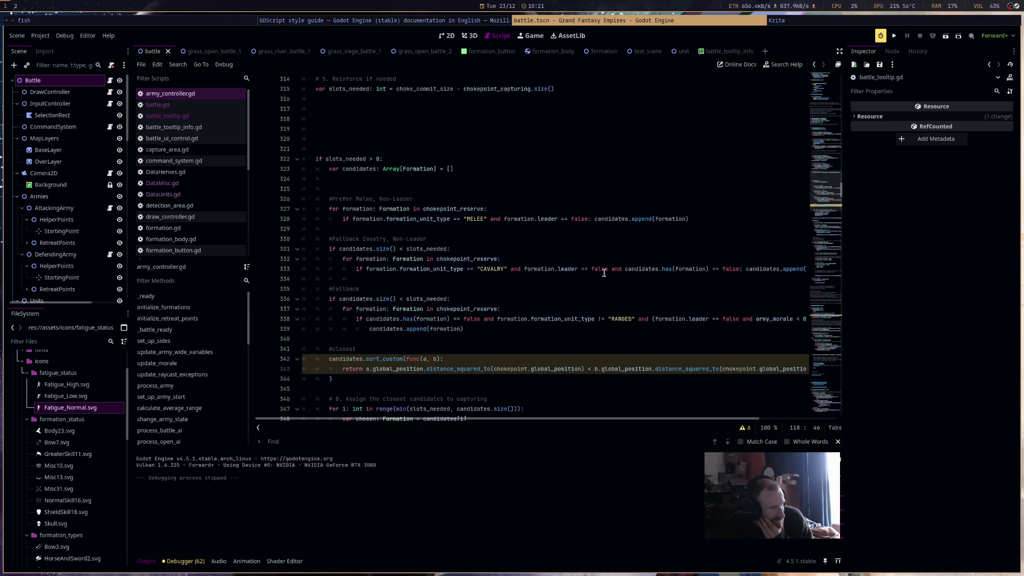
pyautogui.scroll(-3)
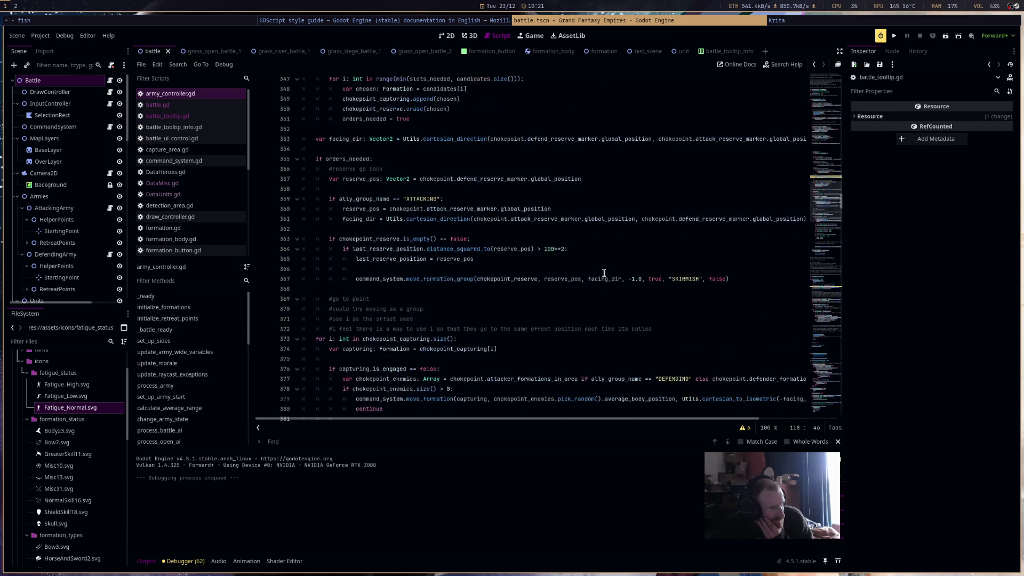
pyautogui.scroll(-3)
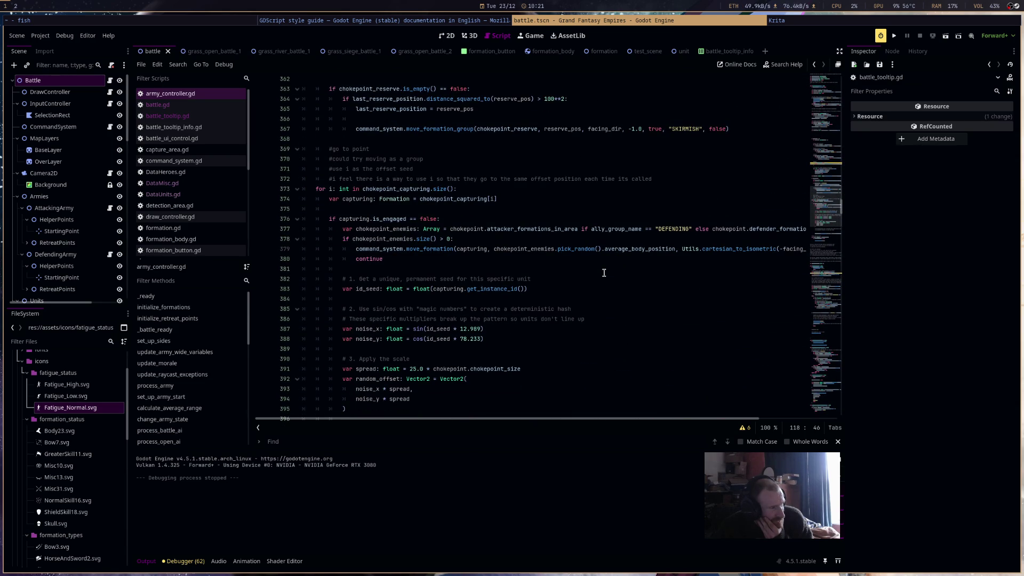
pyautogui.click(203, 51)
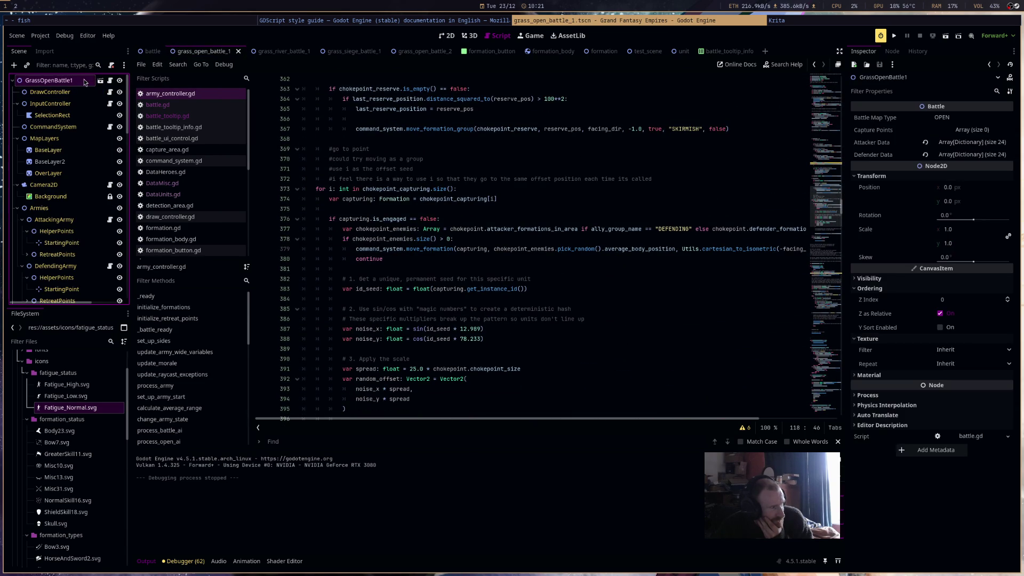
# Inspect Attacker Data entry 0 in the Inspector, then bring up DataUnits.gd
pyautogui.click(952, 142)
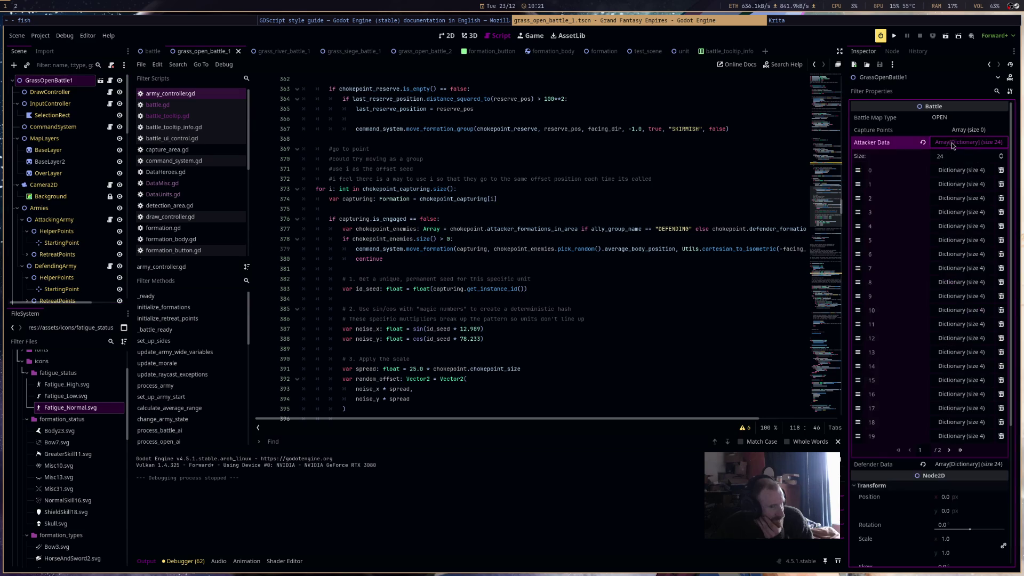
pyautogui.click(957, 171)
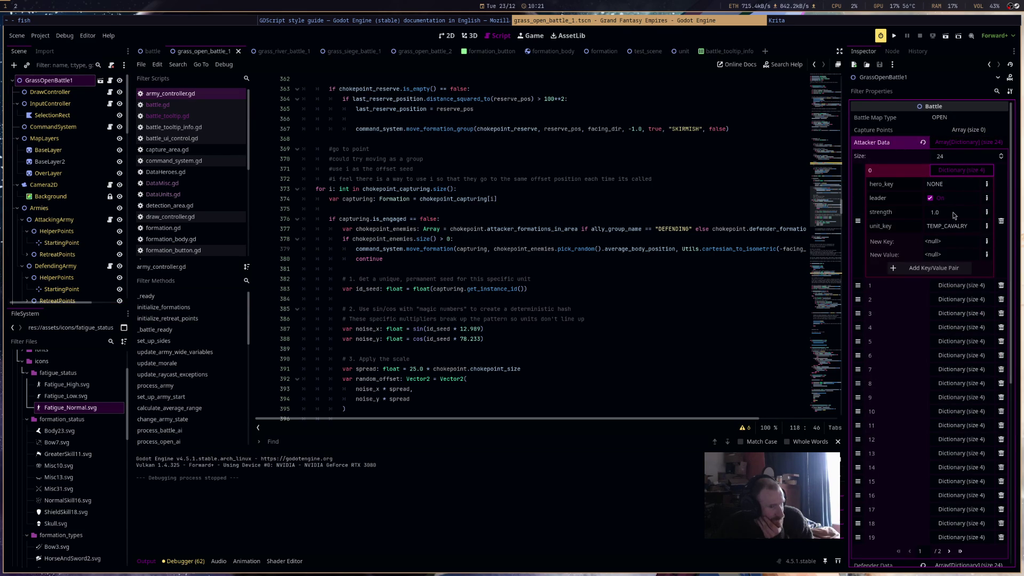
pyautogui.click(957, 170)
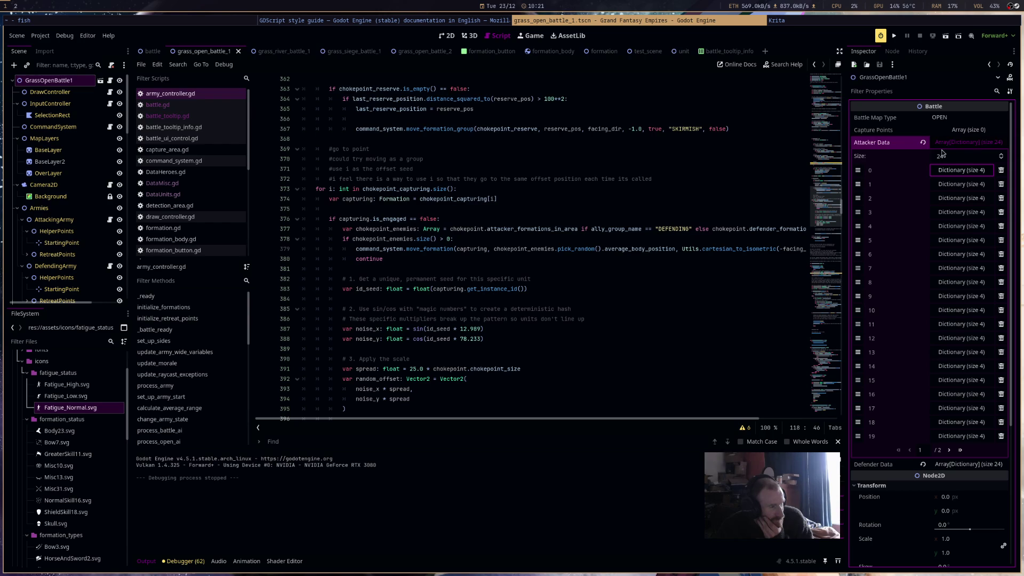
pyautogui.click(632, 248)
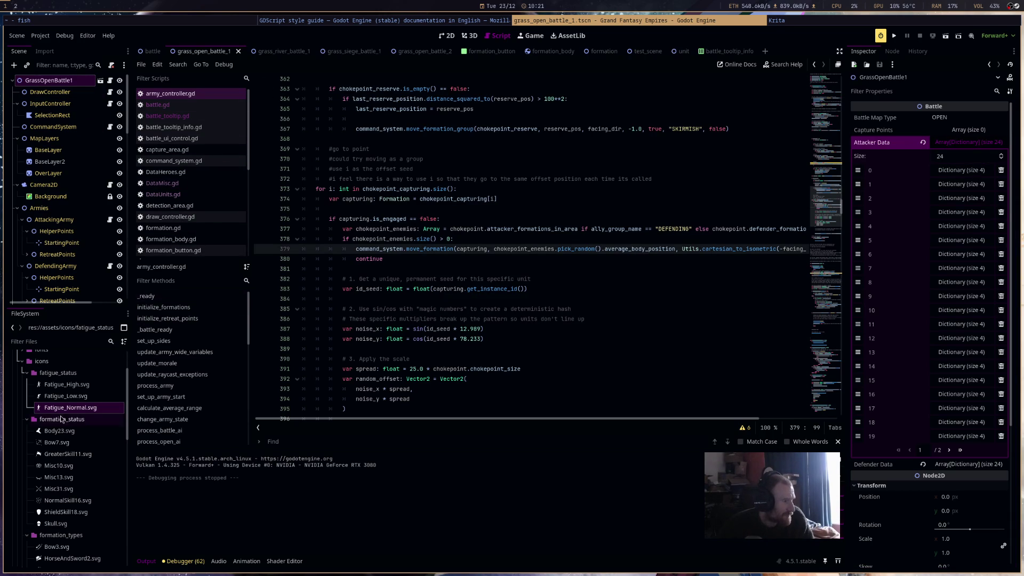
pyautogui.click(206, 177)
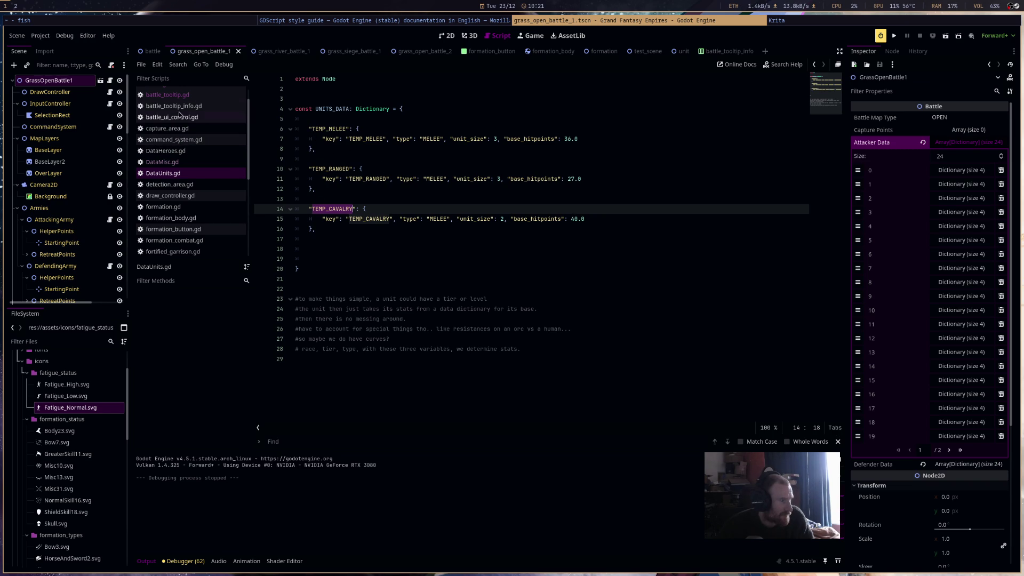
# In DataHeroes.gd, rewrite line 5 as "GALAHAD": {"type": "KNIGHT"} and save
pyautogui.click(185, 161)
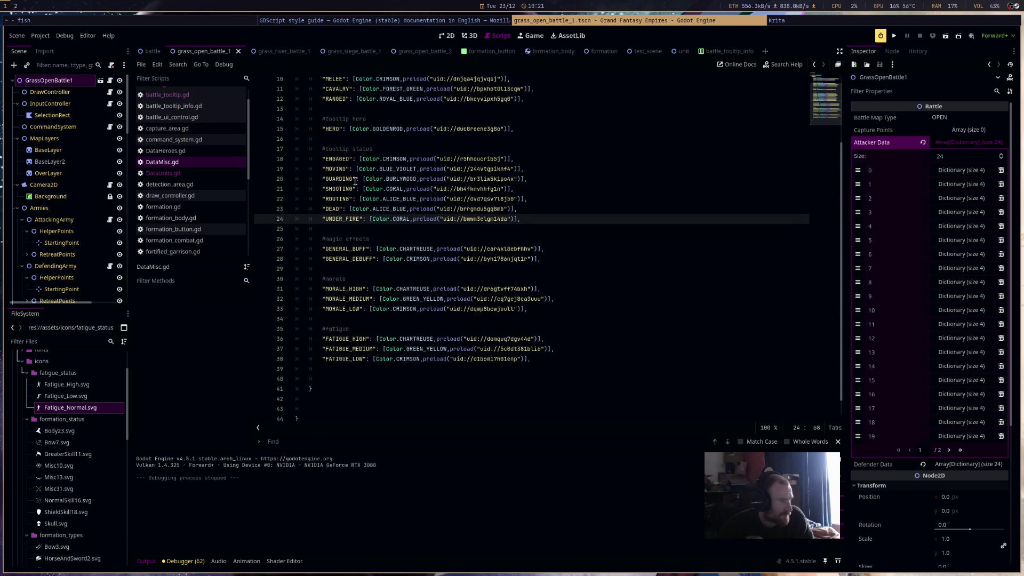
pyautogui.click(165, 150)
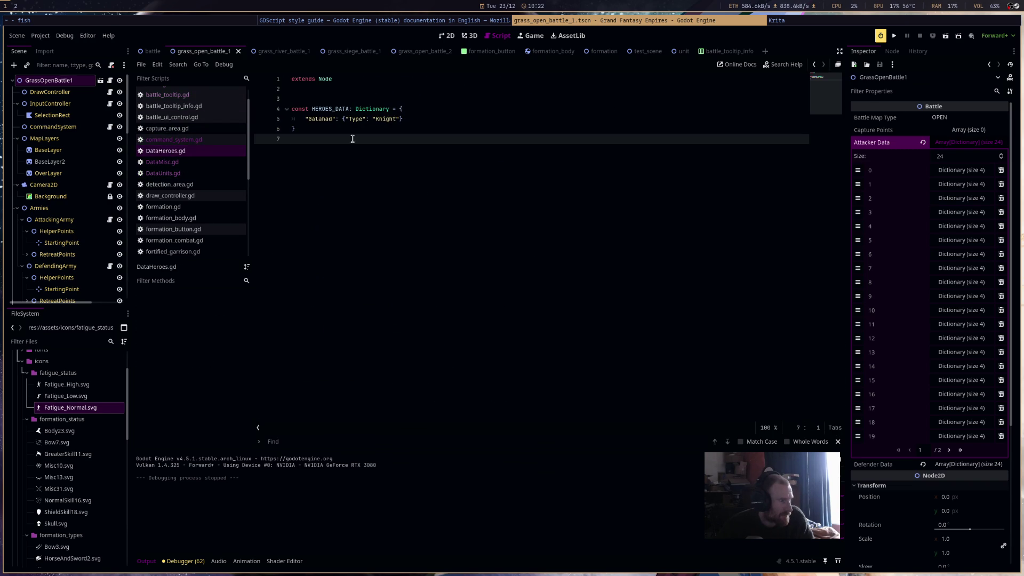
pyautogui.doubleClick(329, 119)
pyautogui.write('GA')
pyautogui.write('LAHAD": {"')
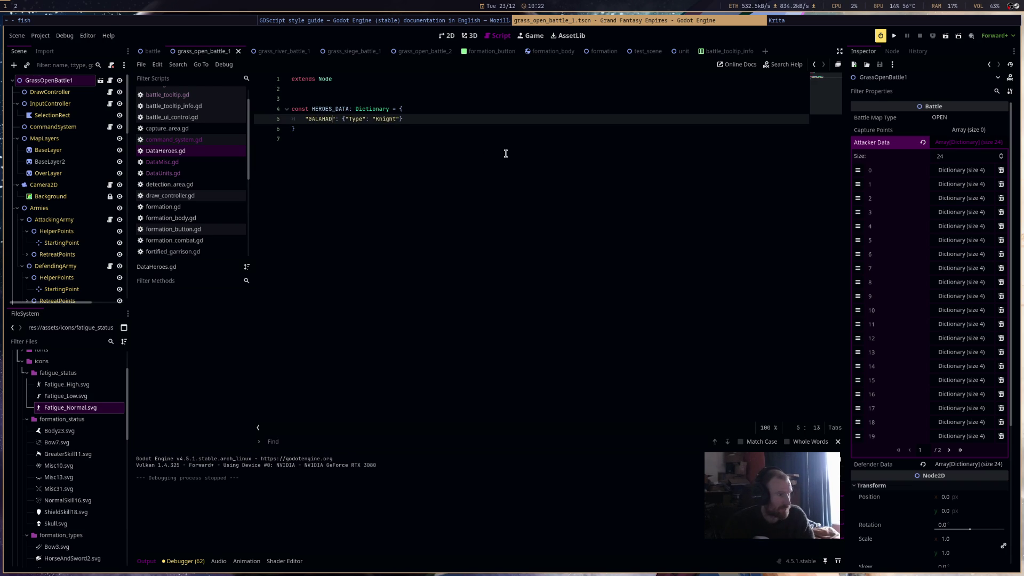
pyautogui.write('type')
pyautogui.press('BackSpace')
pyautogui.press('BackSpace')
pyautogui.press('BackSpace')
pyautogui.write('GHT')
pyautogui.hotkey('ctrl', 's')
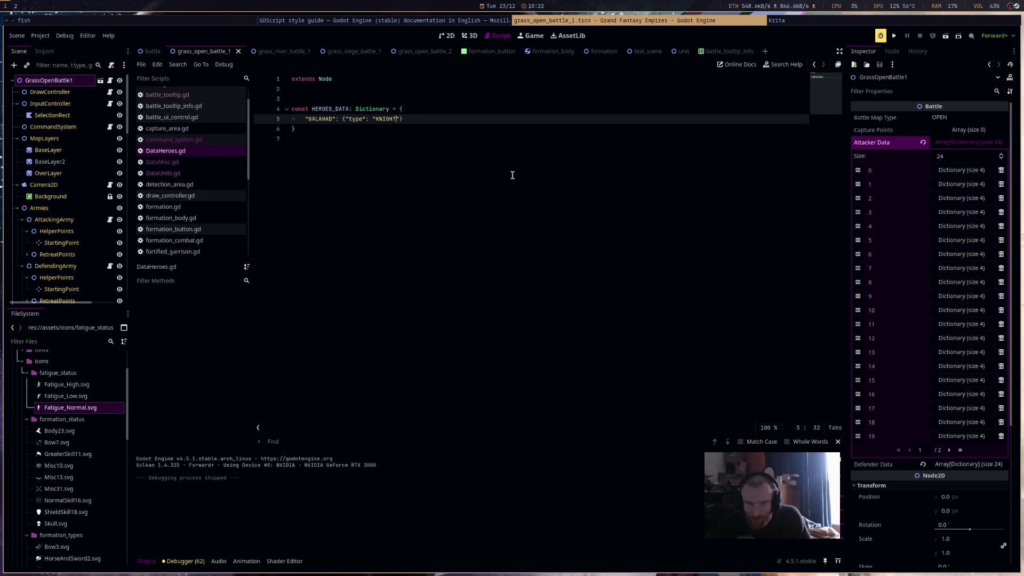
pyautogui.click(205, 140)
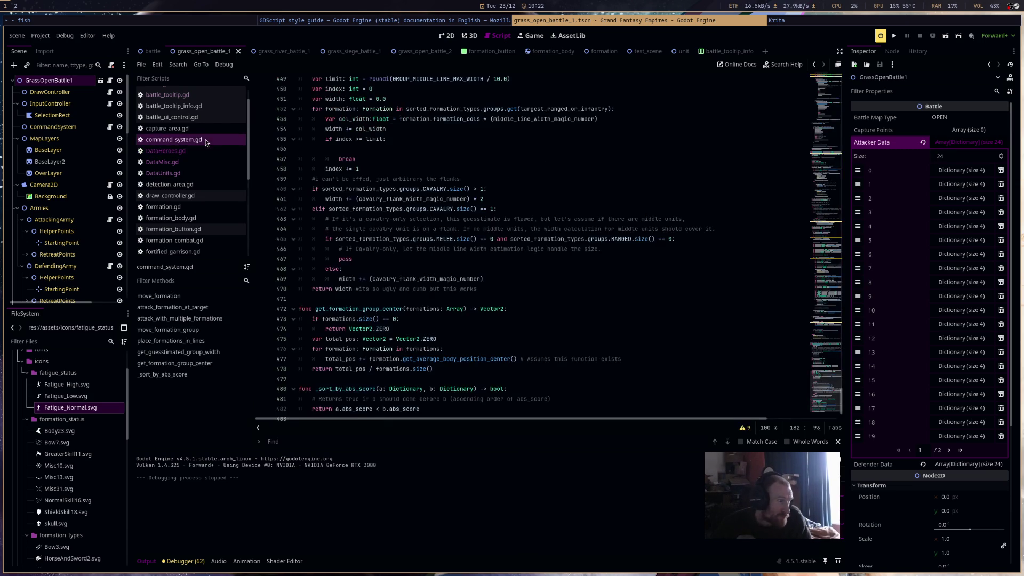
# Step through DataMisc, army_controller, battle, battle_tooltip and battle_ui_control scripts to reach capture_area.gd
pyautogui.scroll(3)
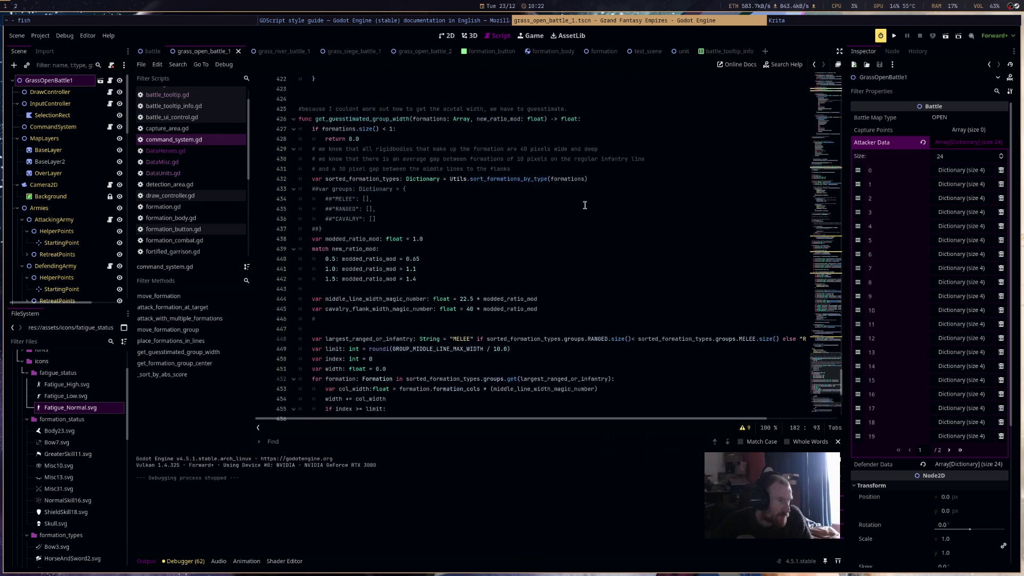
pyautogui.scroll(3)
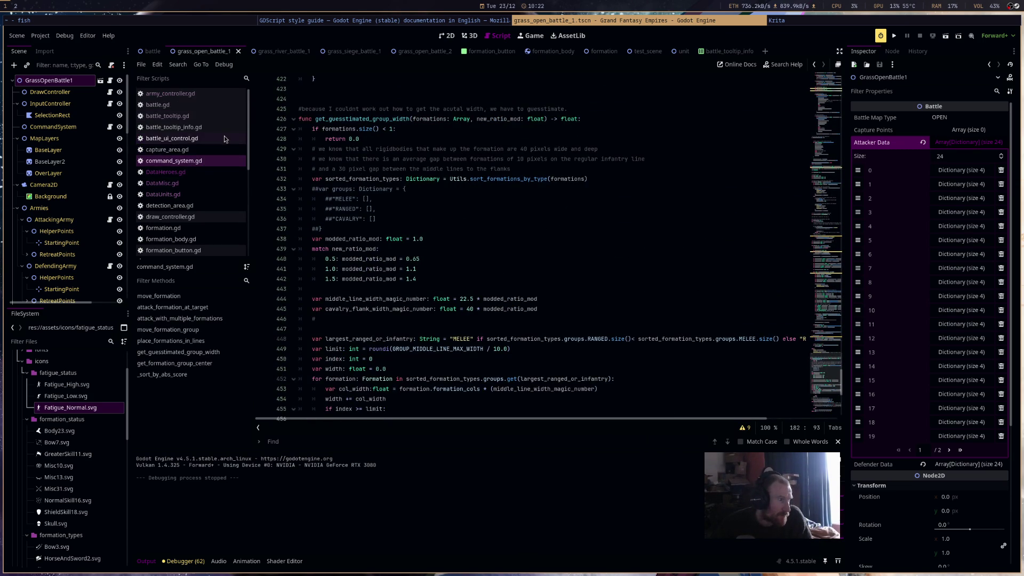
pyautogui.click(215, 184)
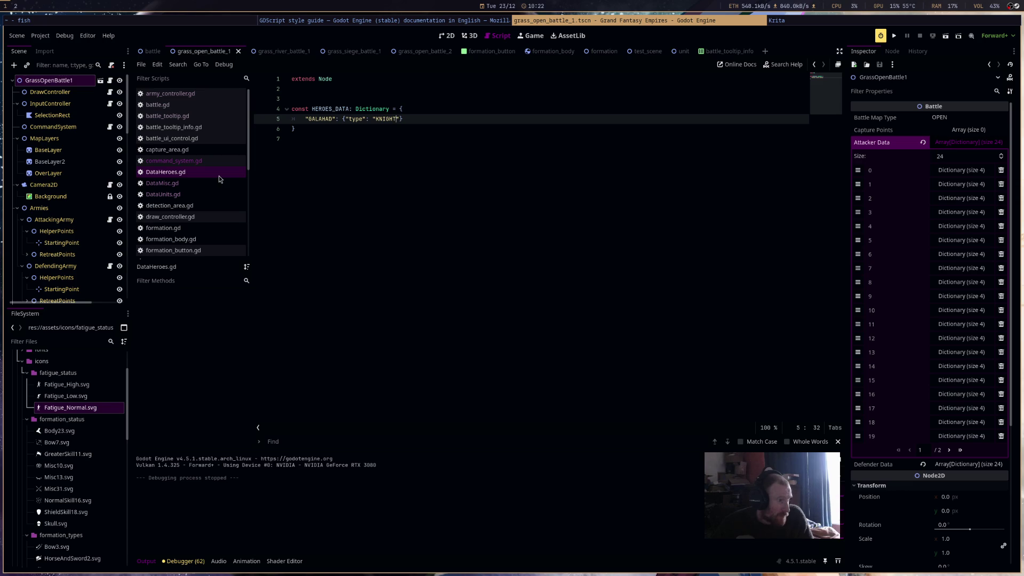
pyautogui.click(211, 94)
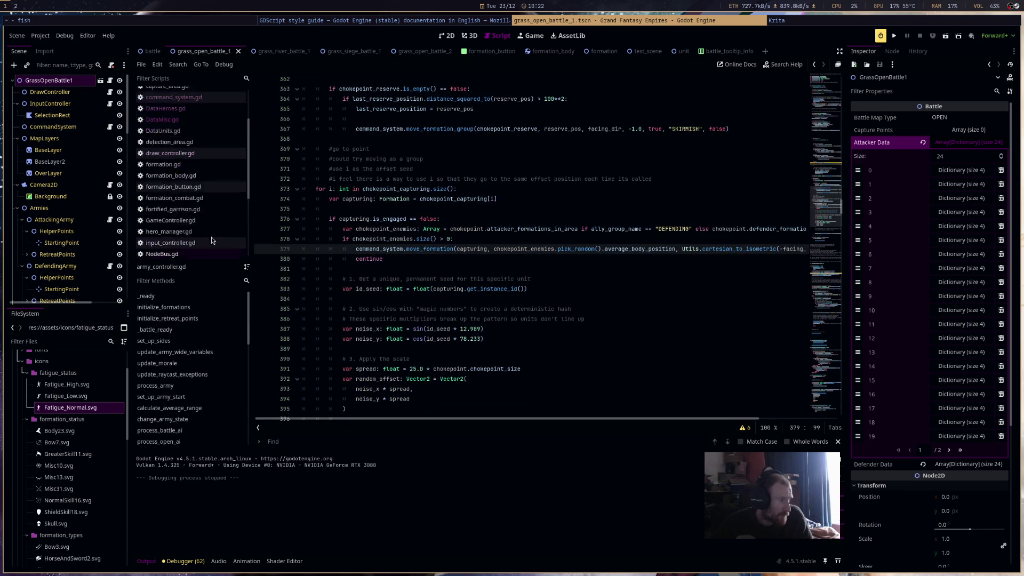
pyautogui.click(207, 106)
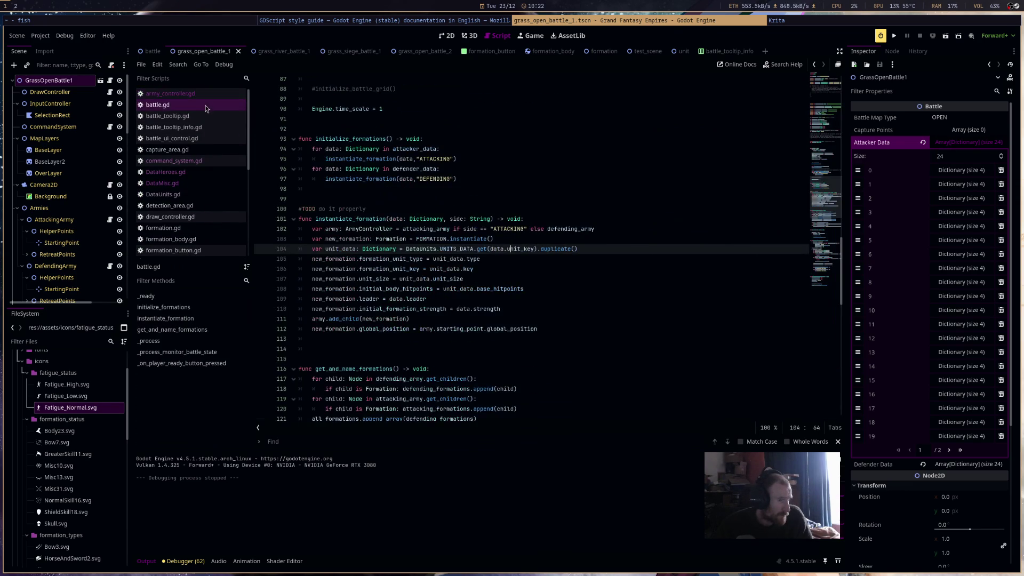
pyautogui.scroll(-3)
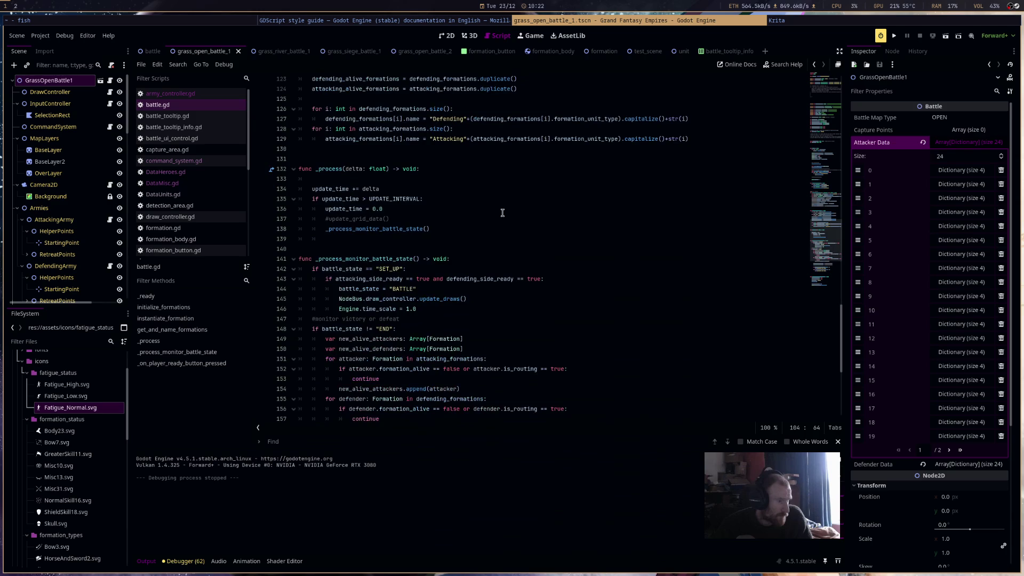
pyautogui.scroll(-3)
pyautogui.scroll(-3)
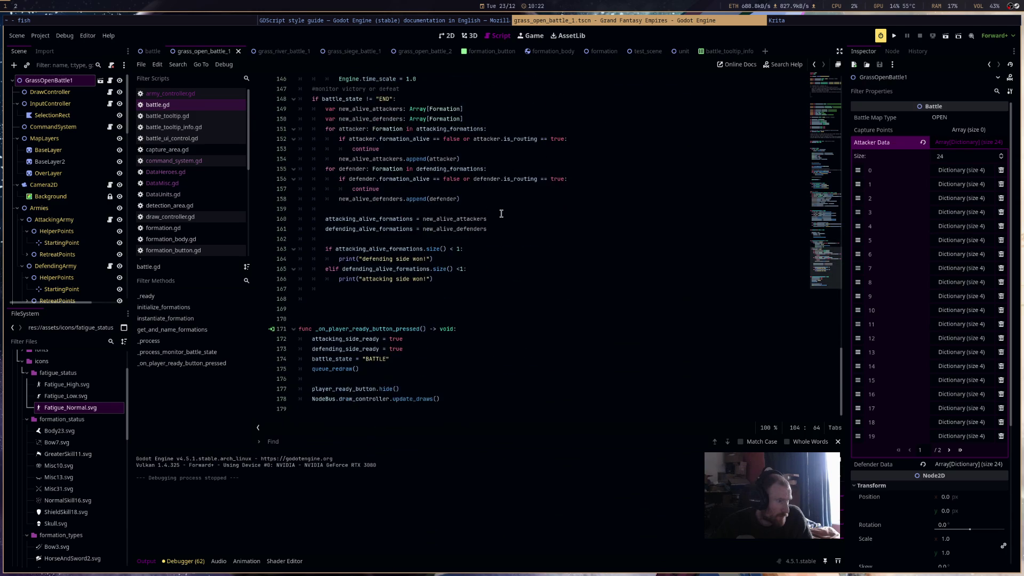
pyautogui.click(208, 112)
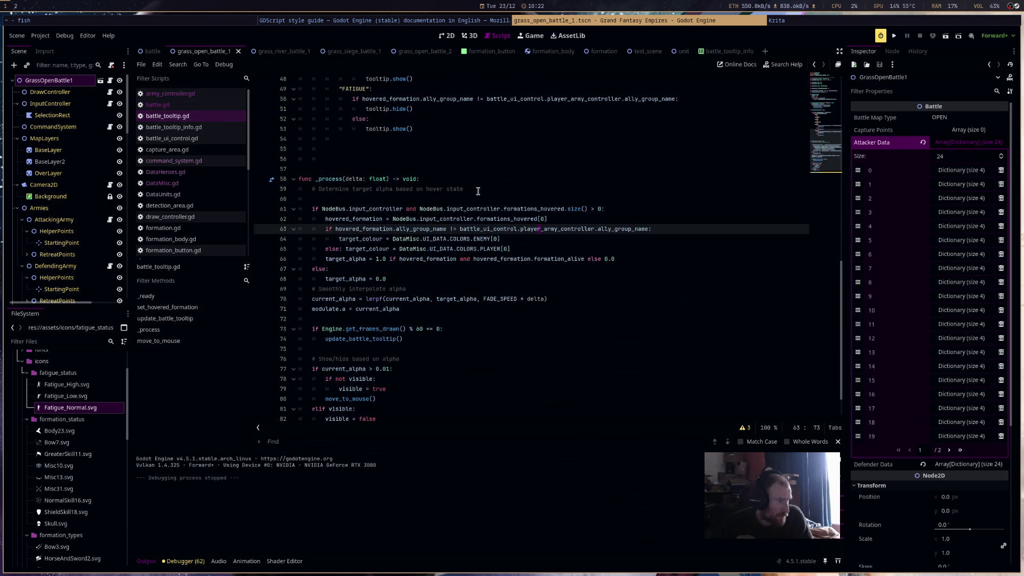
pyautogui.click(203, 128)
pyautogui.click(203, 139)
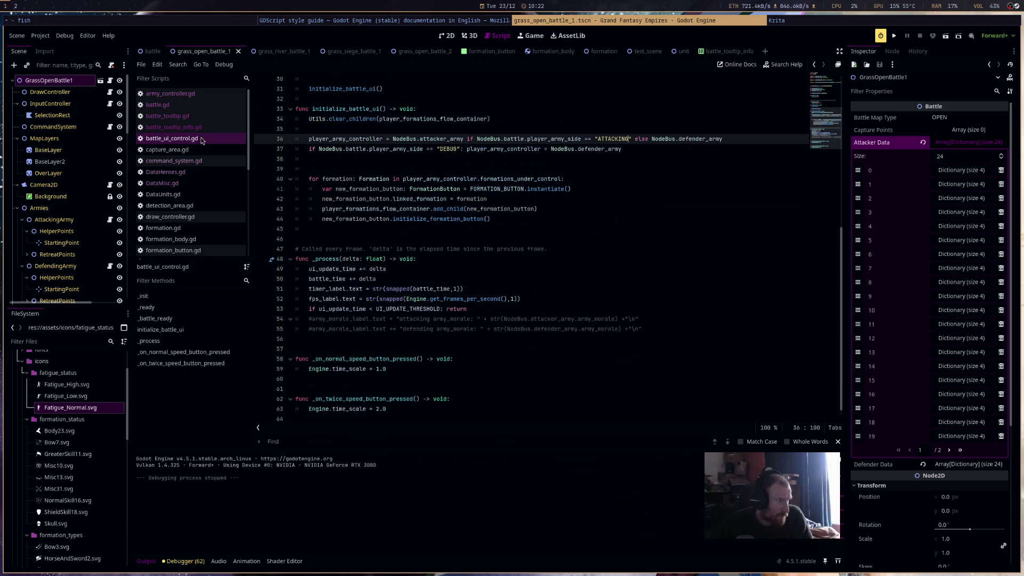
pyautogui.click(201, 149)
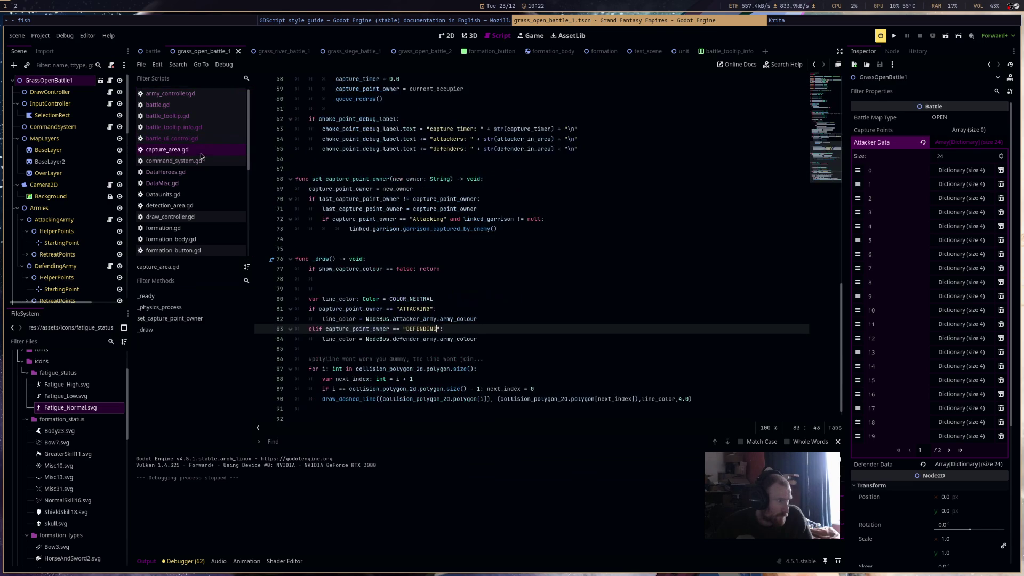
# Change the owner string on line 72 of capture_area.gd to "ATTACKING"
pyautogui.scroll(3)
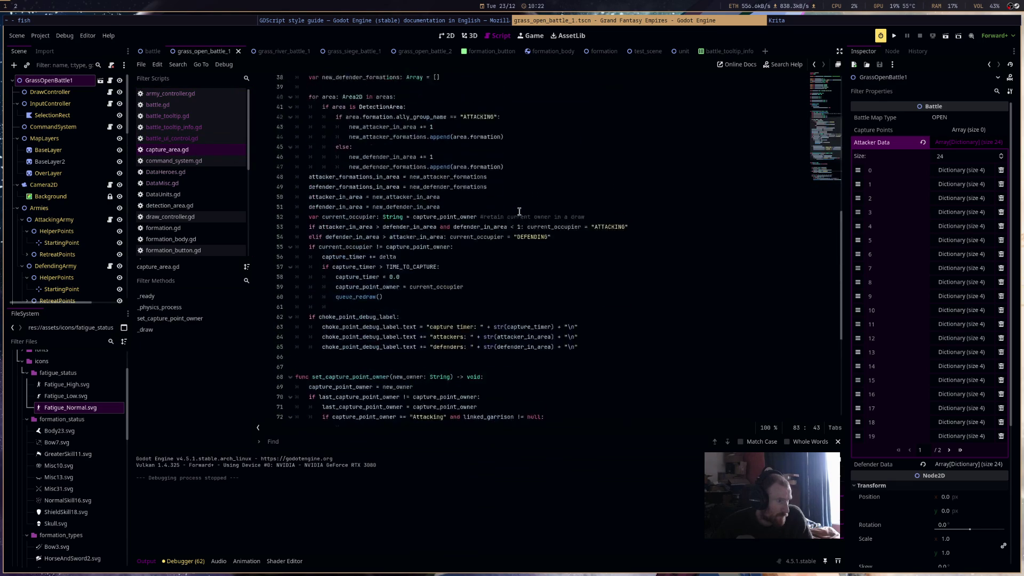
pyautogui.scroll(3)
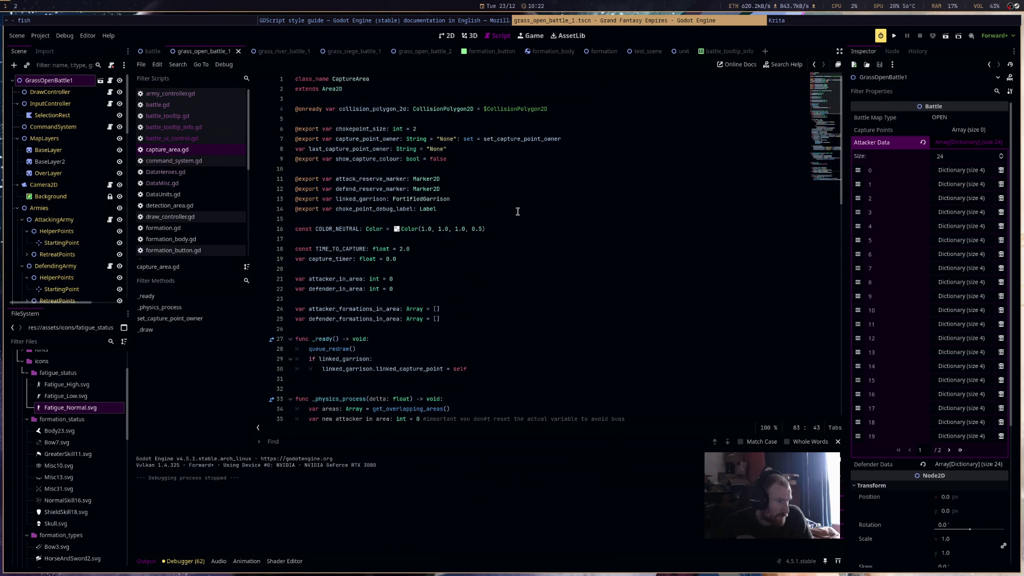
pyautogui.scroll(-3)
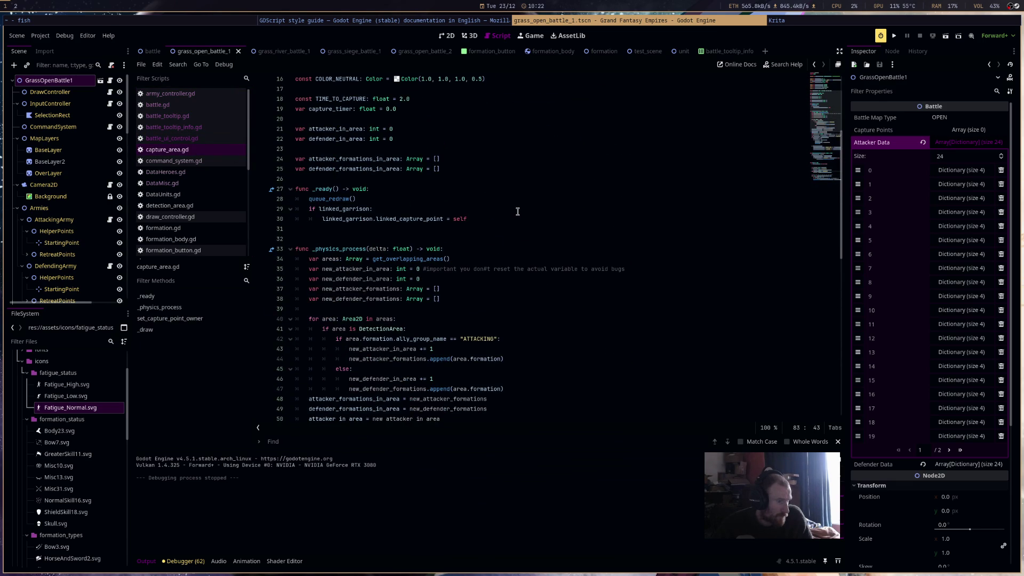
pyautogui.scroll(3)
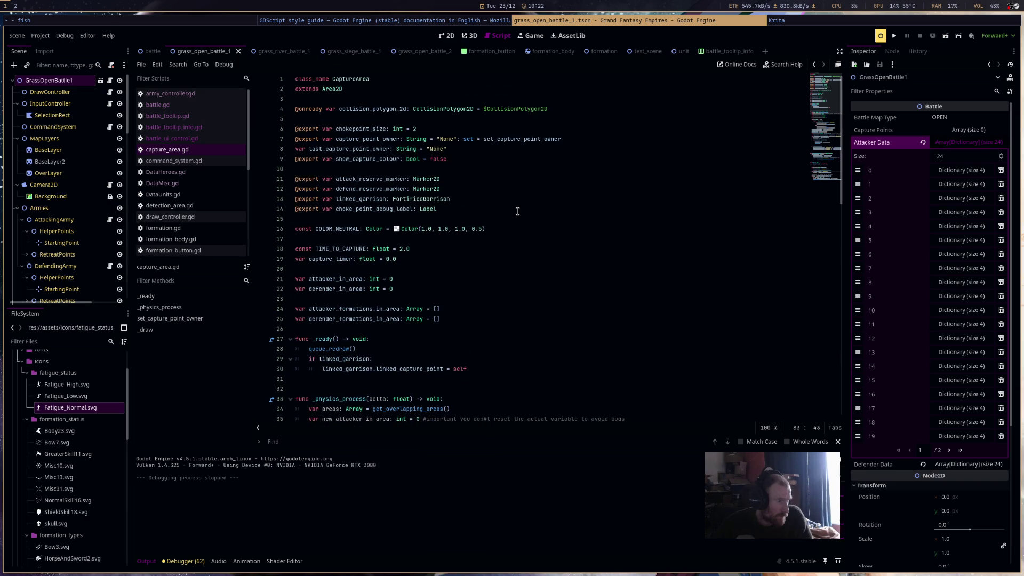
pyautogui.scroll(-3)
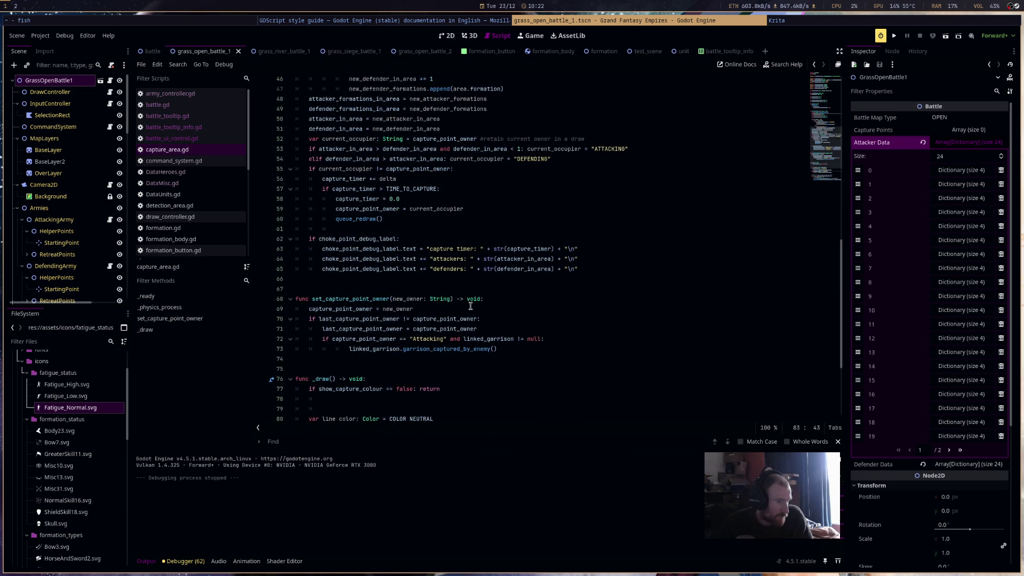
pyautogui.doubleClick(442, 339)
pyautogui.write('ATTACKIN')
pyautogui.write('G')
# Replace the "None" defaults on lines 7 and 8 with NONE and save the script
pyautogui.scroll(3)
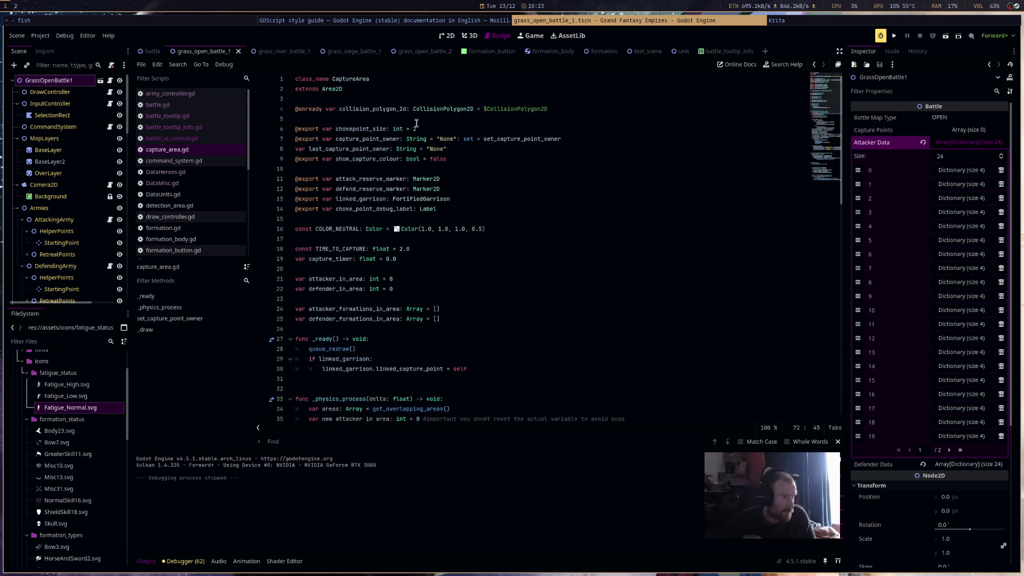
pyautogui.doubleClick(447, 139)
pyautogui.write('NONE')
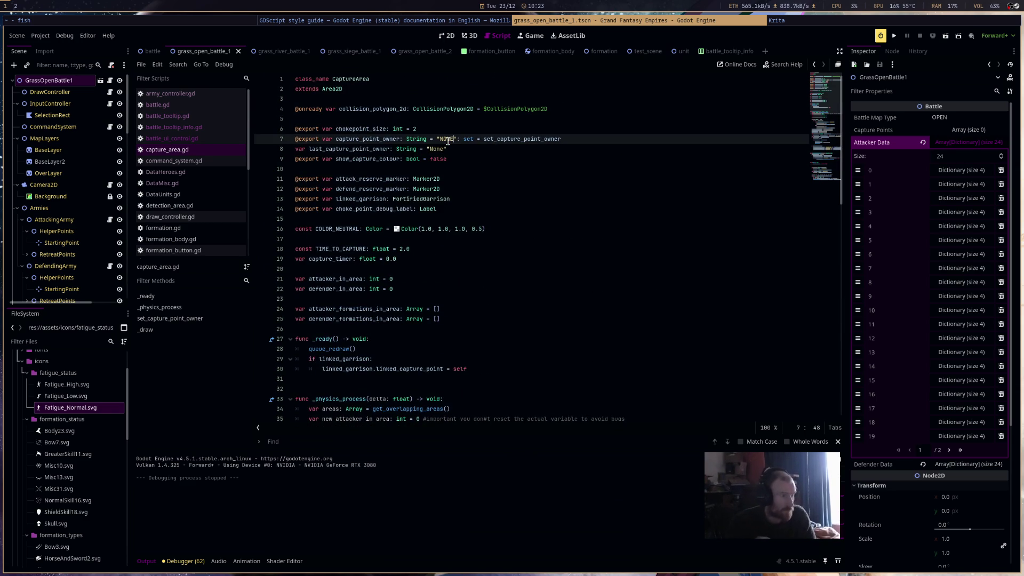
pyautogui.doubleClick(439, 149)
pyautogui.write('NONE')
pyautogui.hotkey('ctrl', 's')
pyautogui.scroll(-3)
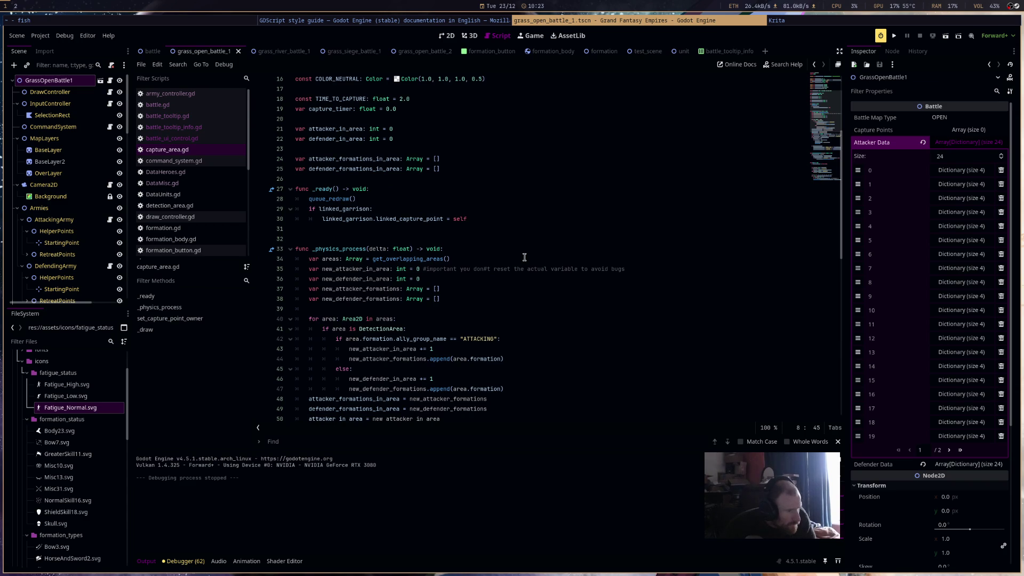
pyautogui.scroll(-3)
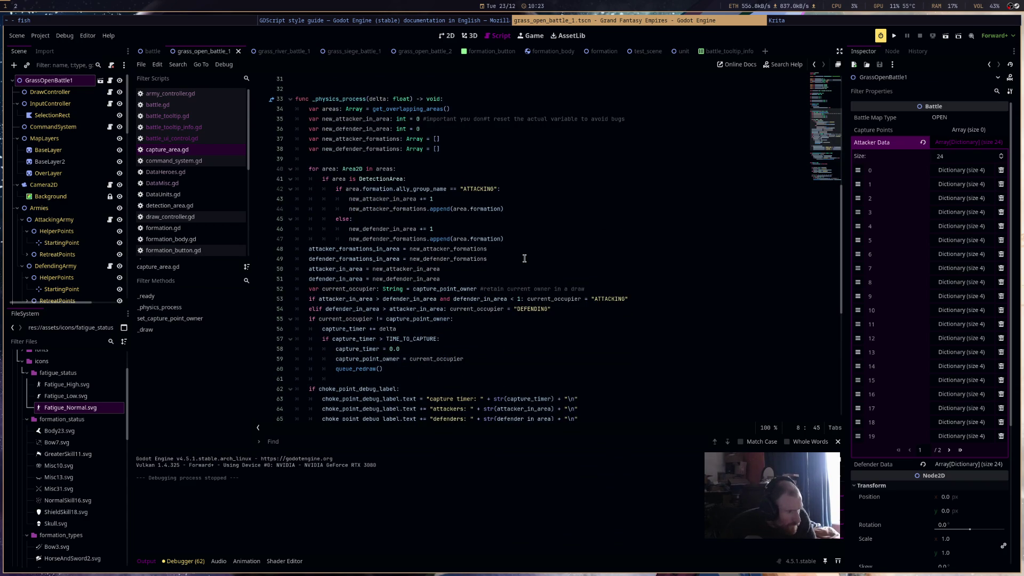
pyautogui.scroll(-3)
pyautogui.scroll(-3)
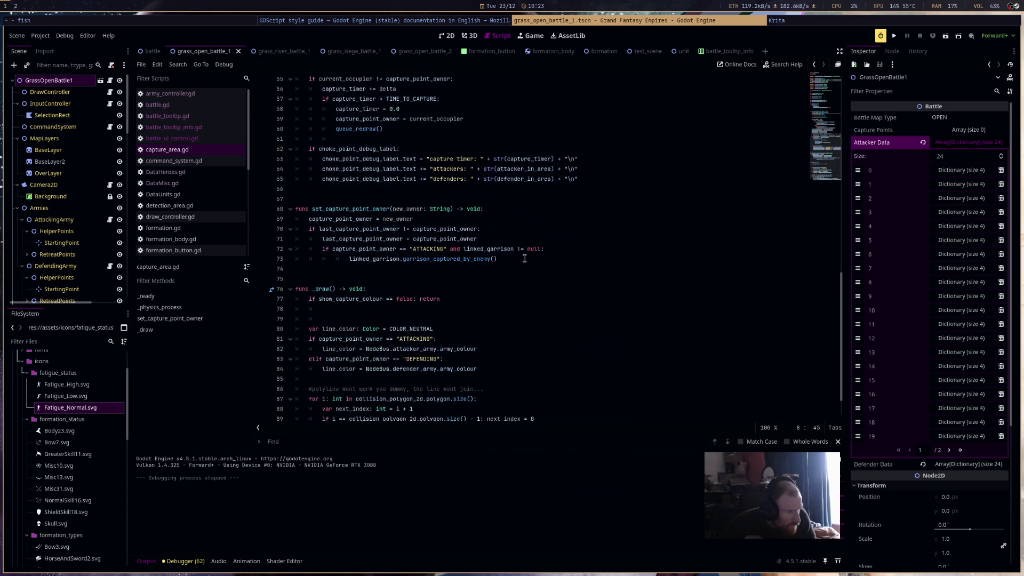
pyautogui.scroll(-3)
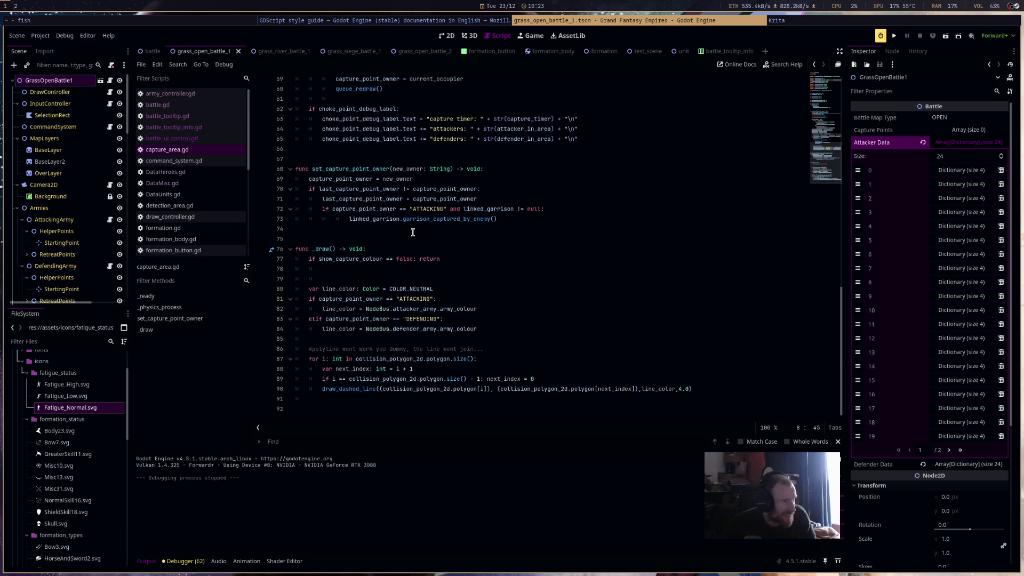
pyautogui.click(214, 162)
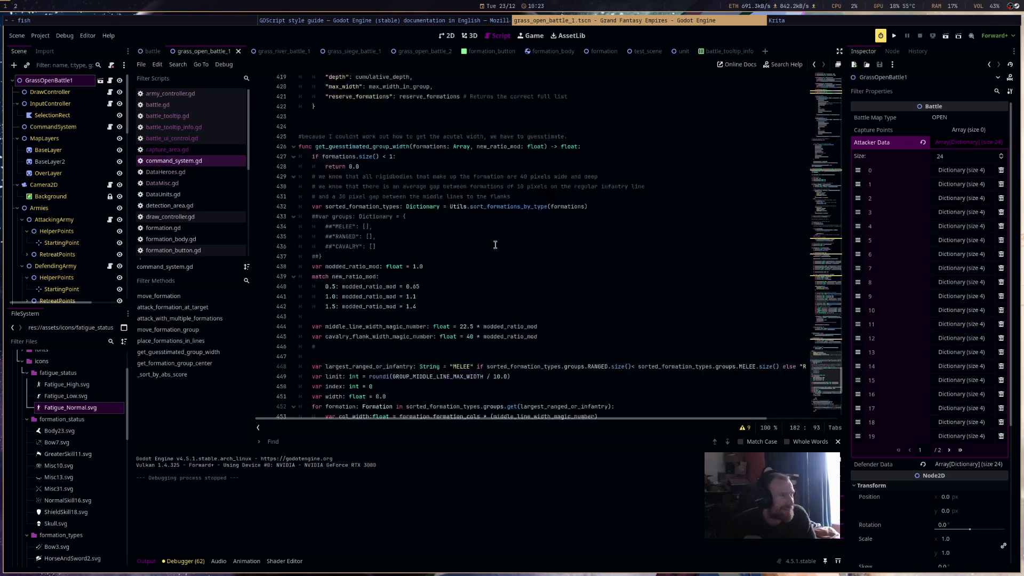
pyautogui.moveTo(837, 364); pyautogui.dragTo(839, 58)
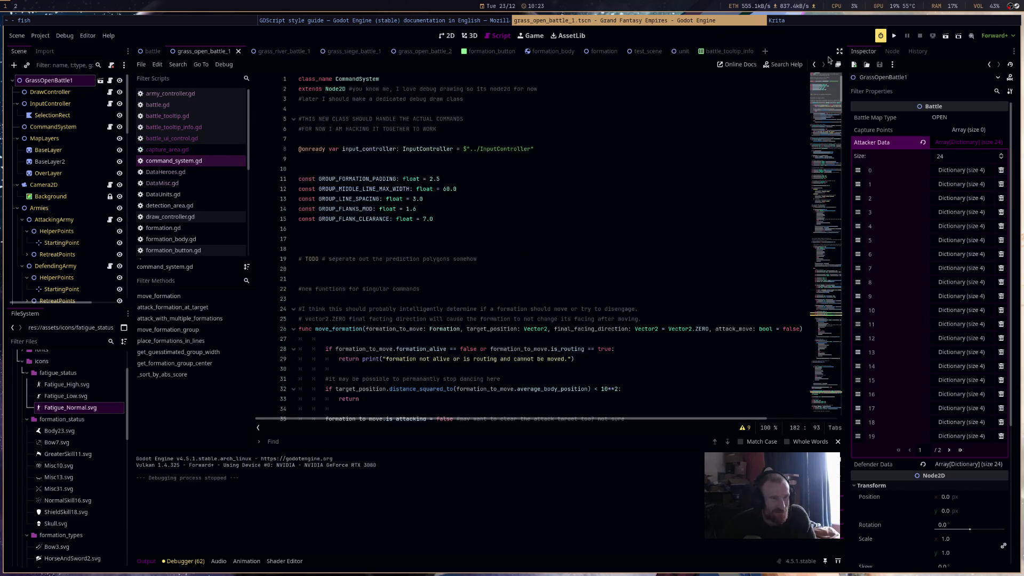
pyautogui.scroll(-3)
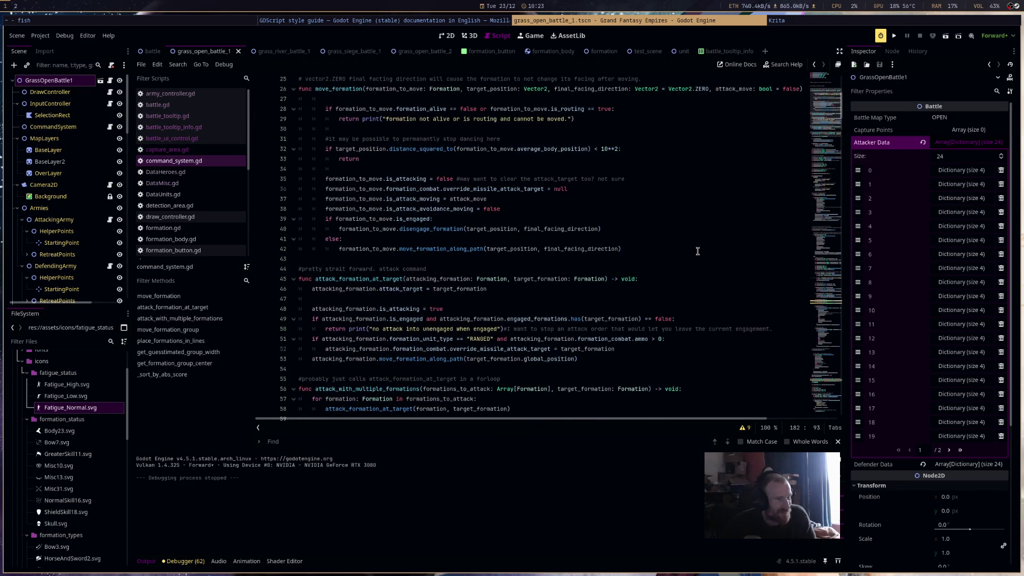
pyautogui.scroll(3)
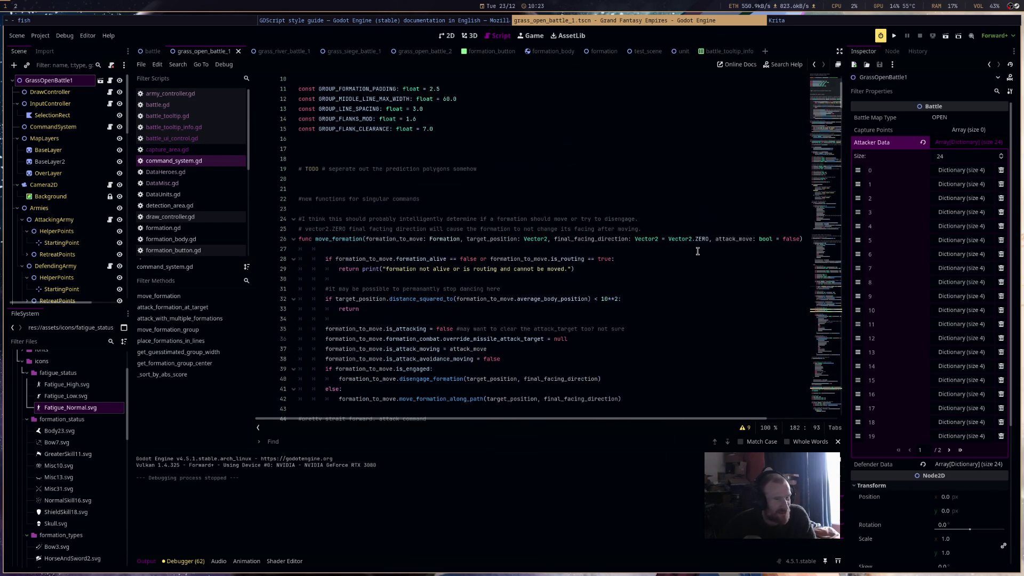
pyautogui.scroll(-3)
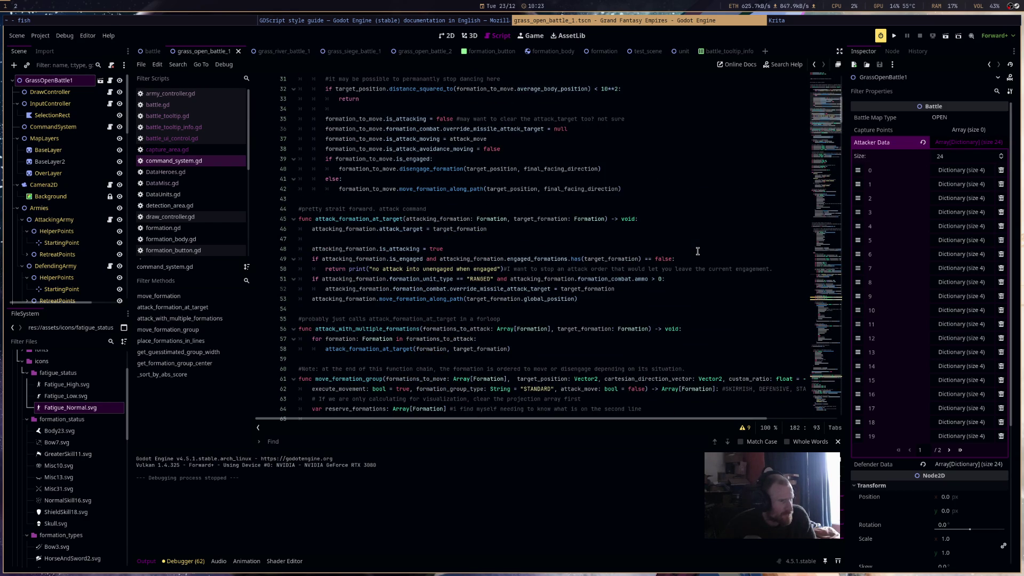
pyautogui.scroll(-3)
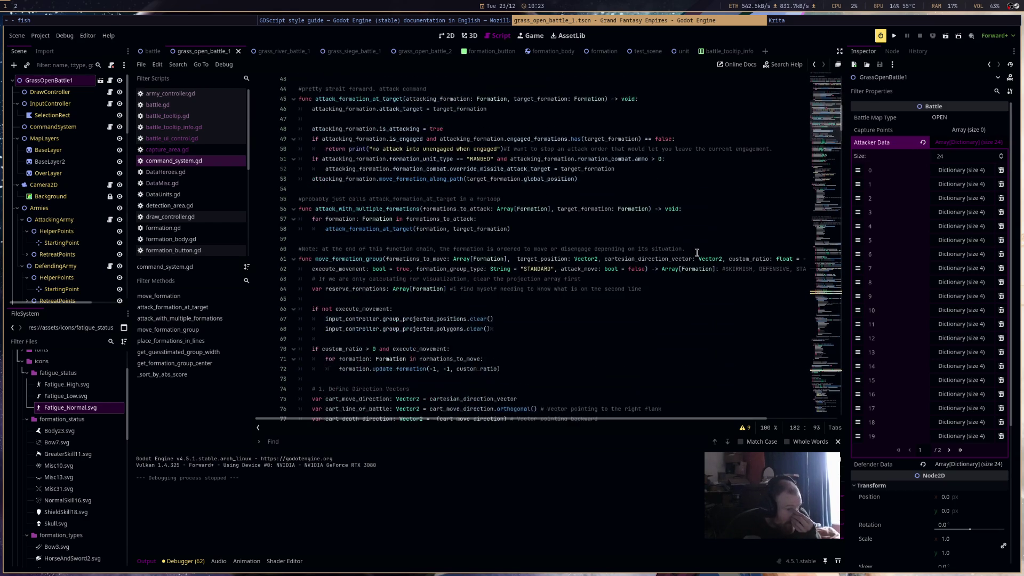
pyautogui.scroll(-3)
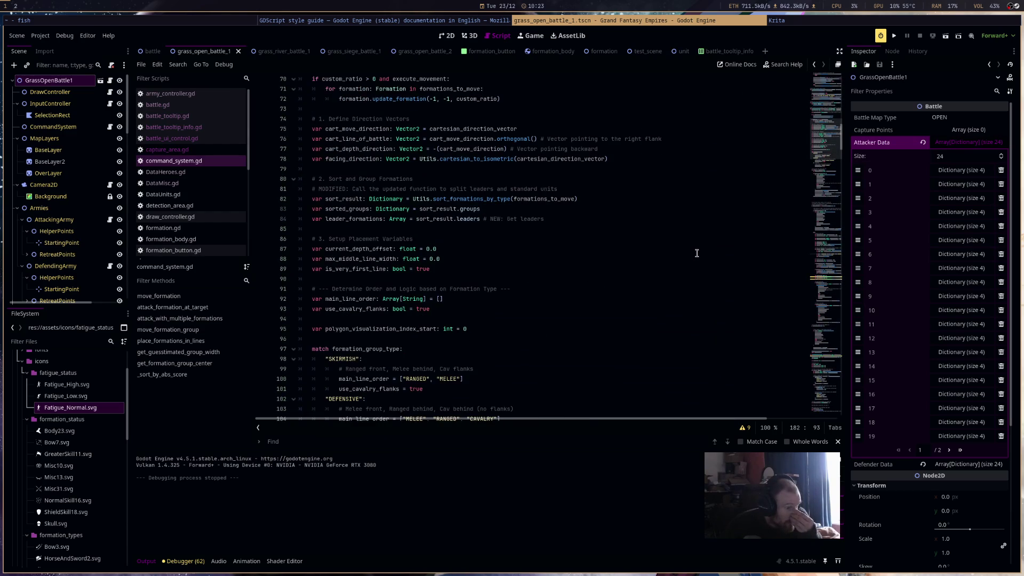
pyautogui.scroll(-3)
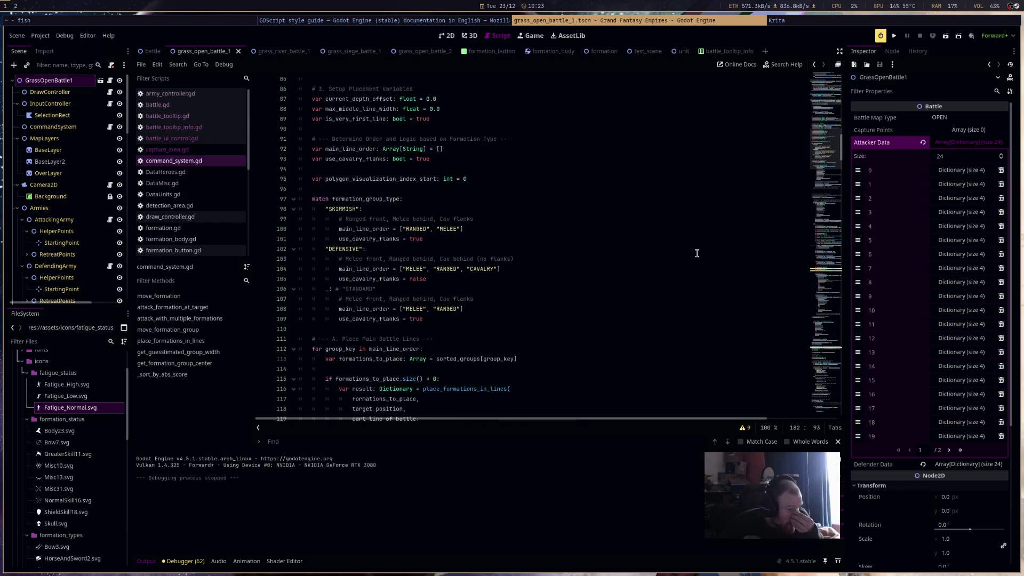
pyautogui.moveTo(534, 341); pyautogui.dragTo(502, 189)
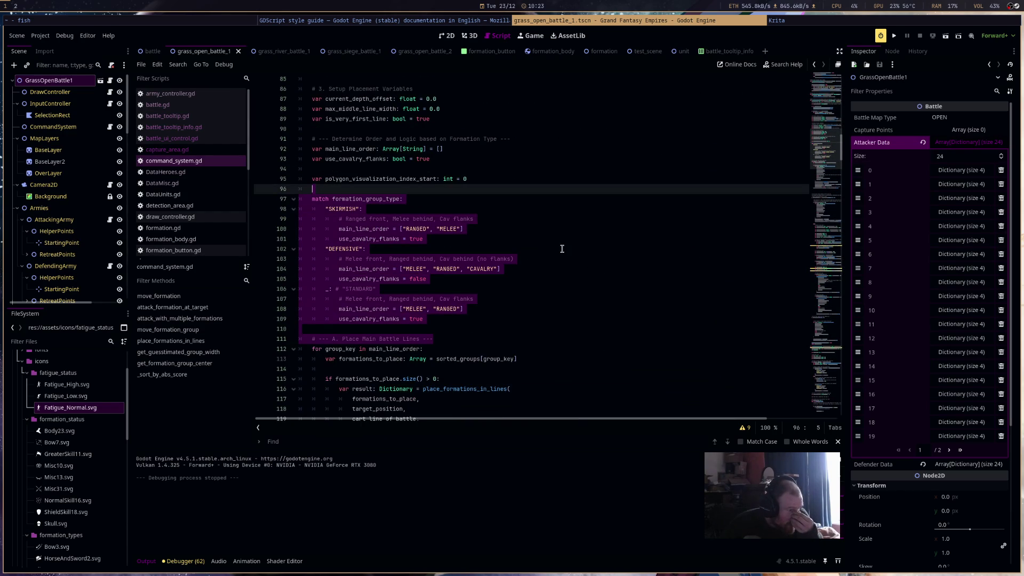
pyautogui.scroll(-3)
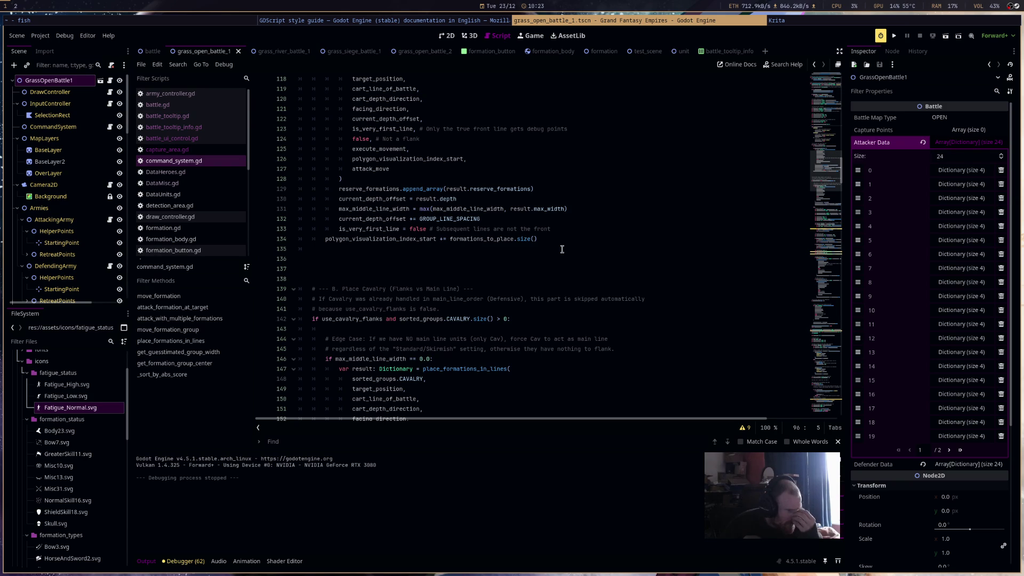
pyautogui.scroll(-3)
pyautogui.scroll(-3)
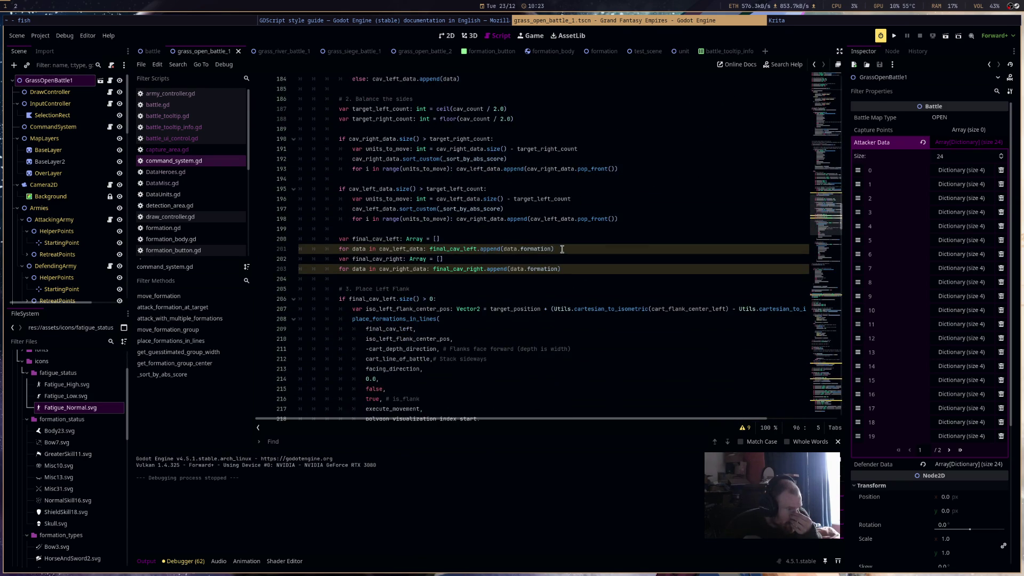
pyautogui.scroll(3)
pyautogui.scroll(-3)
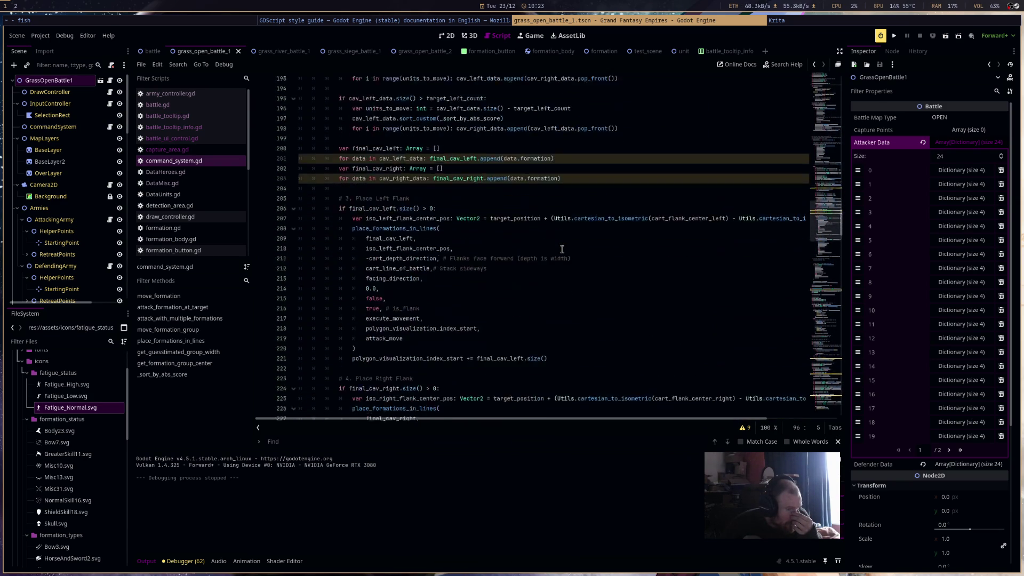
pyautogui.scroll(-3)
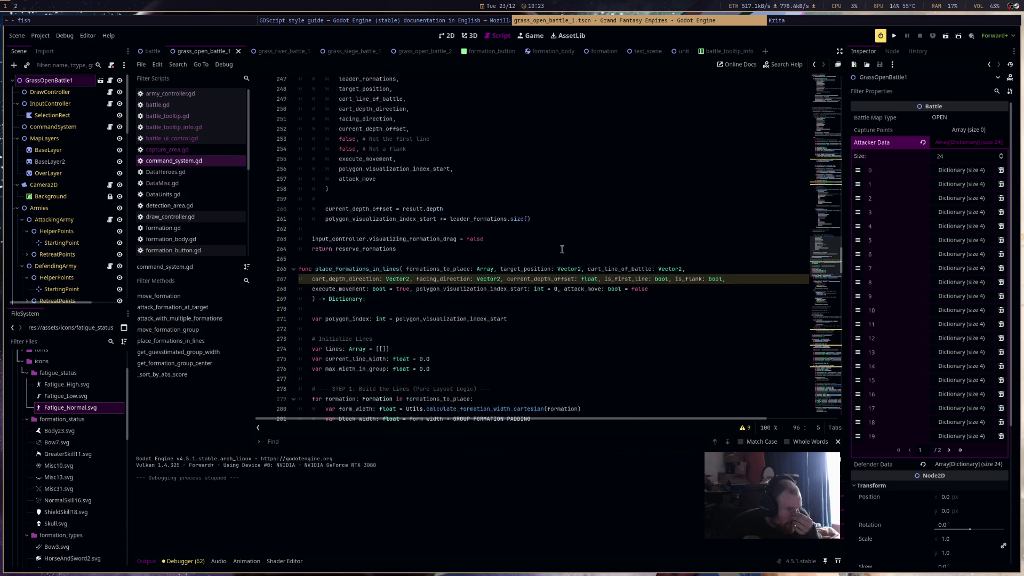
pyautogui.scroll(-3)
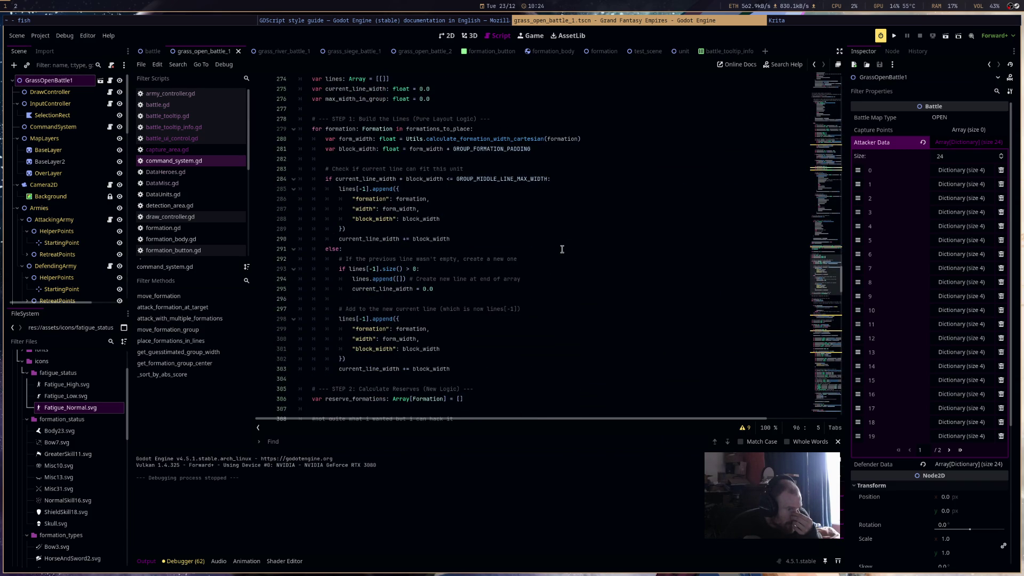
pyautogui.scroll(-3)
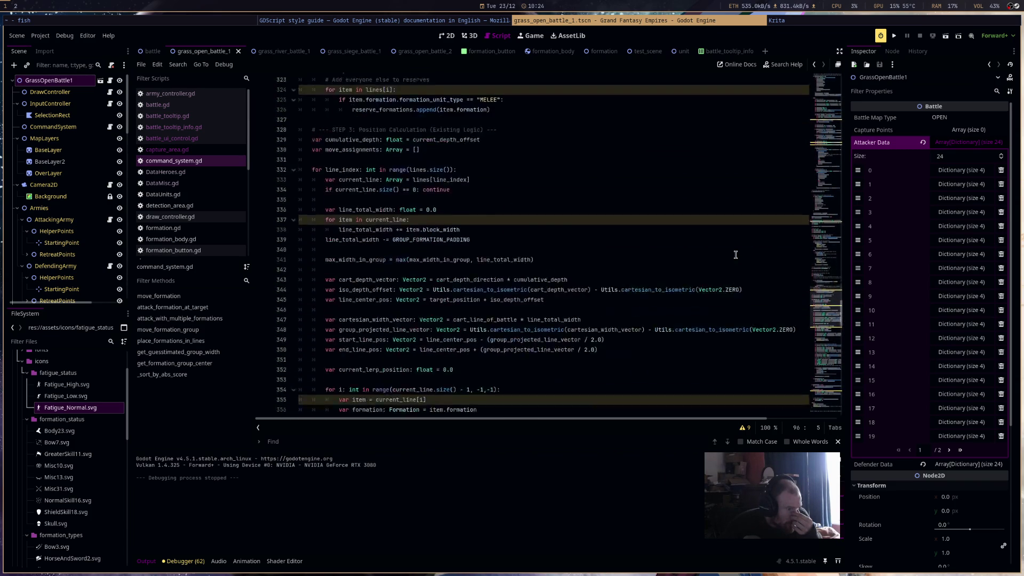
pyautogui.scroll(-3)
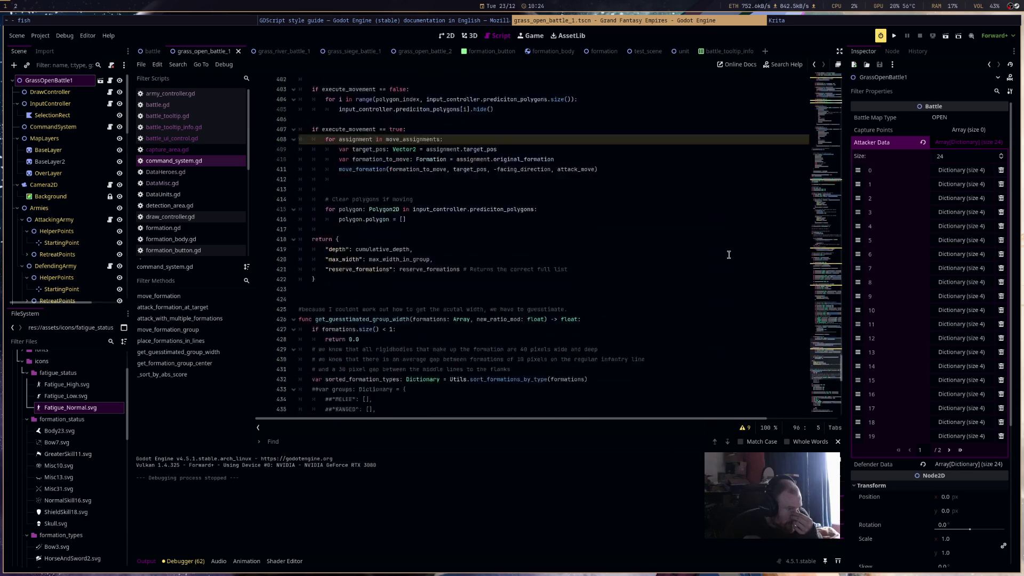
pyautogui.scroll(-3)
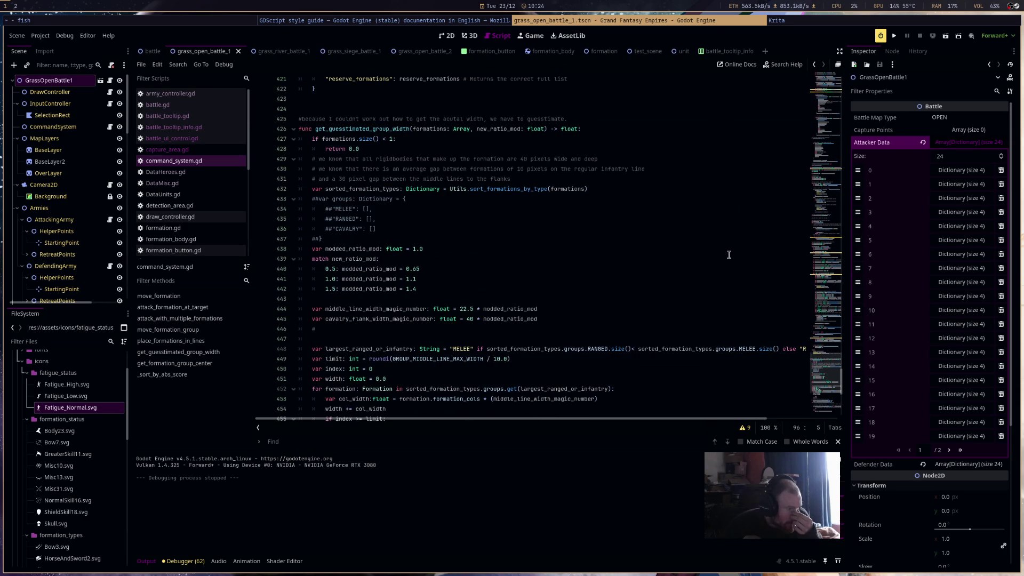
pyautogui.scroll(-3)
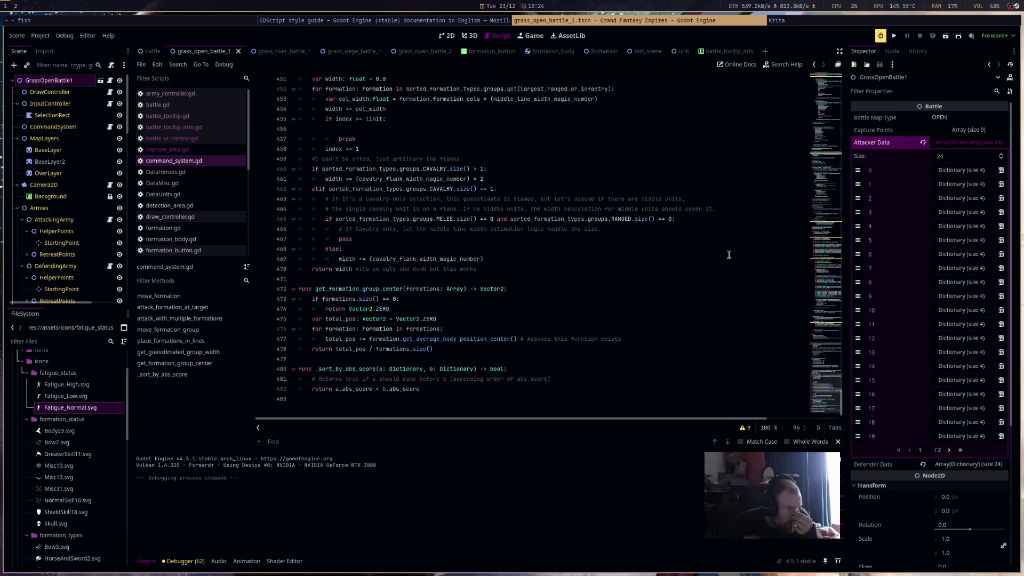
pyautogui.scroll(3)
pyautogui.scroll(-3)
pyautogui.click(829, 122)
pyautogui.moveTo(828, 122); pyautogui.dragTo(830, 99)
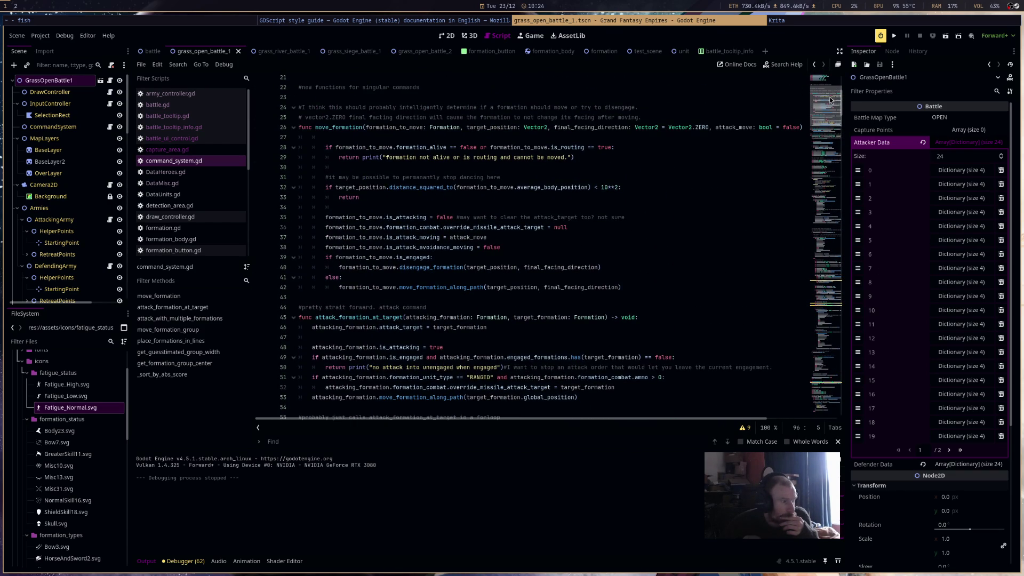
pyautogui.scroll(-3)
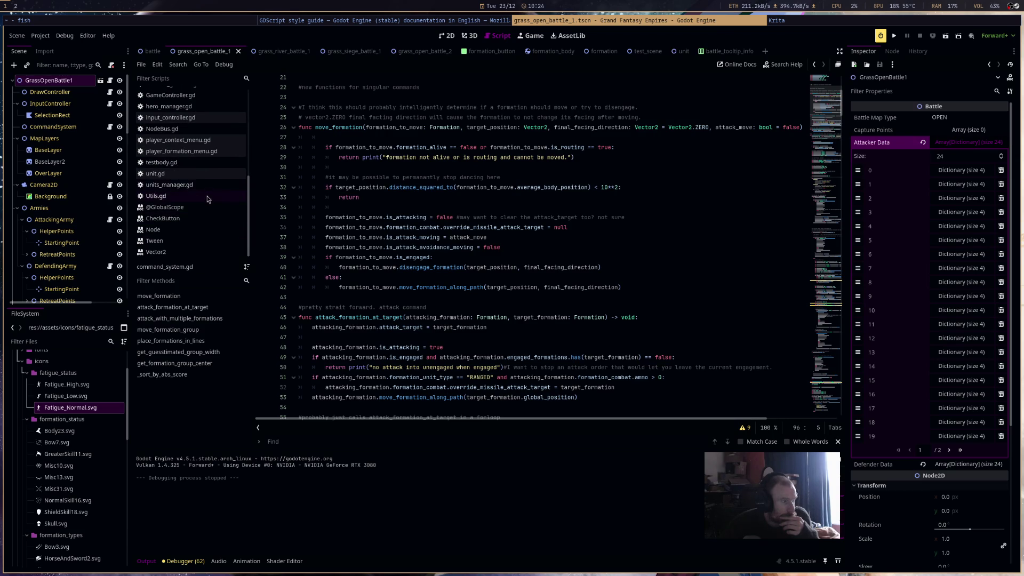
# Bring up Utils.gd and look through its code
pyautogui.click(209, 197)
pyautogui.moveTo(825, 320); pyautogui.dragTo(799, 356)
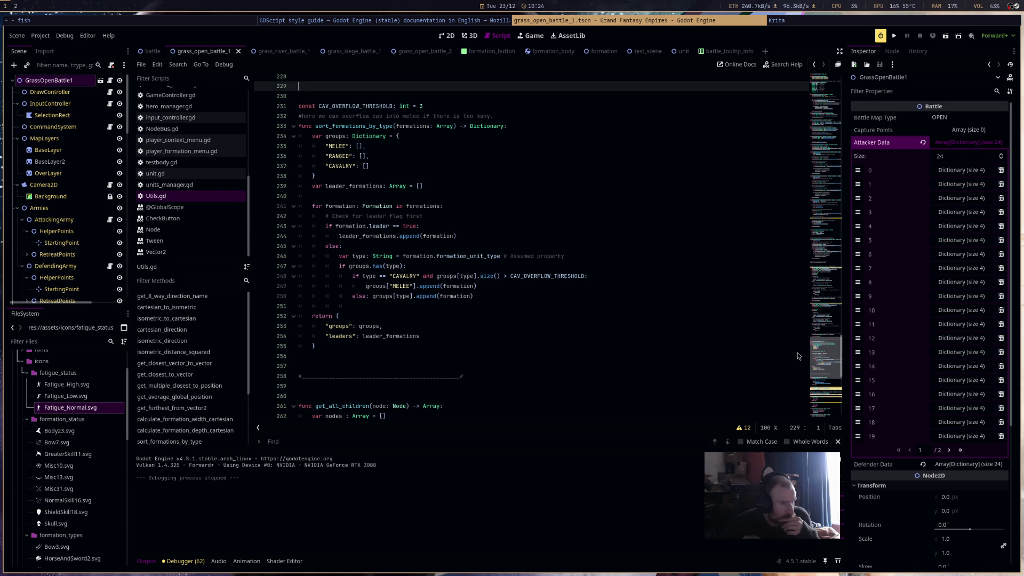
pyautogui.scroll(-3)
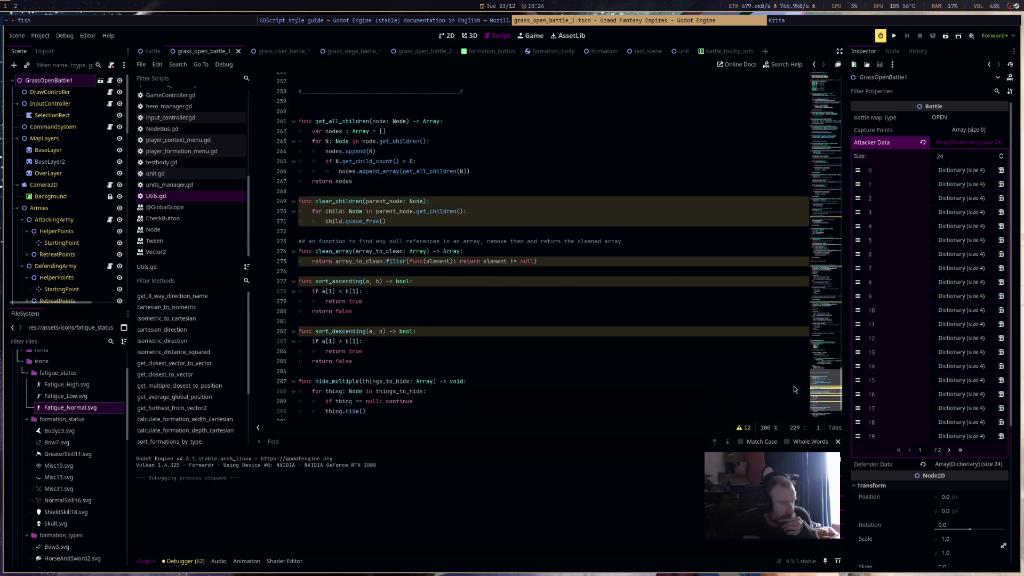
pyautogui.scroll(3)
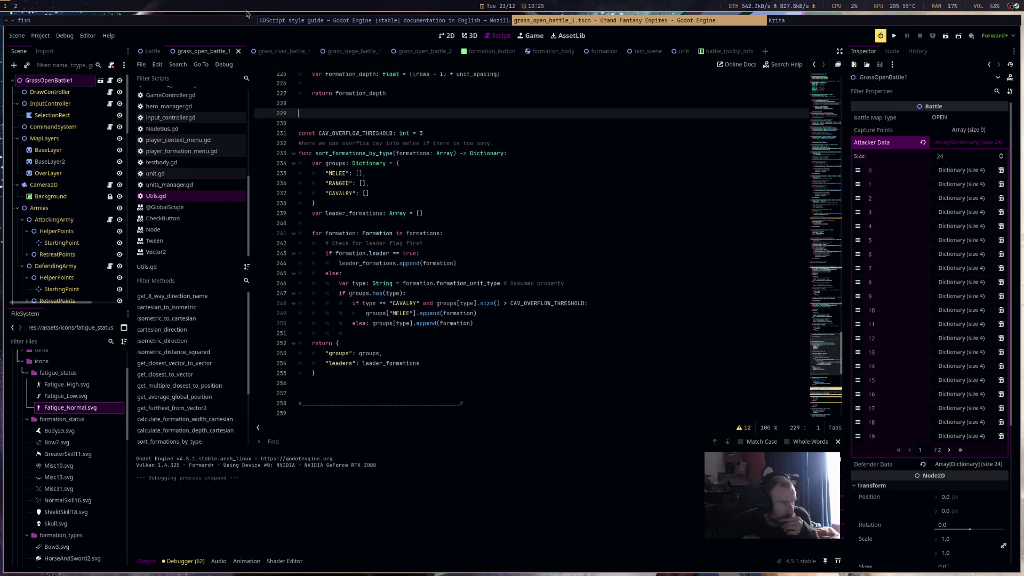
# Check the battle scene's first attacker entry (UnitKey TempCavalry), then open formation.gd
pyautogui.click(152, 51)
pyautogui.click(965, 171)
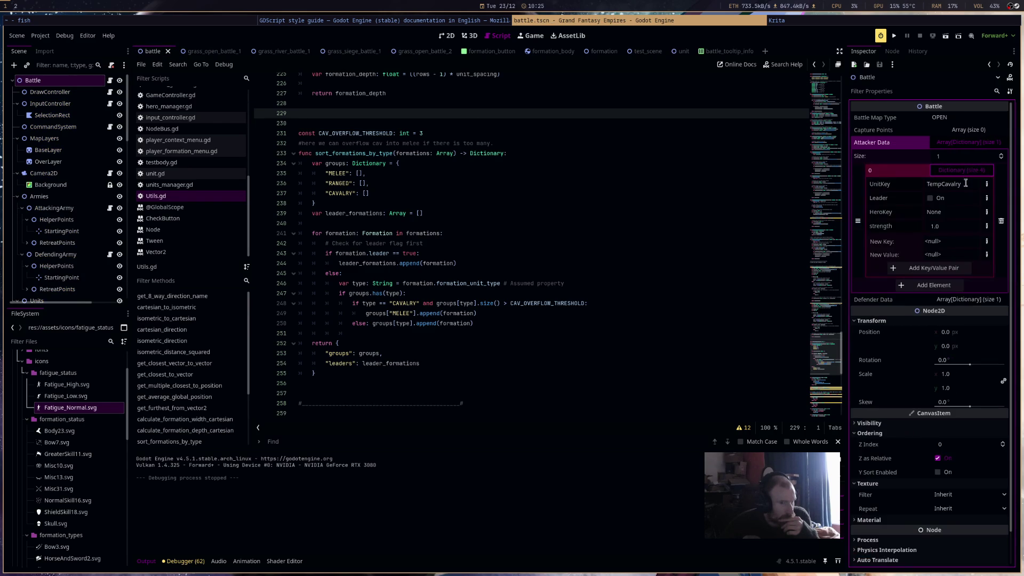
pyautogui.click(948, 185)
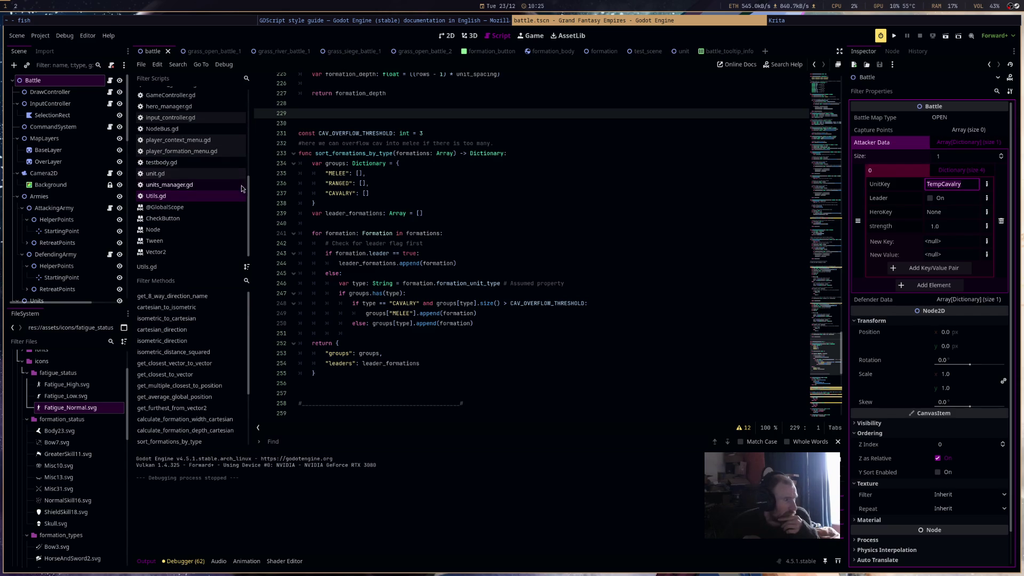
pyautogui.scroll(3)
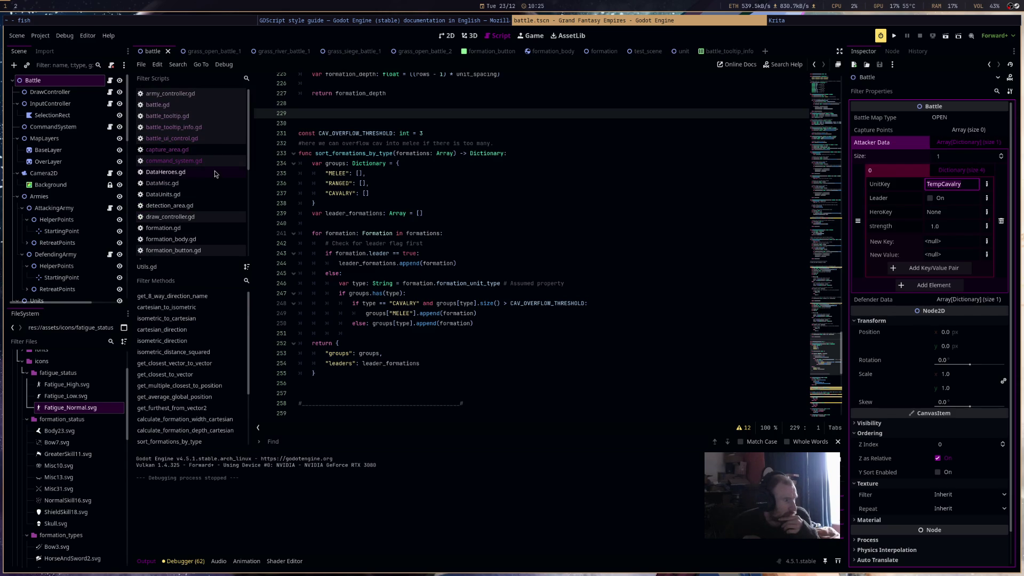
pyautogui.click(207, 228)
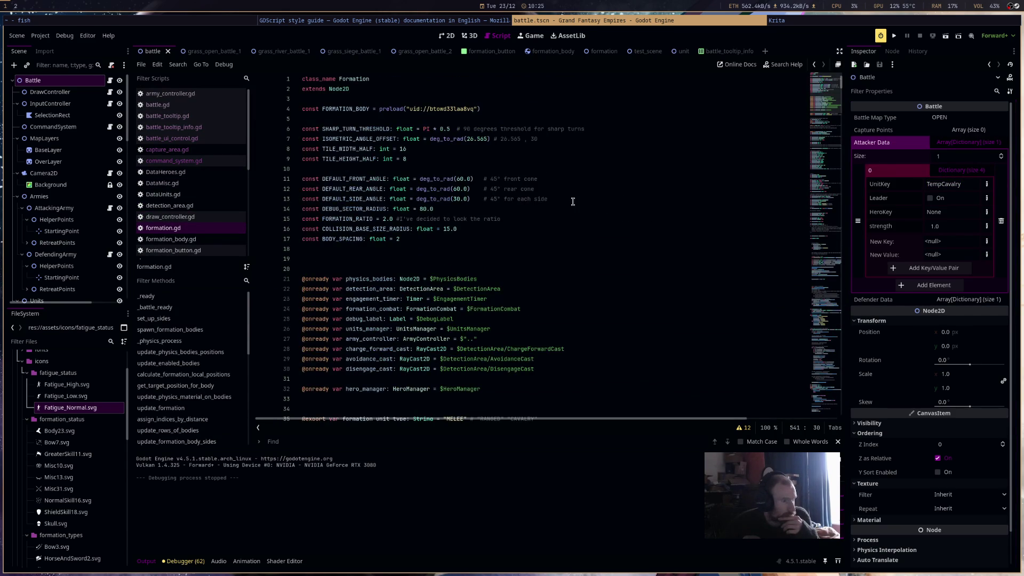
# Review the formation_unit_key declaration on line 36 of formation.gd
pyautogui.scroll(-3)
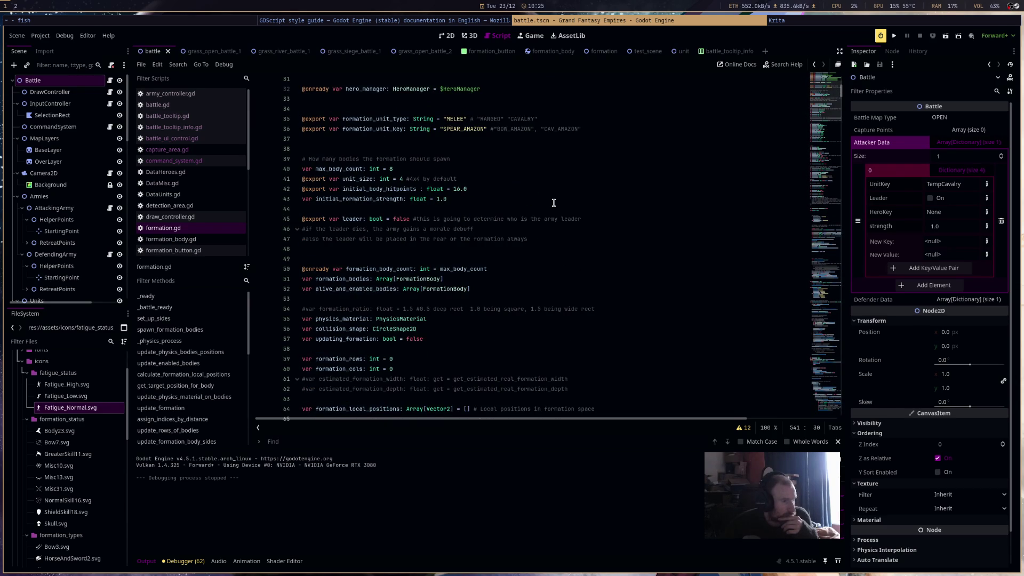
pyautogui.moveTo(582, 128); pyautogui.dragTo(271, 128)
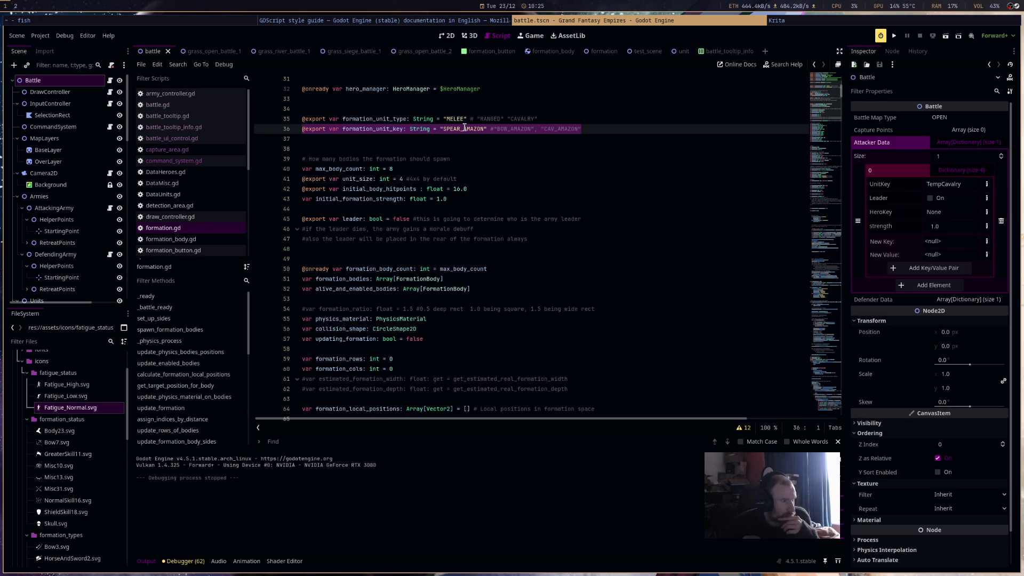
pyautogui.click(560, 169)
pyautogui.scroll(-3)
pyautogui.scroll(-3)
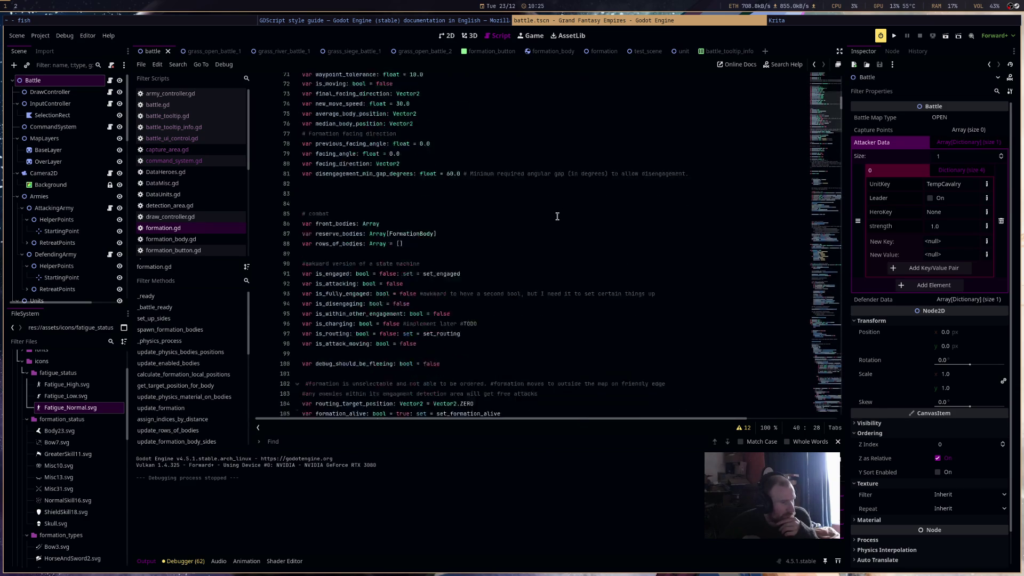
pyautogui.scroll(-3)
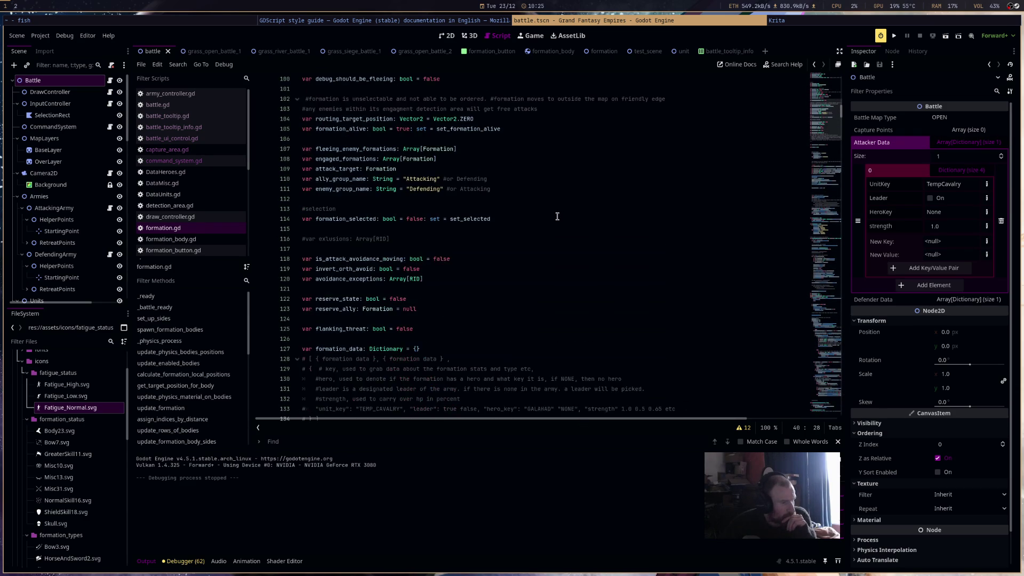
# Set the group names on lines 110–111 to "ATTACKING" and "DEFENDING" and save
pyautogui.doubleClick(427, 178)
pyautogui.write('ATTAC')
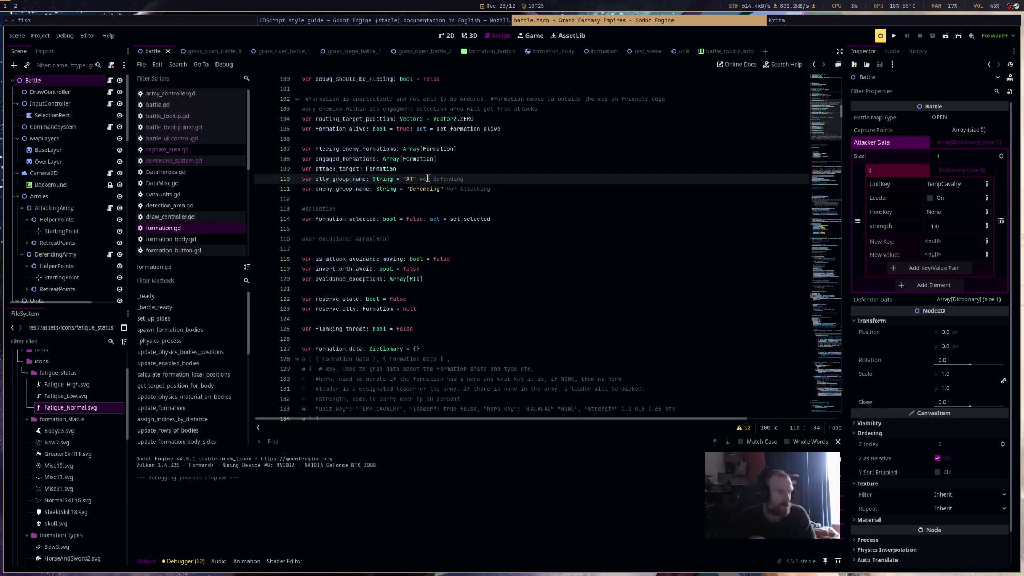
pyautogui.write('KING')
pyautogui.press('Right')
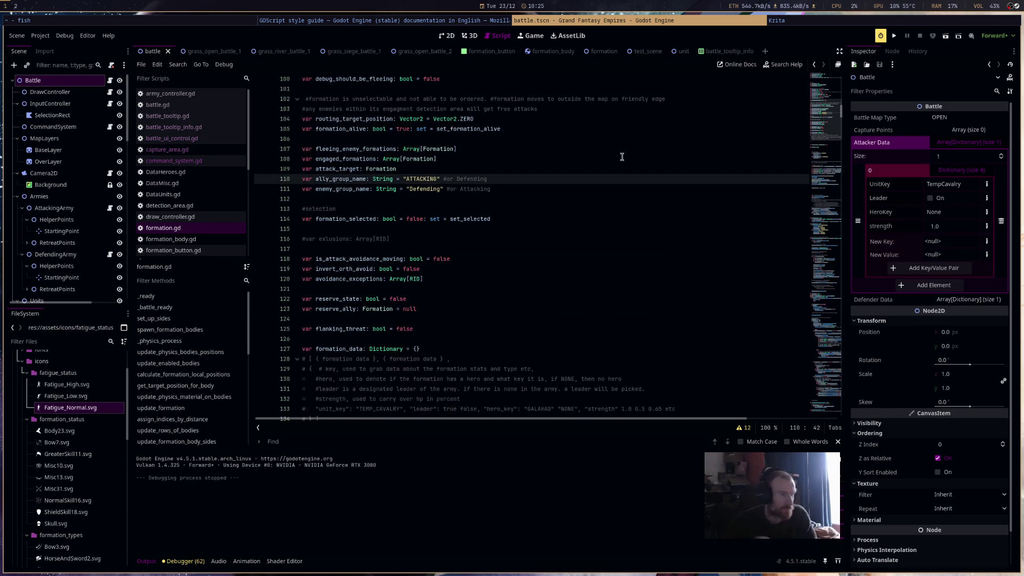
pyautogui.doubleClick(429, 189)
pyautogui.write('DEFENDING')
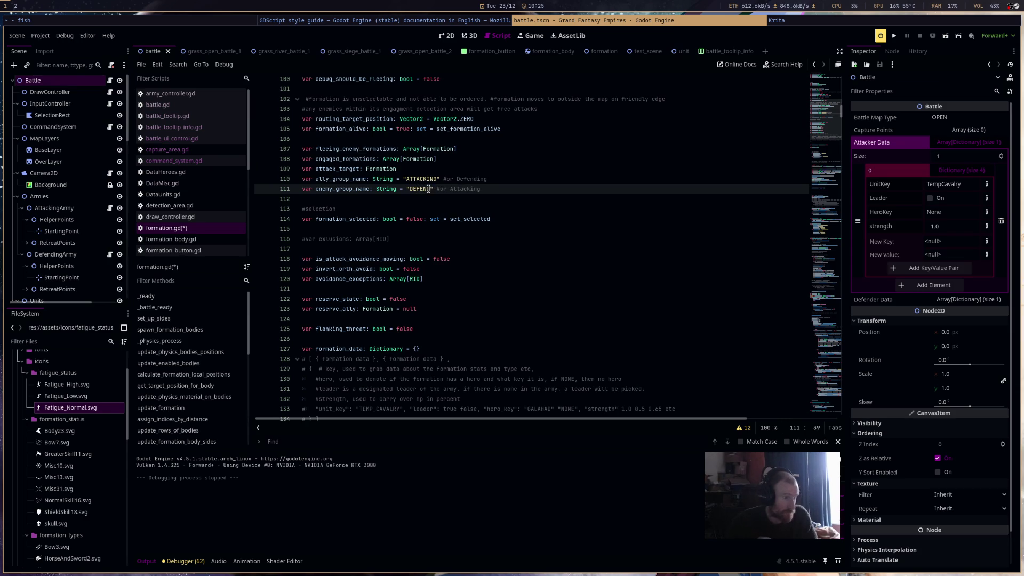
pyautogui.hotkey('ctrl', 's')
pyautogui.scroll(-3)
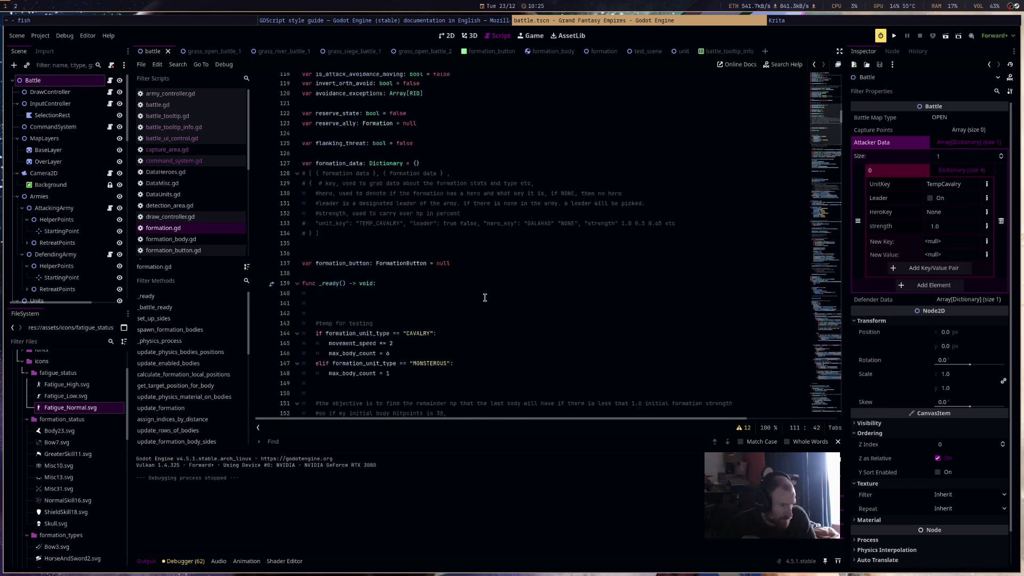
# In the routing match block, change Attacking to ATTACKING and Defending to DEFENDING
pyautogui.scroll(-3)
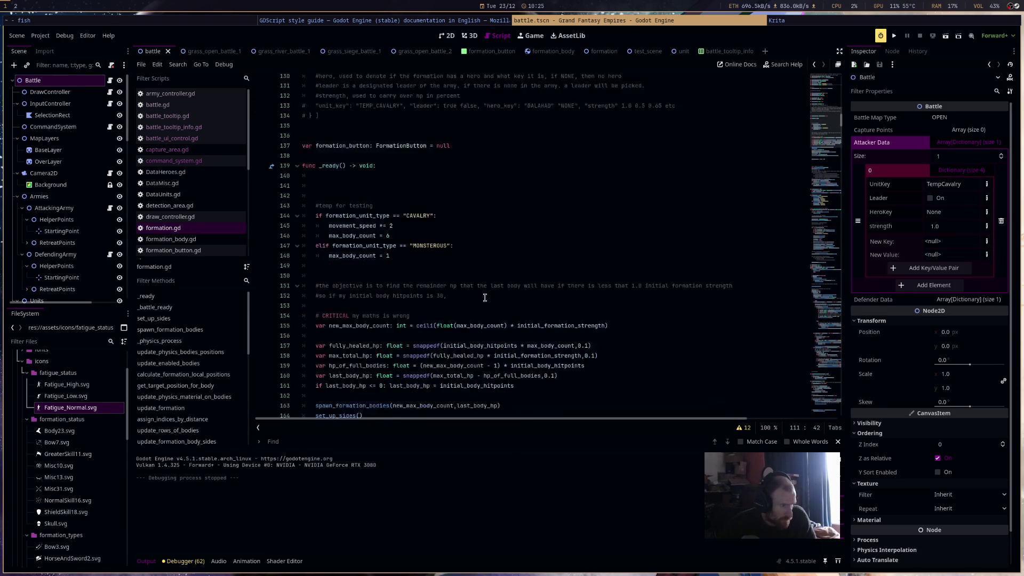
pyautogui.scroll(-3)
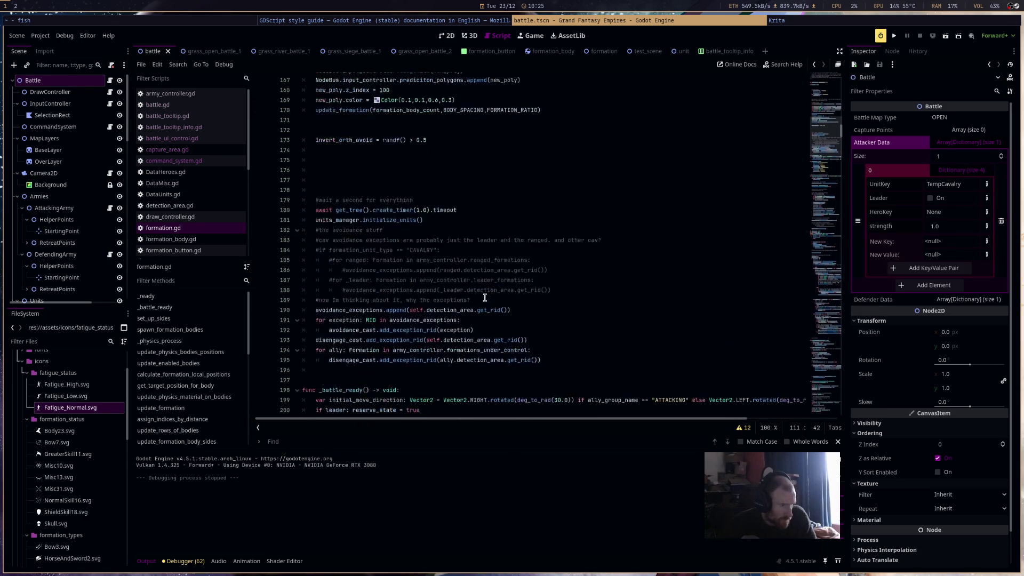
pyautogui.scroll(-3)
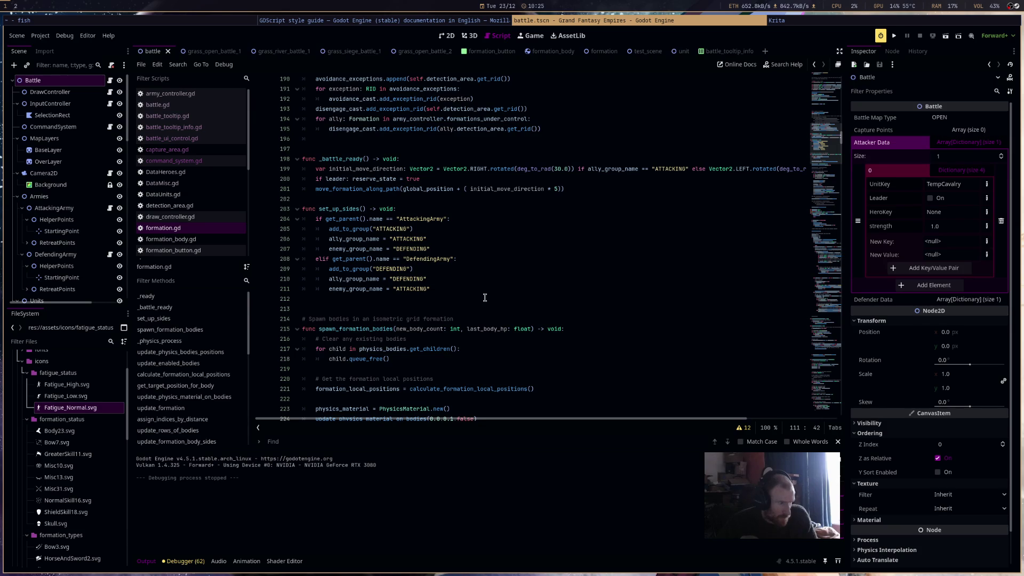
pyautogui.scroll(-3)
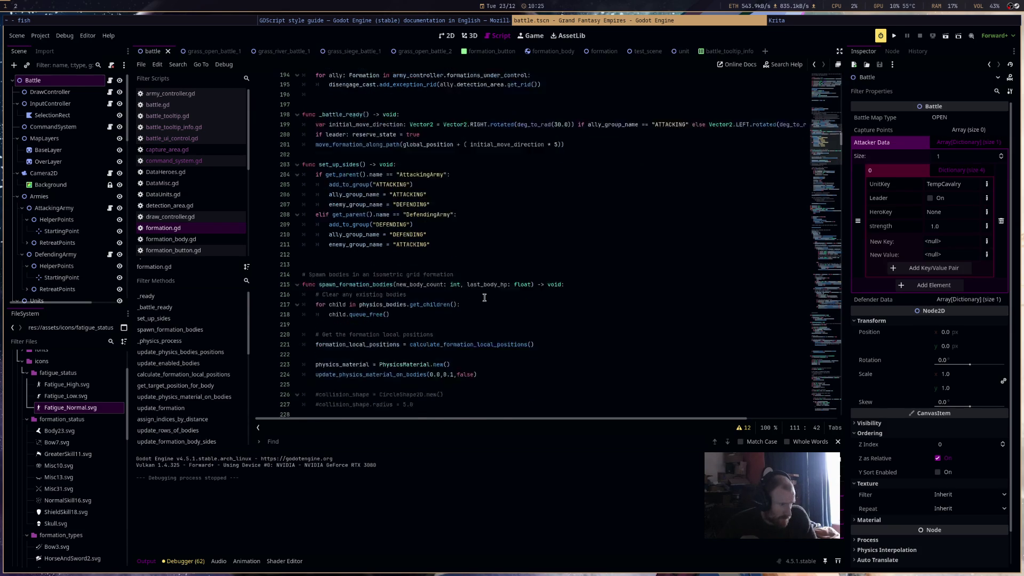
pyautogui.scroll(-3)
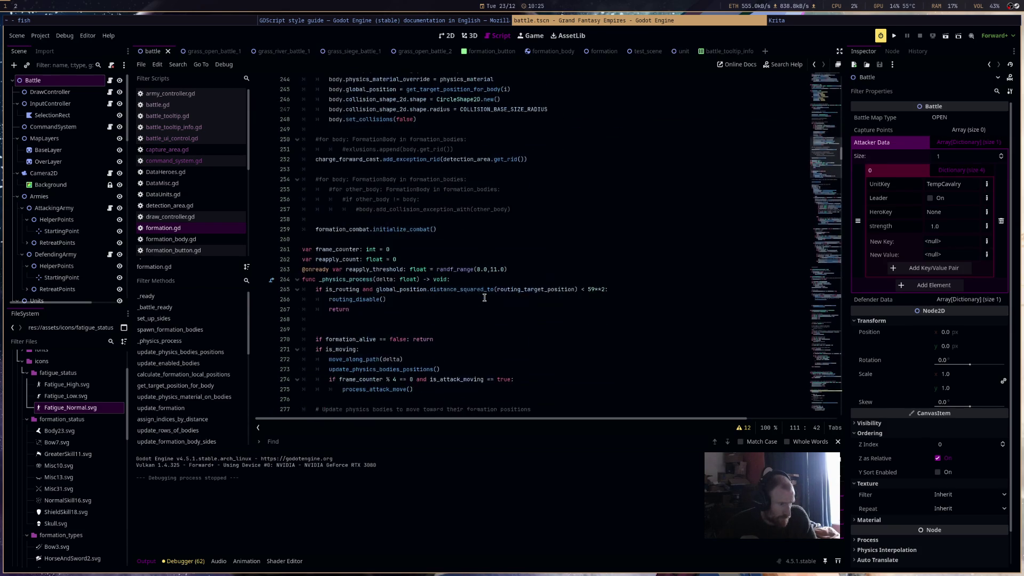
pyautogui.scroll(-3)
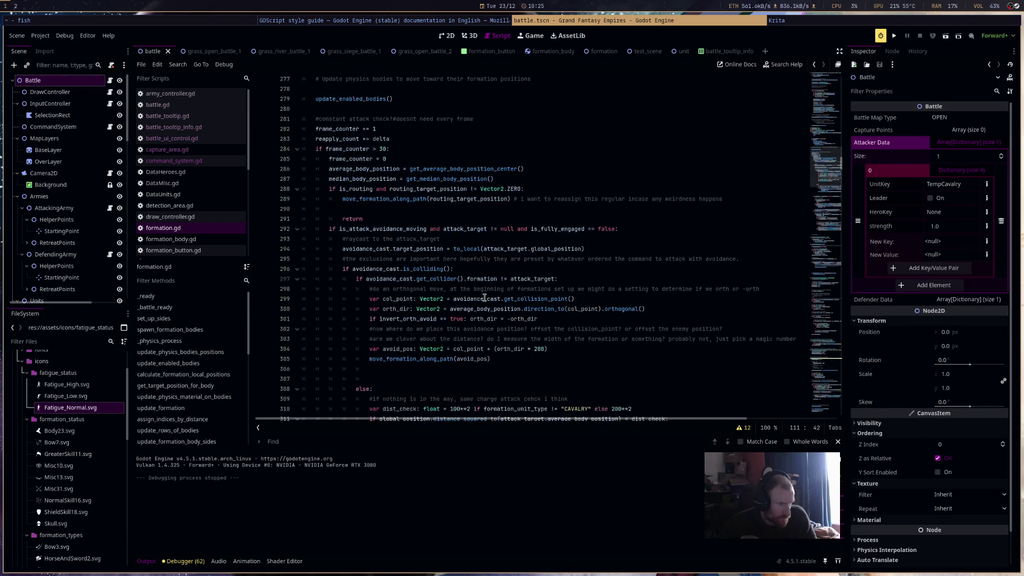
pyautogui.scroll(-3)
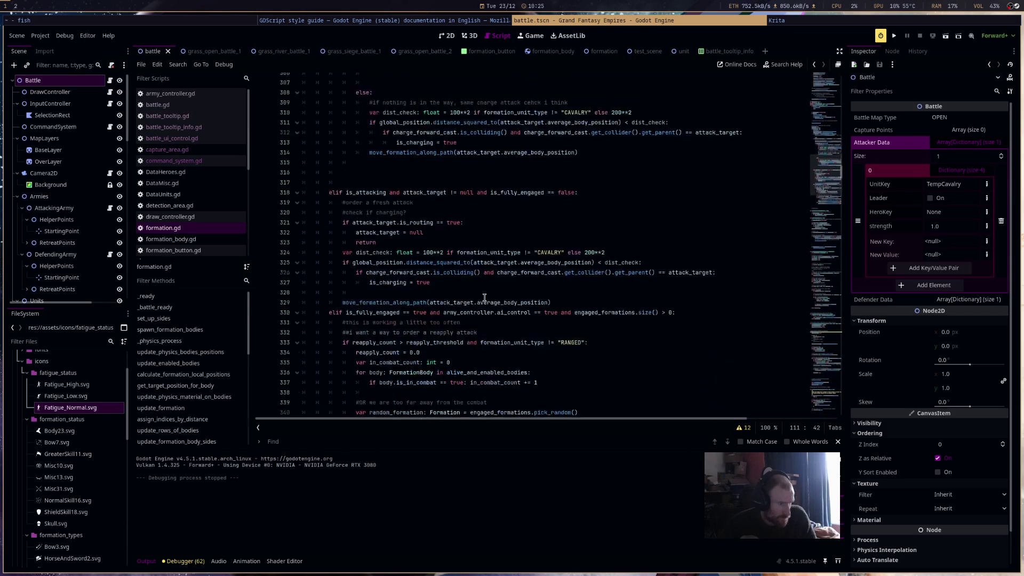
pyautogui.scroll(-3)
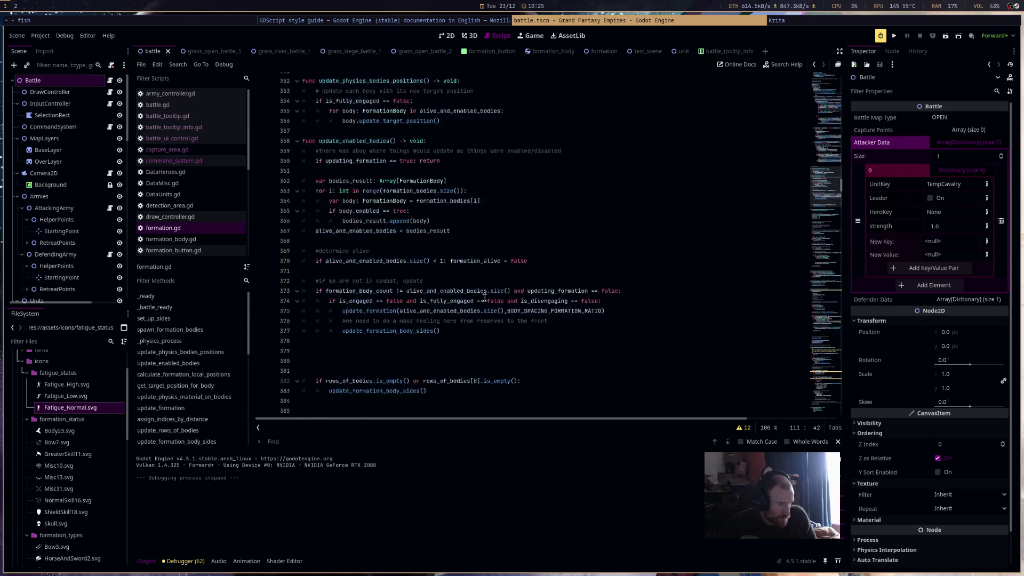
pyautogui.scroll(-3)
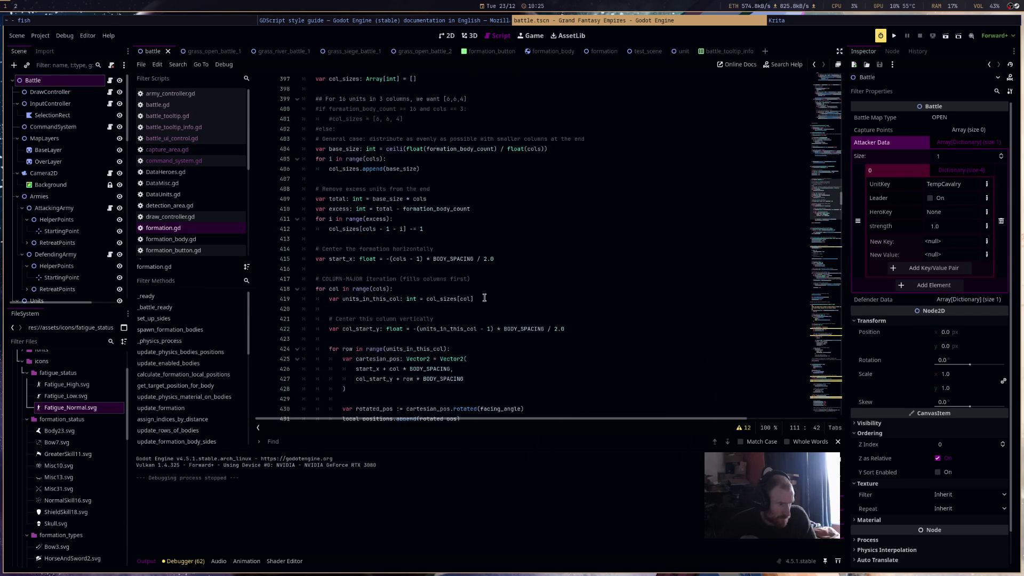
pyautogui.scroll(-3)
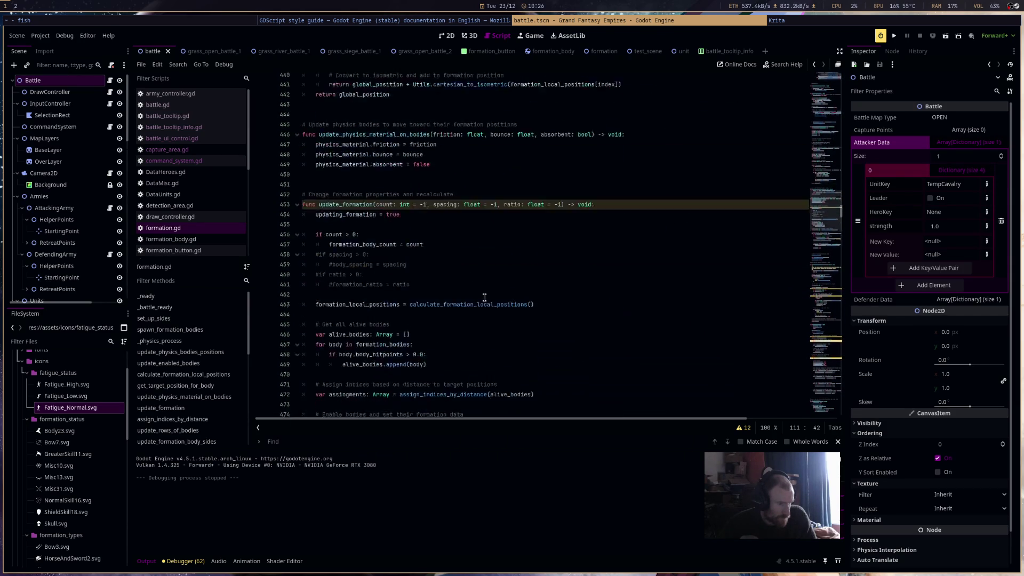
pyautogui.scroll(-3)
pyautogui.scroll(-3)
pyautogui.scroll(-3)
pyautogui.scroll(-3)
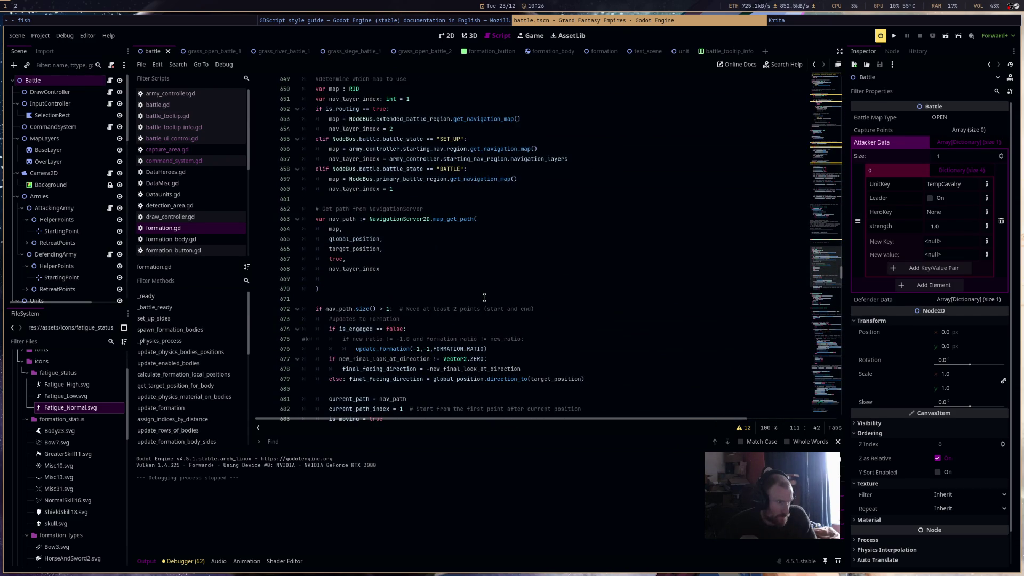
pyautogui.scroll(-3)
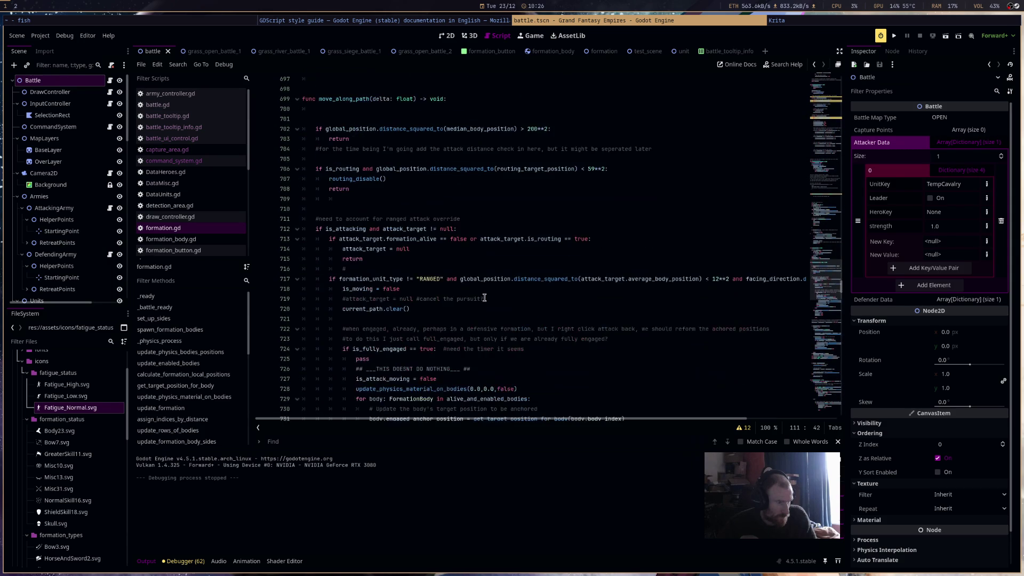
pyautogui.scroll(-3)
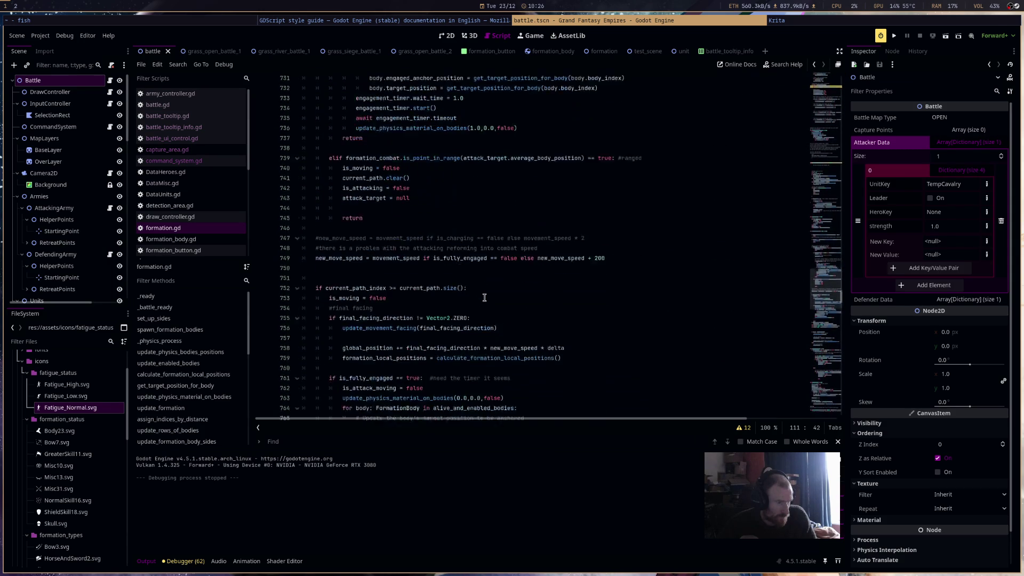
pyautogui.scroll(-3)
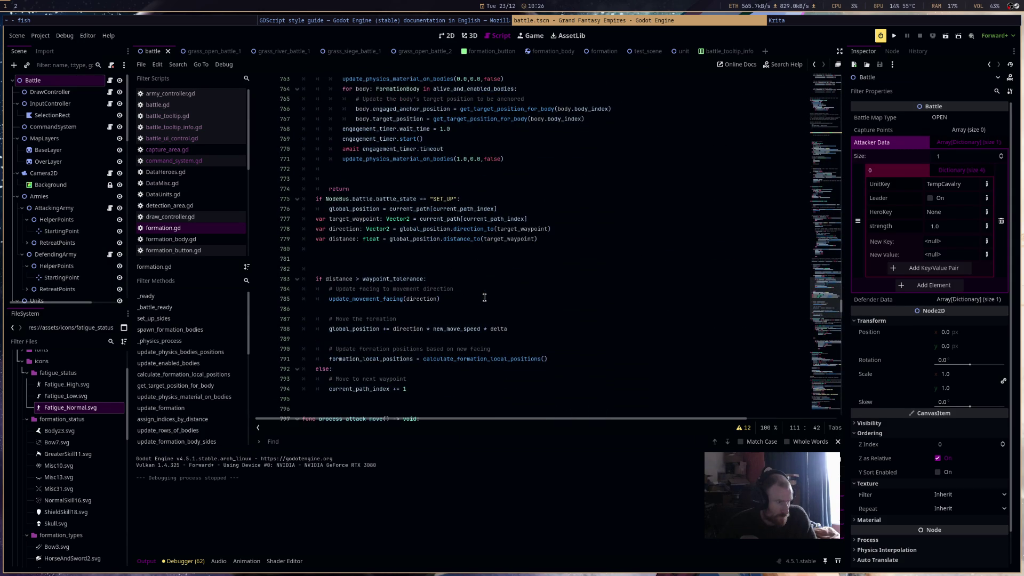
pyautogui.scroll(-3)
pyautogui.scroll(-3)
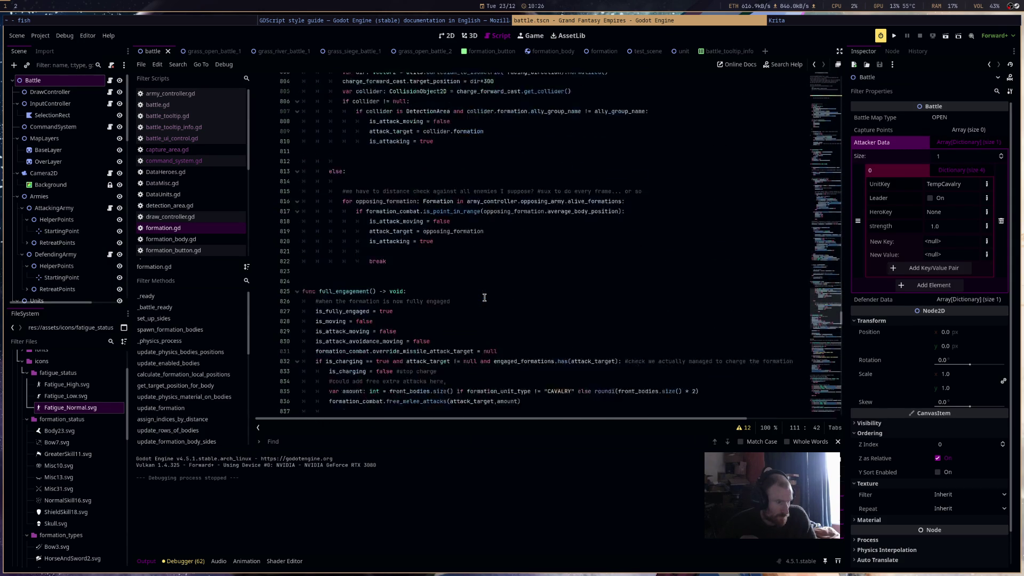
pyautogui.scroll(-3)
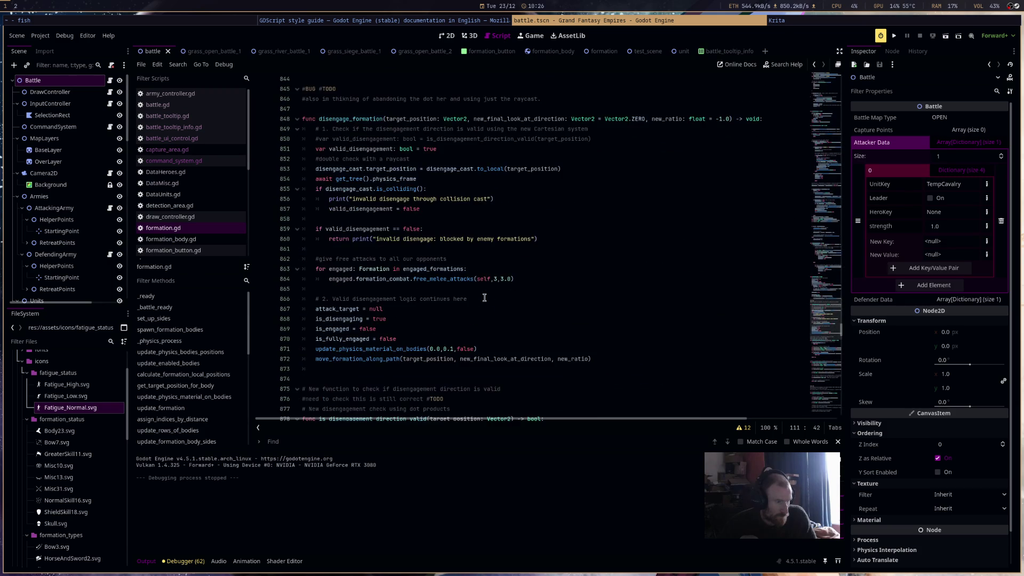
pyautogui.scroll(-3)
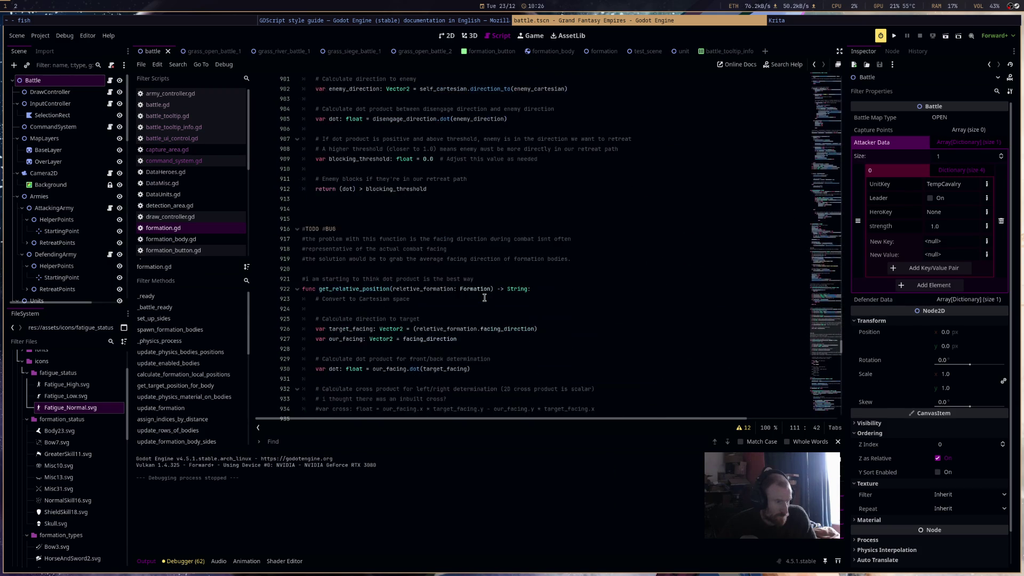
pyautogui.scroll(-3)
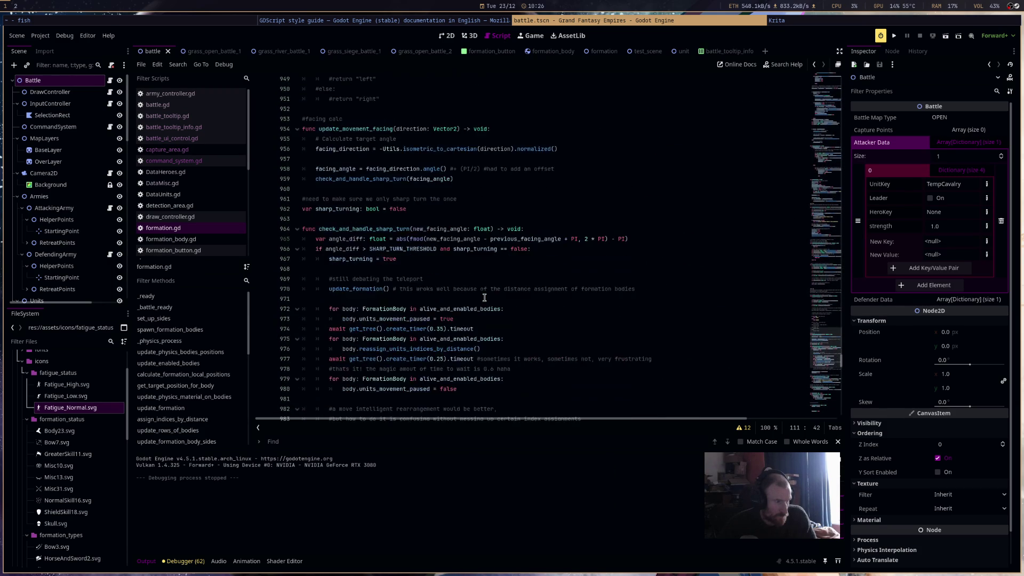
pyautogui.scroll(-3)
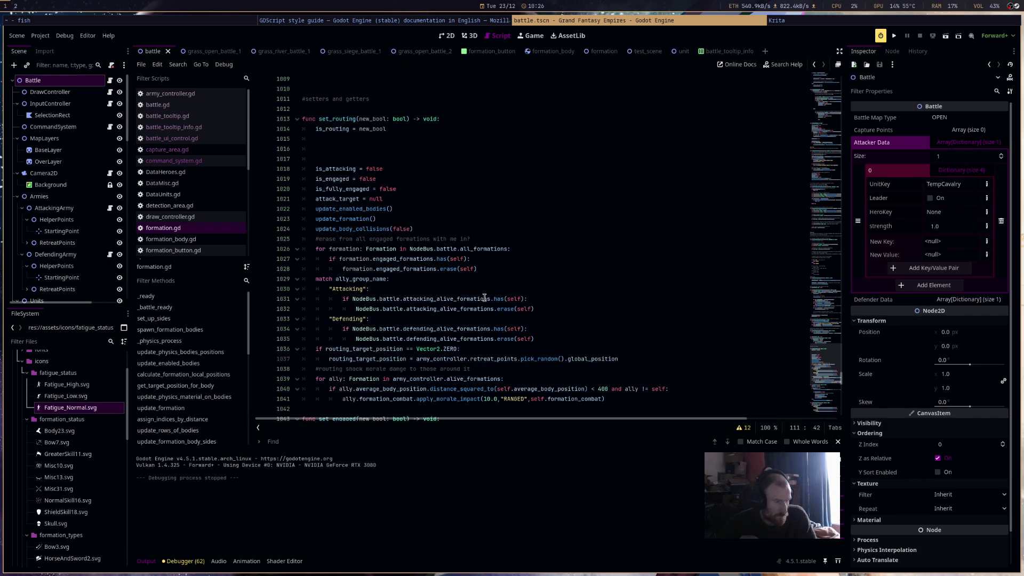
pyautogui.doubleClick(353, 293)
pyautogui.hotkey('shift', 'F4')
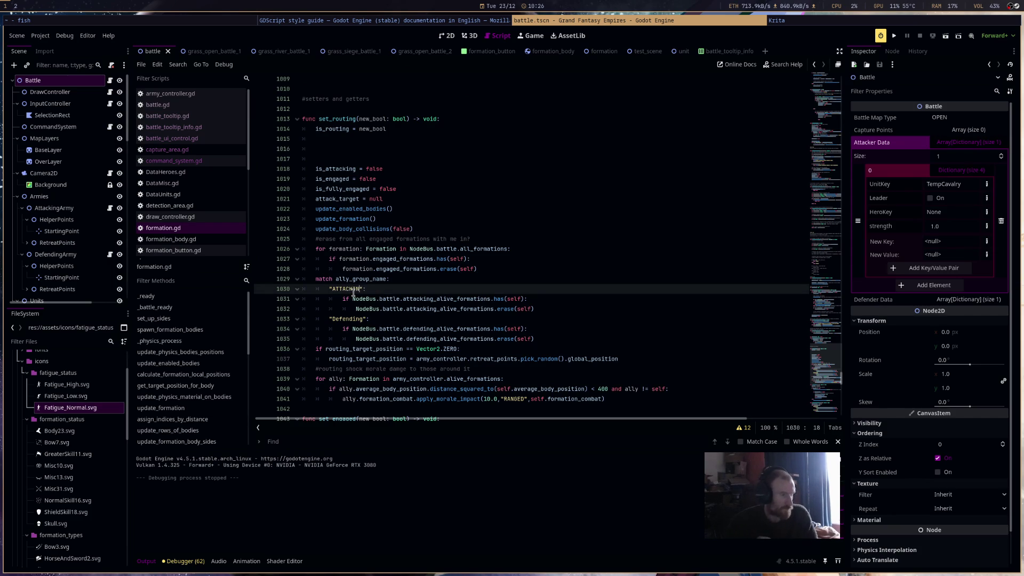
pyautogui.doubleClick(342, 319)
pyautogui.write('DEFE')
pyautogui.write('NDING')
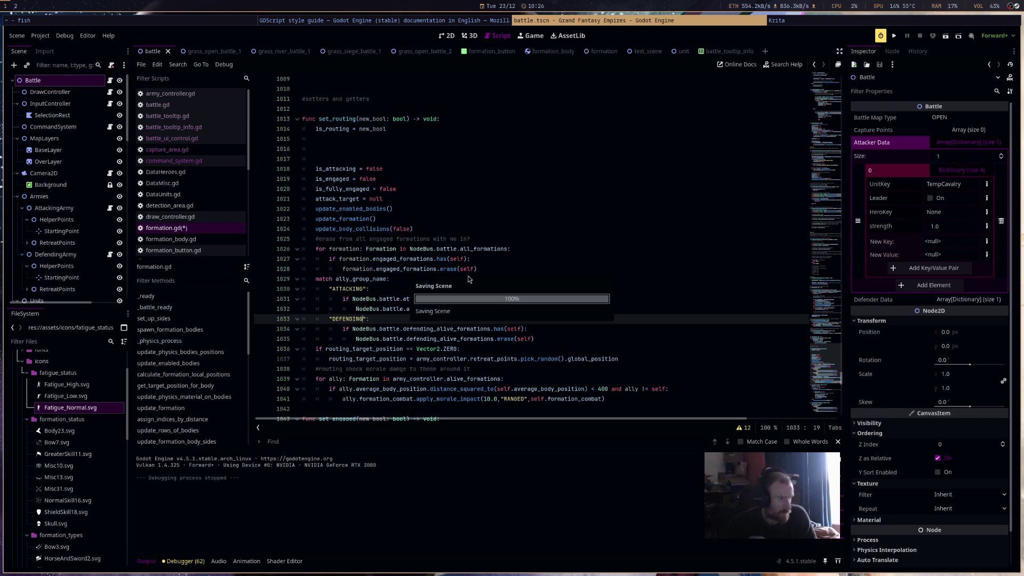
# Uppercase Attacking and Defending in the set_formation_alive match block and save formation.gd
pyautogui.scroll(-3)
pyautogui.scroll(-3)
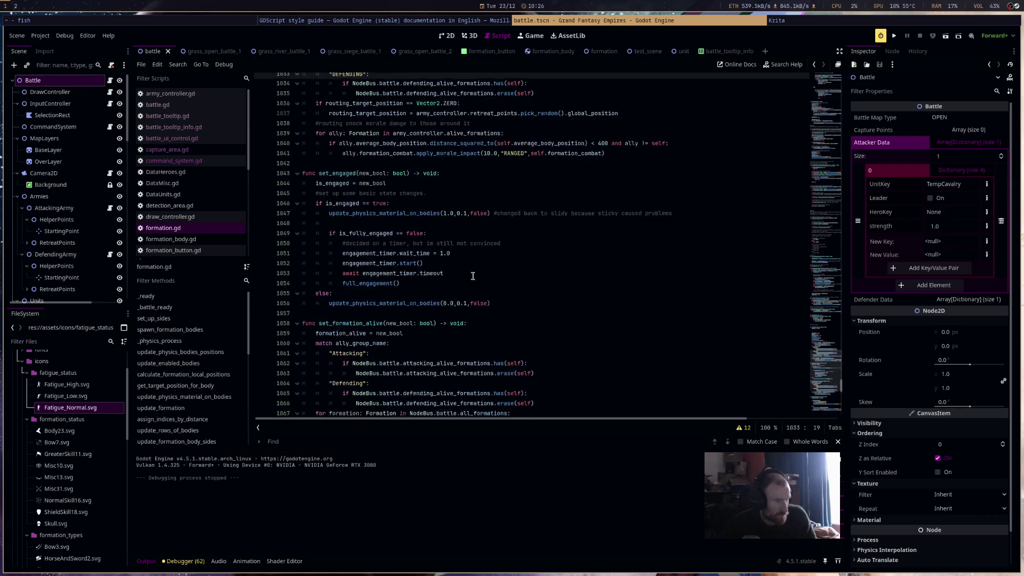
pyautogui.doubleClick(349, 270)
pyautogui.write('ATTACKING')
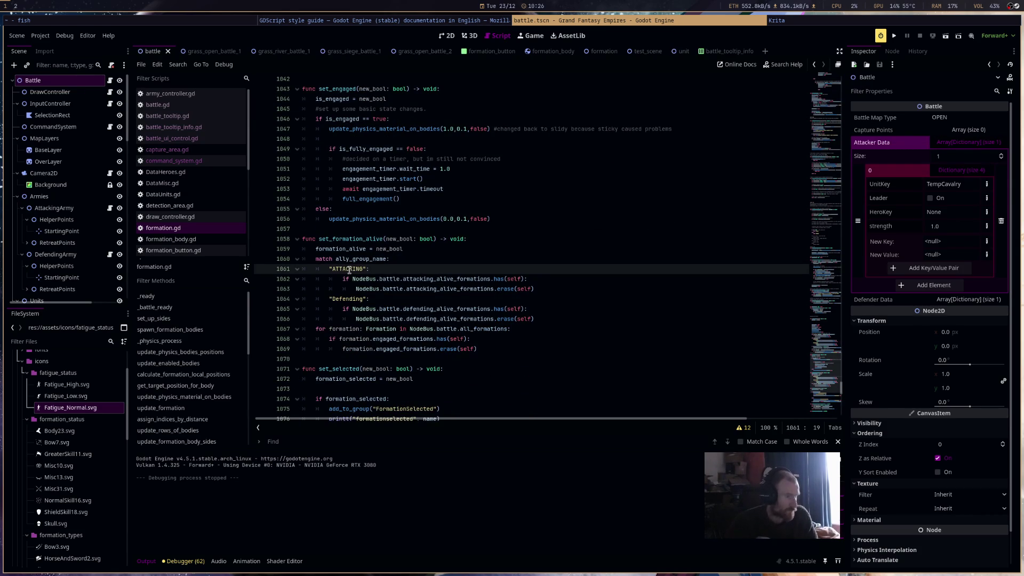
pyautogui.doubleClick(354, 299)
pyautogui.write('DEFEN')
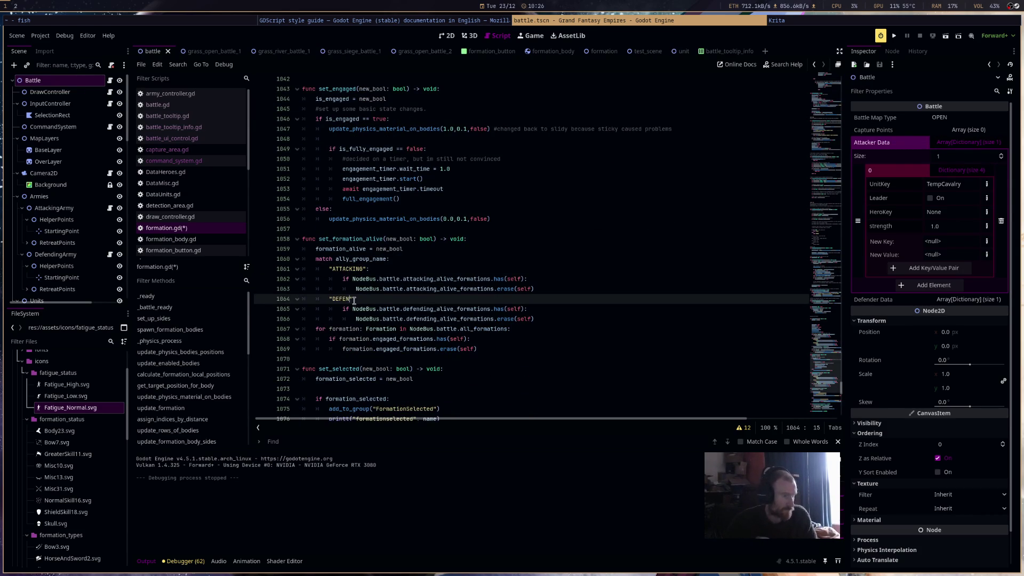
pyautogui.hotkey('ctrl', 's')
# Start retyping FormationSelected on line 1075, then undo that edit
pyautogui.scroll(-3)
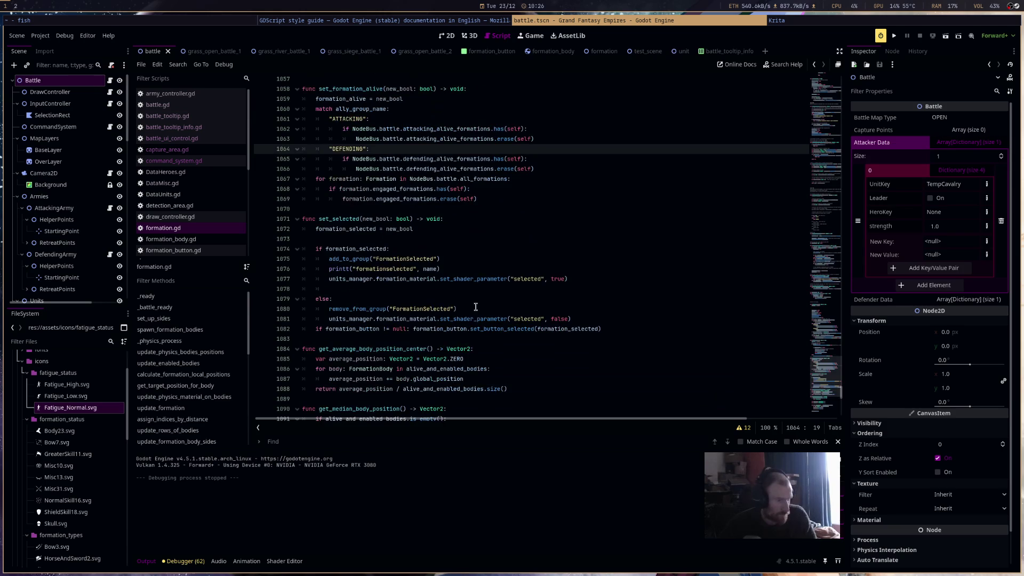
pyautogui.doubleClick(411, 259)
pyautogui.write('F')
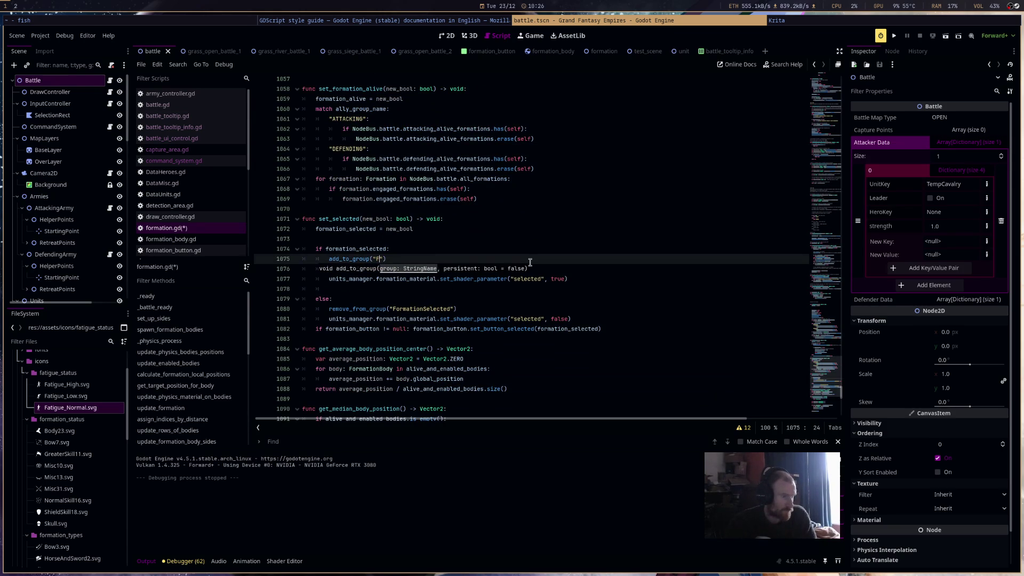
pyautogui.hotkey('ctrl', 'z')
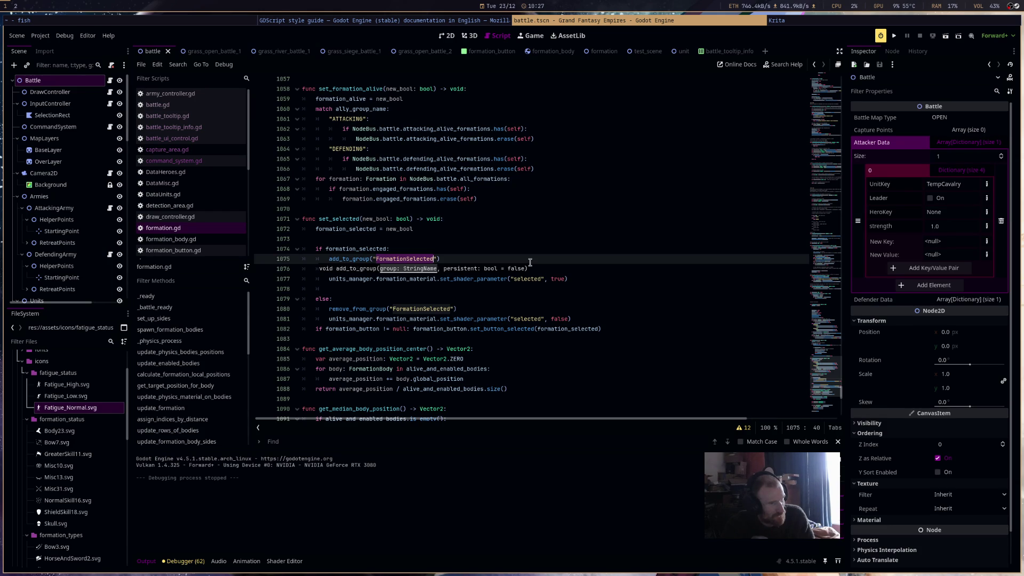
# Check the project's global groups list and retype the add_to_group name as FORMATIONS_SELECTED
pyautogui.click(892, 52)
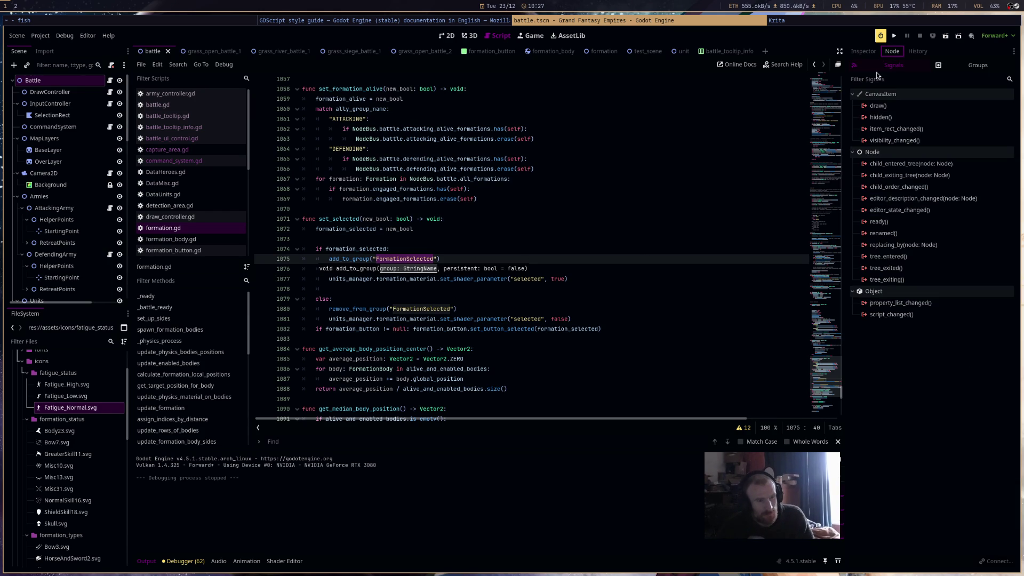
pyautogui.click(984, 70)
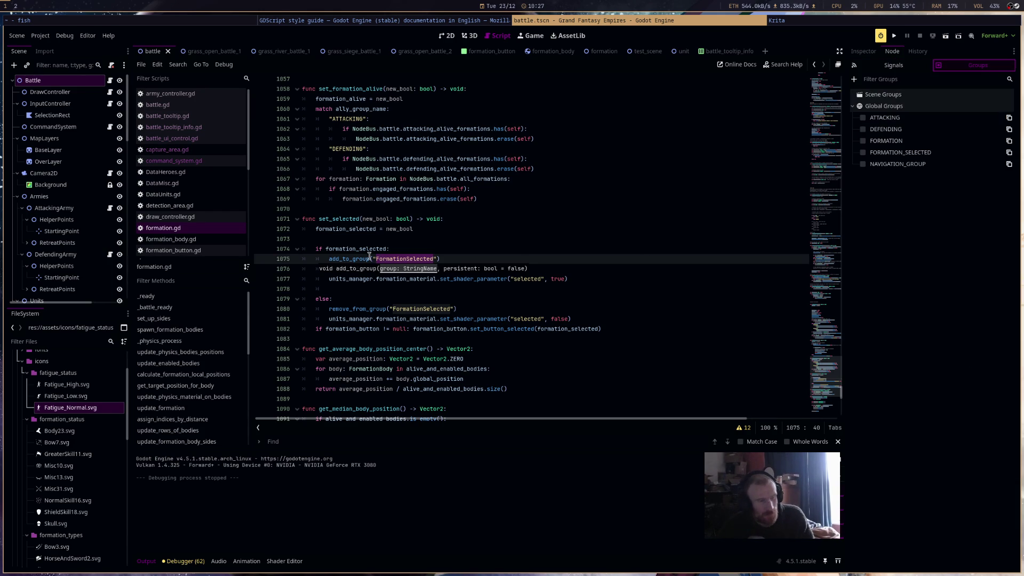
pyautogui.write('FORMAT')
pyautogui.write('IONS_SE')
pyautogui.write('LEC')
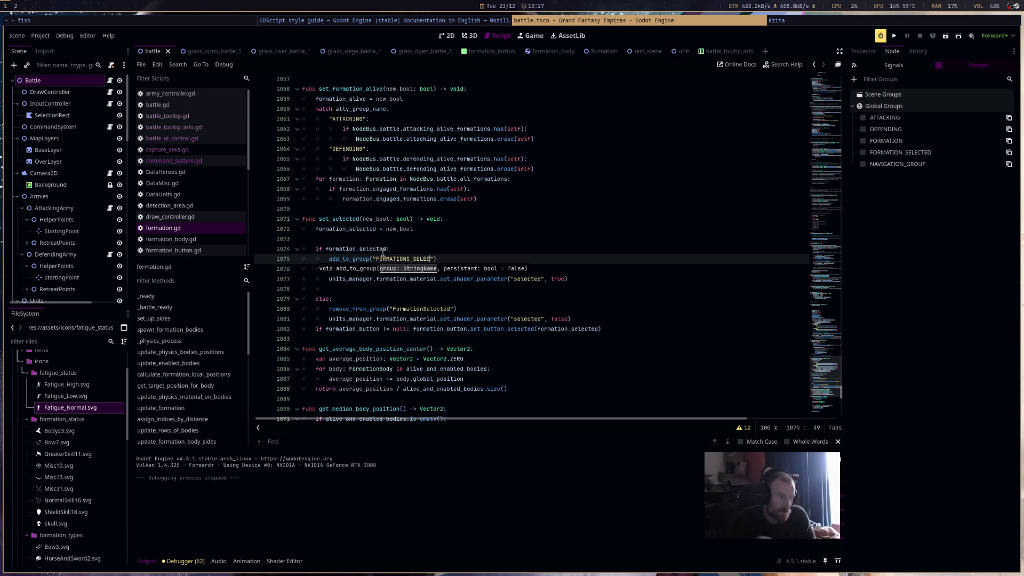
pyautogui.press('Escape')
# Put FORMATIONS_SELECTED into the remove_from_group call as well and save formation.gd
pyautogui.doubleClick(407, 261)
pyautogui.doubleClick(436, 310)
pyautogui.hotkey('ctrl', 'v')
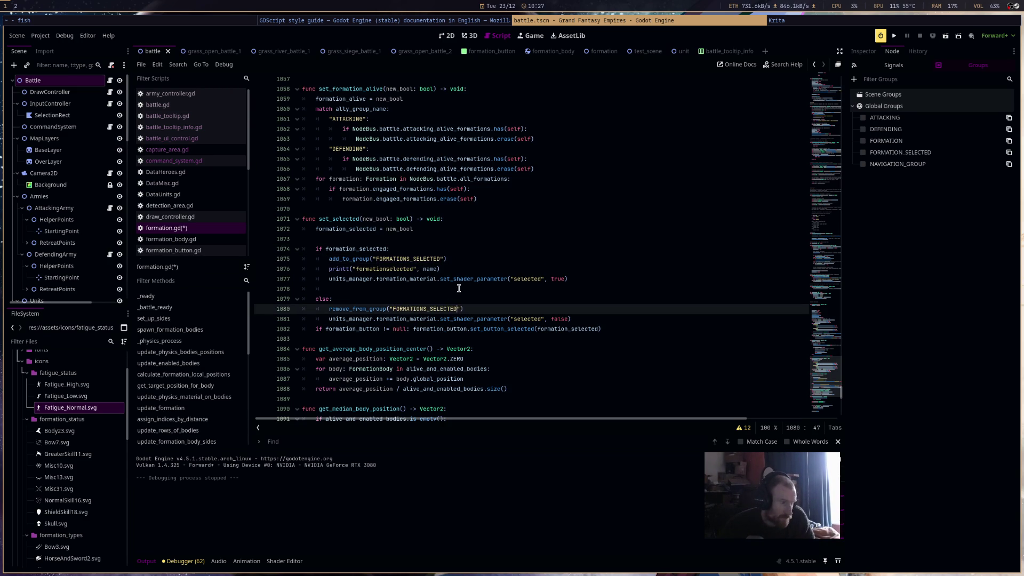
pyautogui.hotkey('ctrl', 's')
pyautogui.scroll(-3)
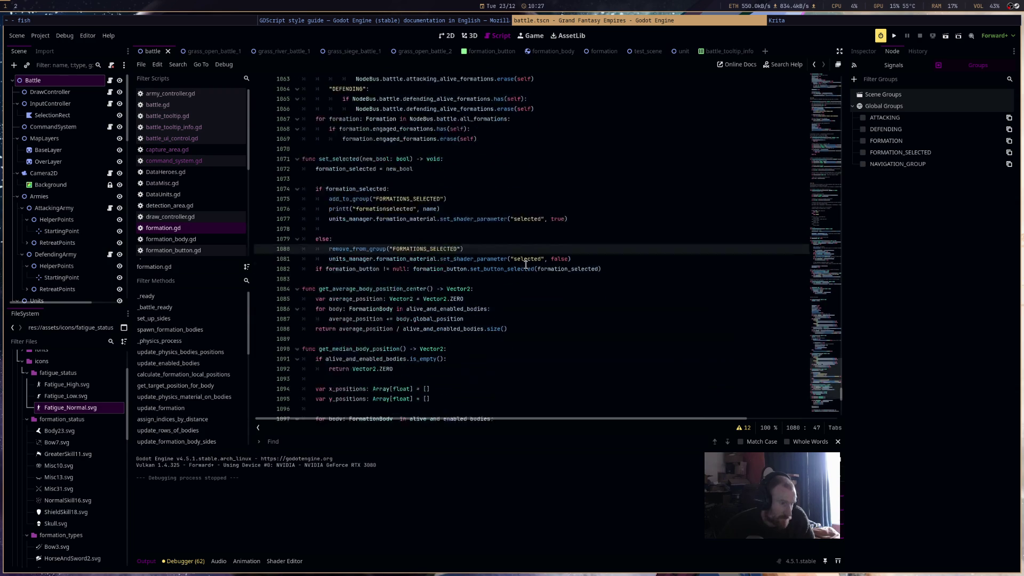
pyautogui.scroll(-3)
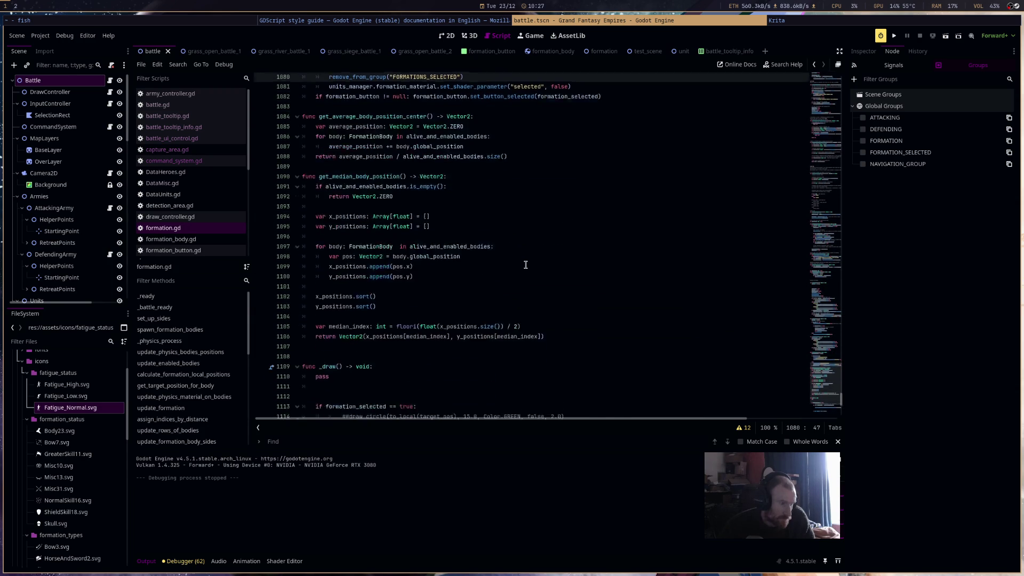
pyautogui.scroll(-3)
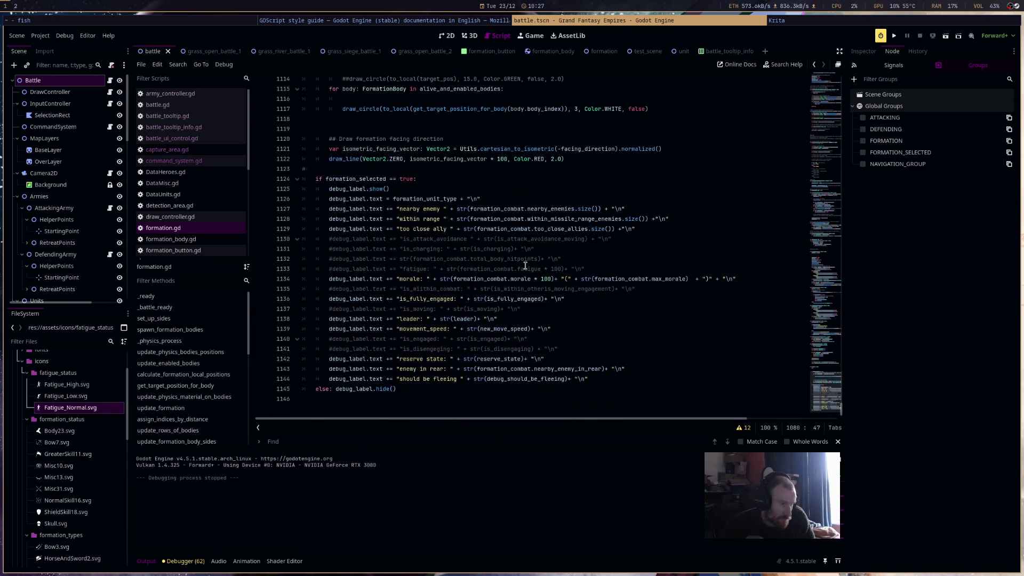
pyautogui.click(188, 172)
pyautogui.click(188, 183)
pyautogui.click(187, 205)
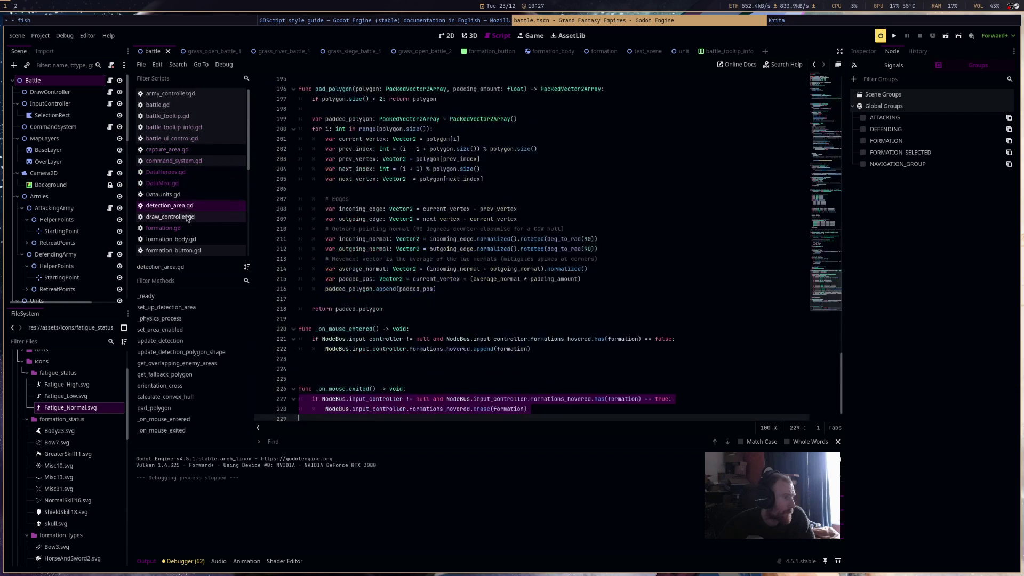
pyautogui.click(187, 216)
pyautogui.click(188, 205)
pyautogui.scroll(3)
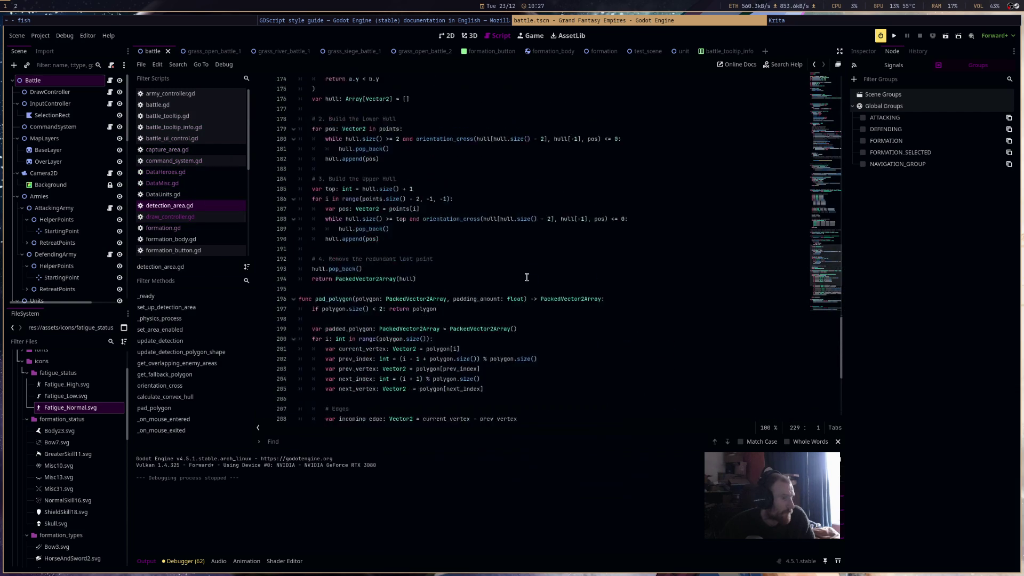
pyautogui.moveTo(827, 235); pyautogui.dragTo(828, 86)
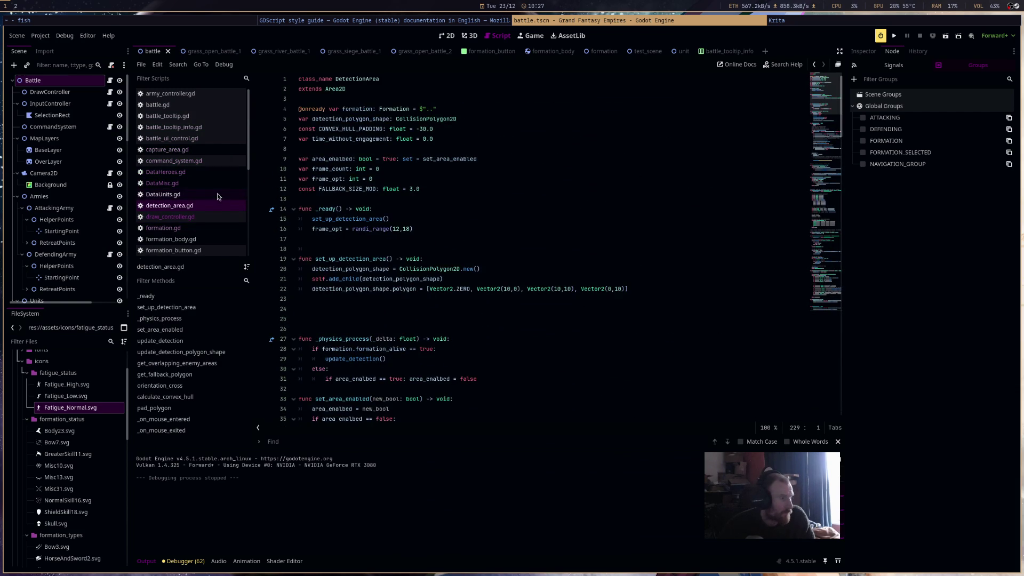
pyautogui.click(206, 218)
pyautogui.click(201, 228)
pyautogui.click(200, 240)
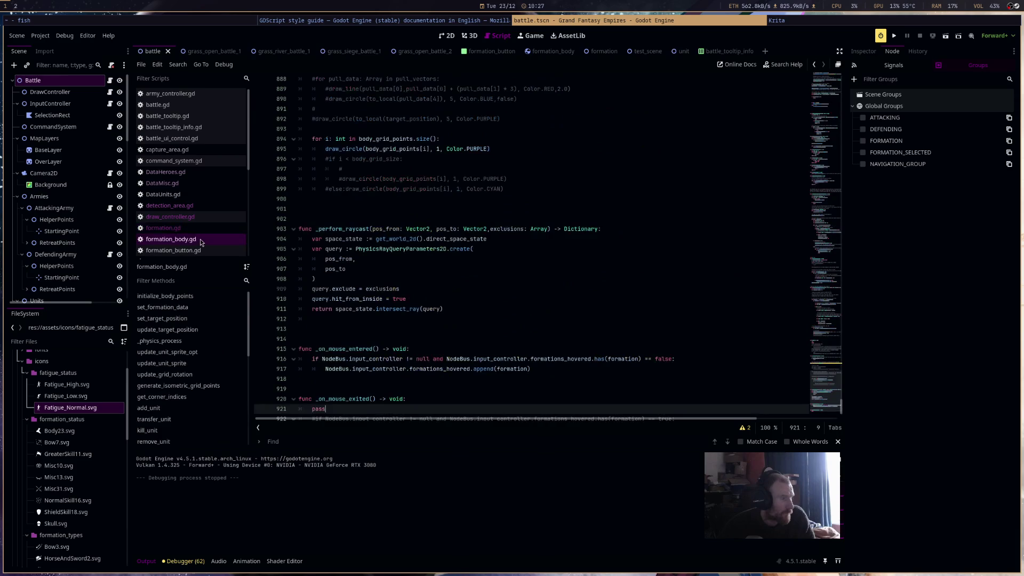
pyautogui.moveTo(831, 388); pyautogui.dragTo(831, 366)
pyautogui.scroll(3)
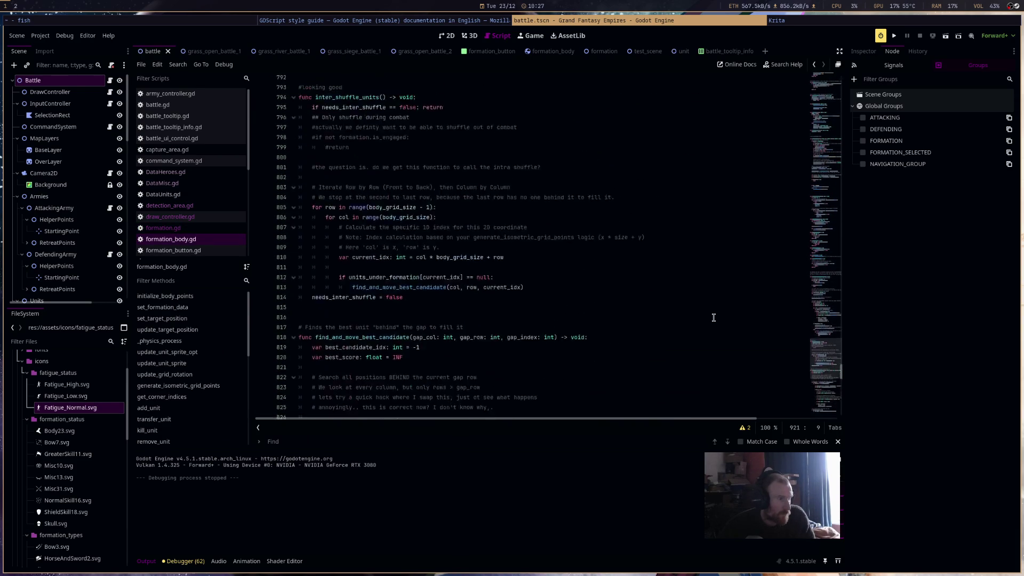
pyautogui.scroll(3)
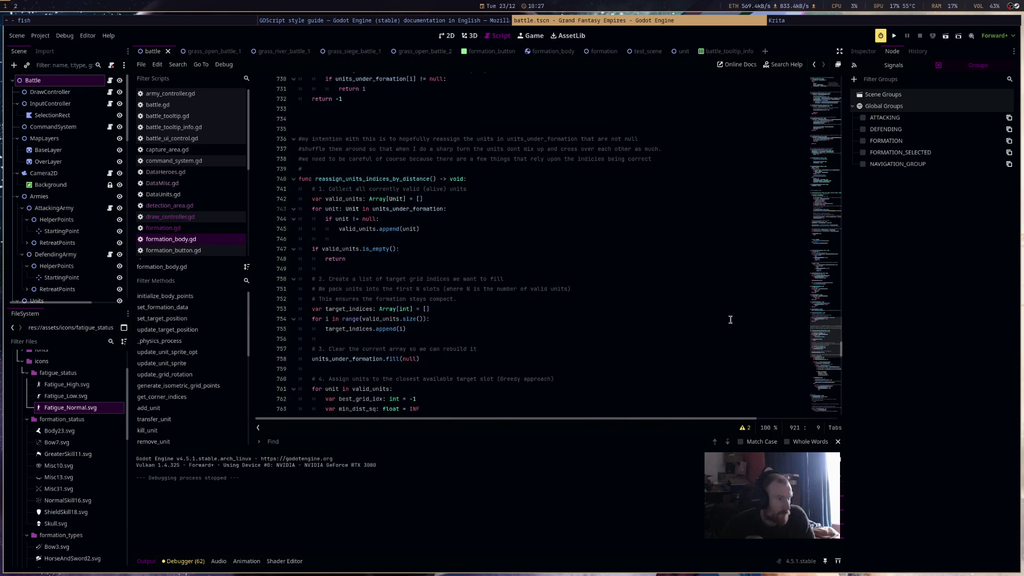
pyautogui.scroll(3)
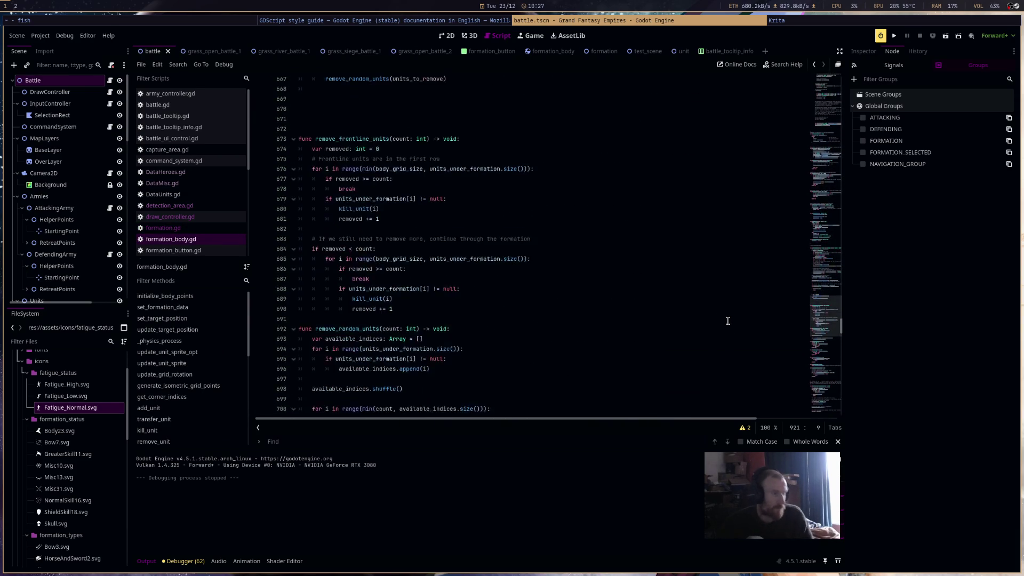
pyautogui.scroll(3)
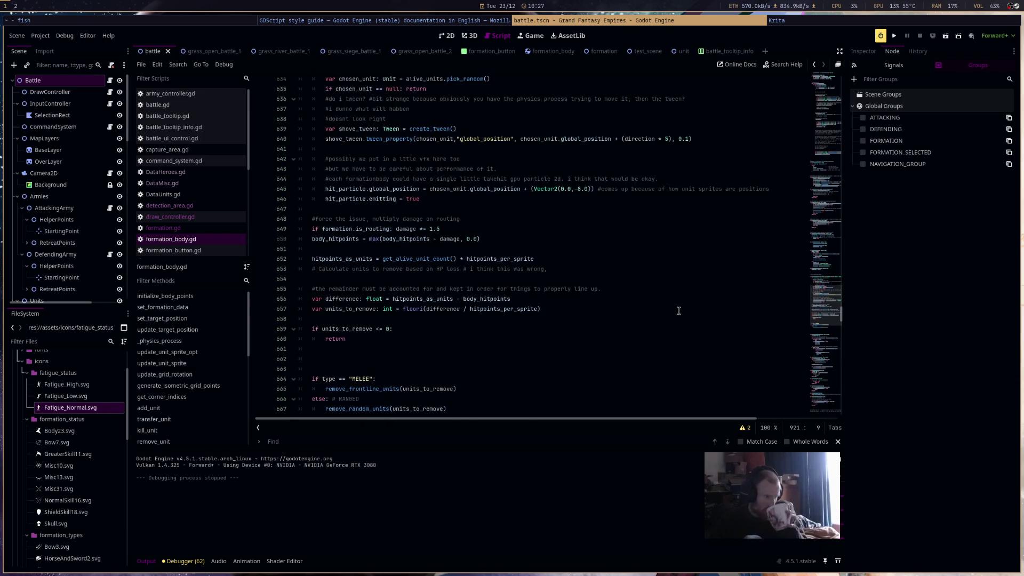
pyautogui.scroll(3)
pyautogui.scroll(3)
pyautogui.scroll(3)
pyautogui.scroll(3)
pyautogui.scroll(3)
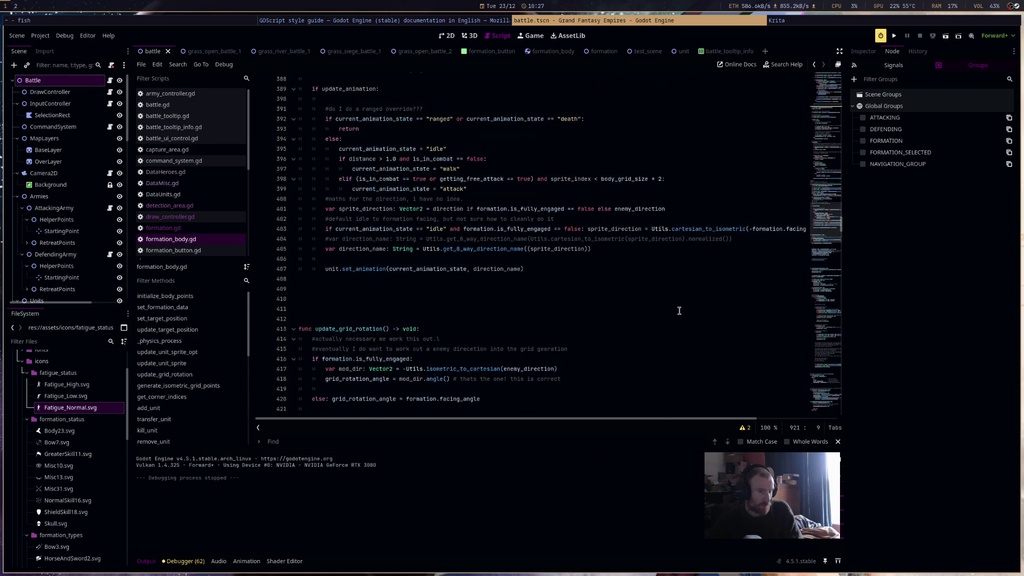
pyautogui.scroll(3)
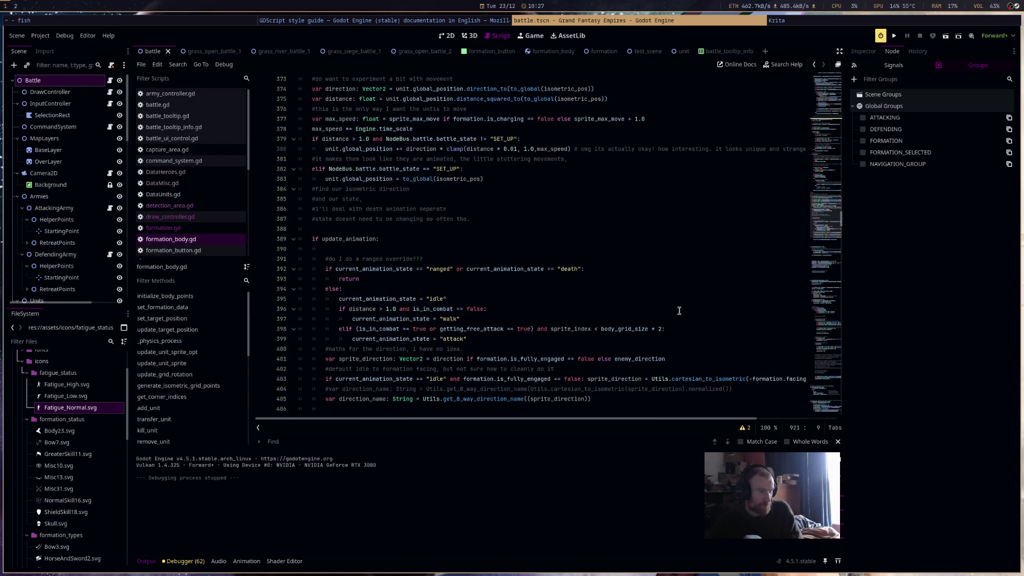
pyautogui.scroll(3)
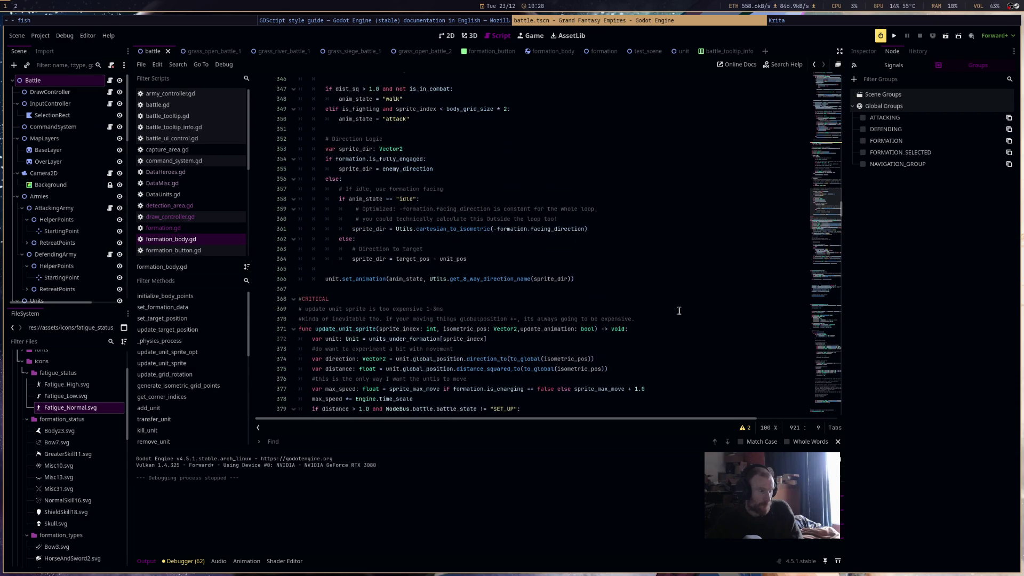
pyautogui.scroll(3)
pyautogui.scroll(3)
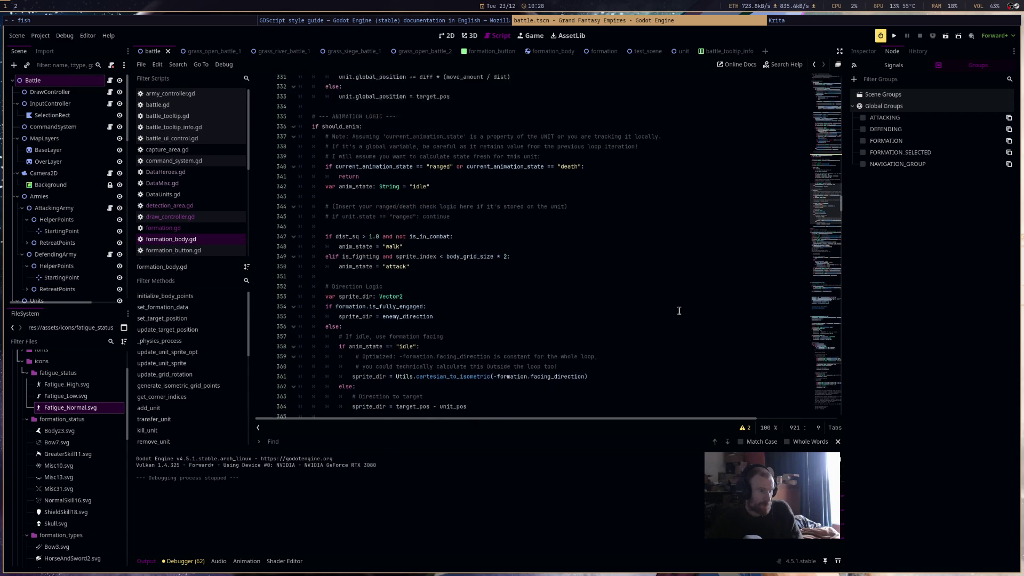
pyautogui.scroll(3)
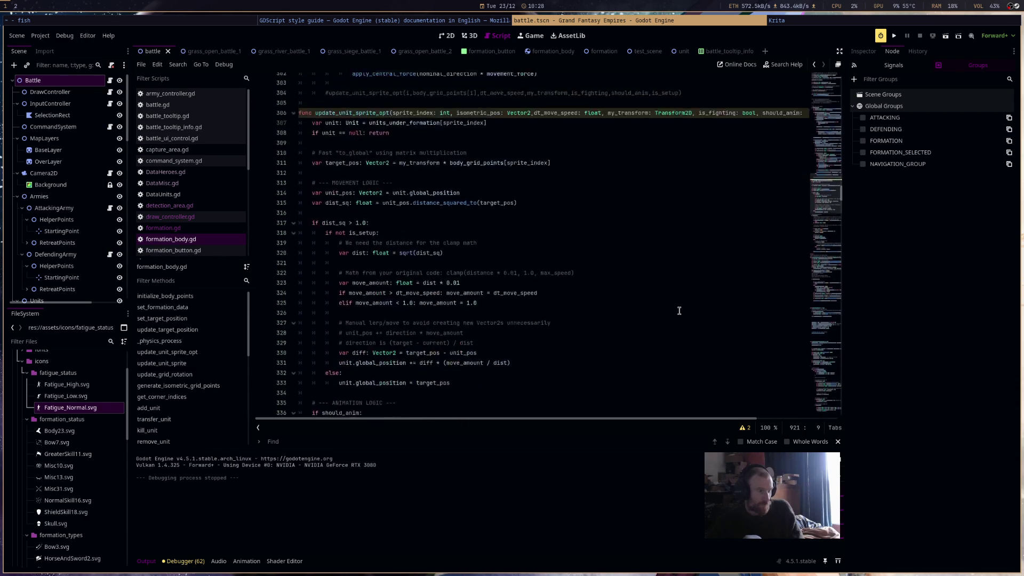
pyautogui.scroll(3)
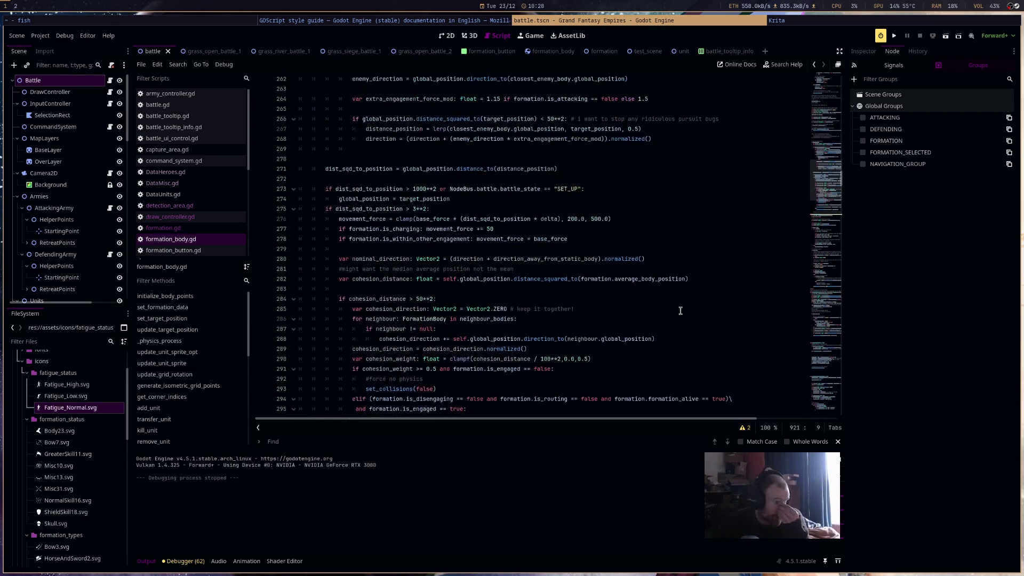
pyautogui.scroll(3)
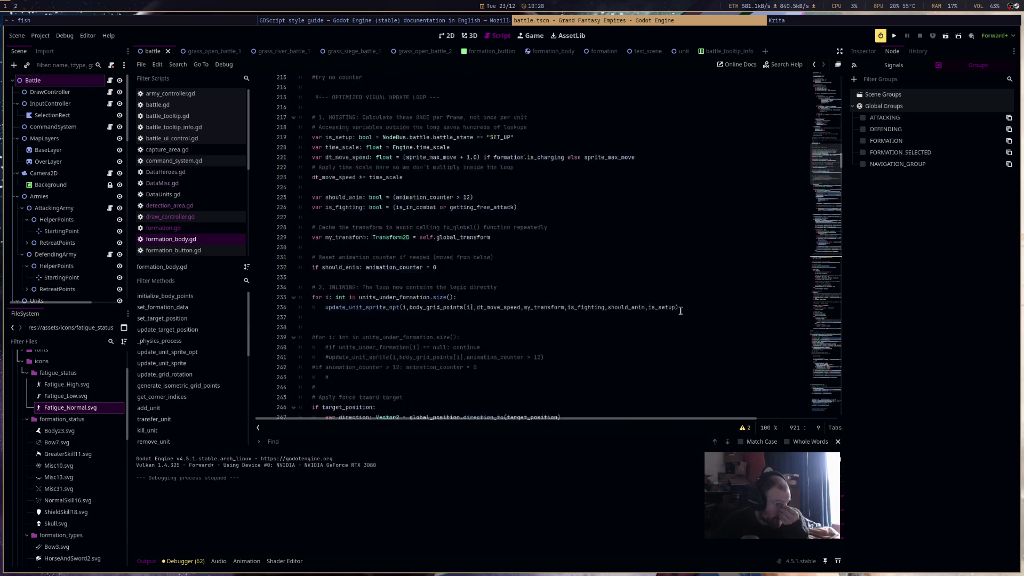
pyautogui.scroll(3)
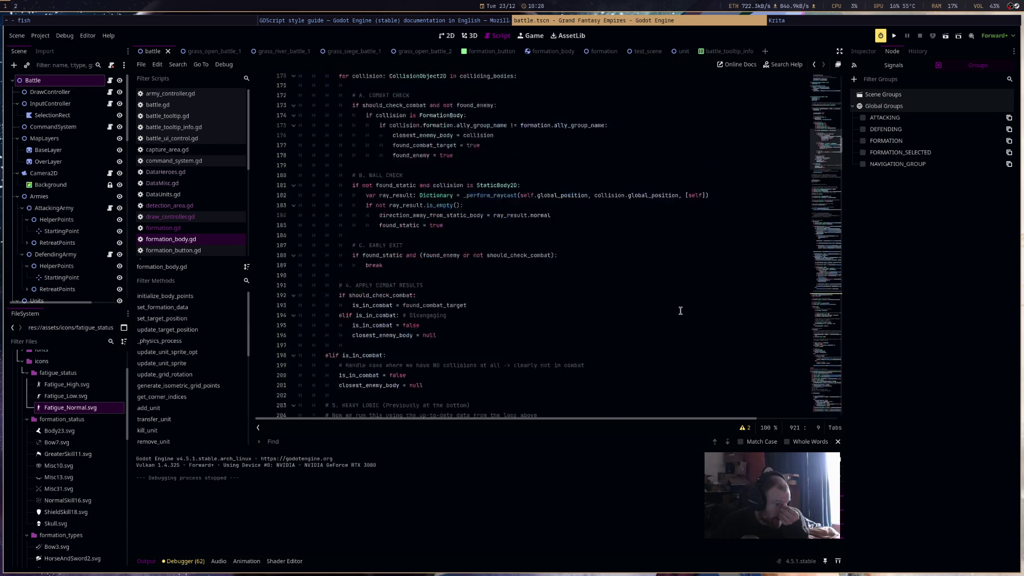
pyautogui.scroll(3)
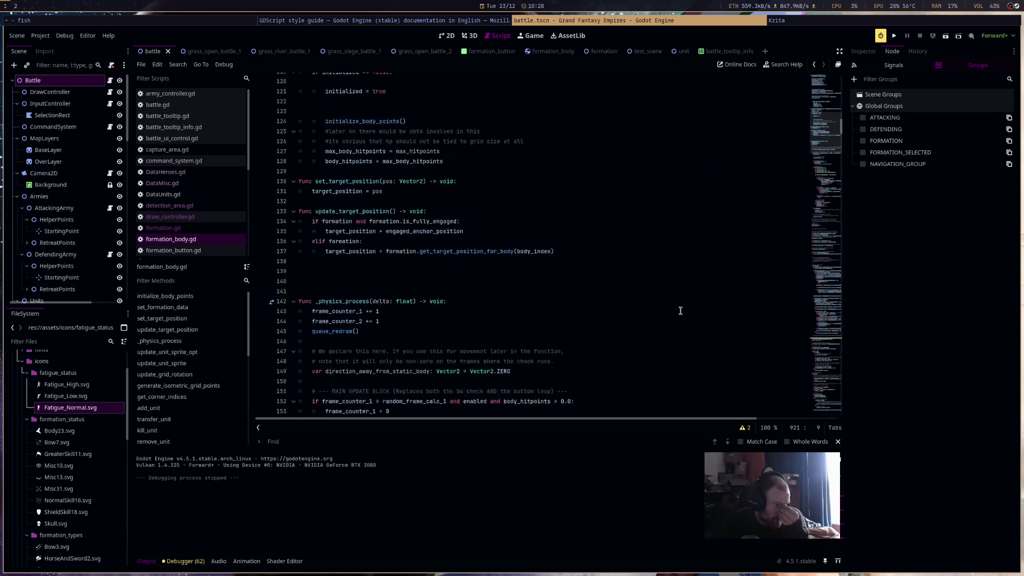
pyautogui.scroll(3)
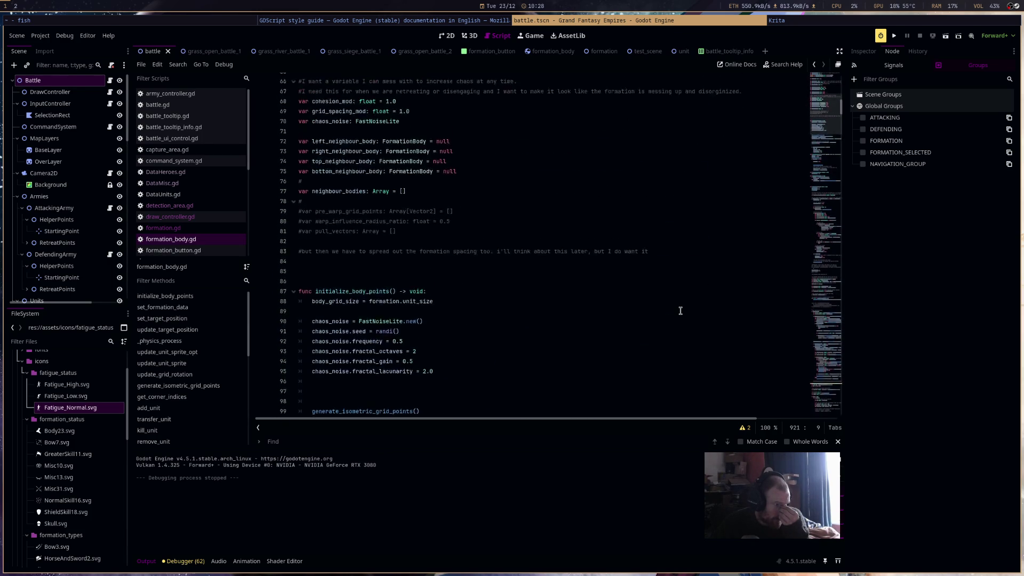
pyautogui.scroll(3)
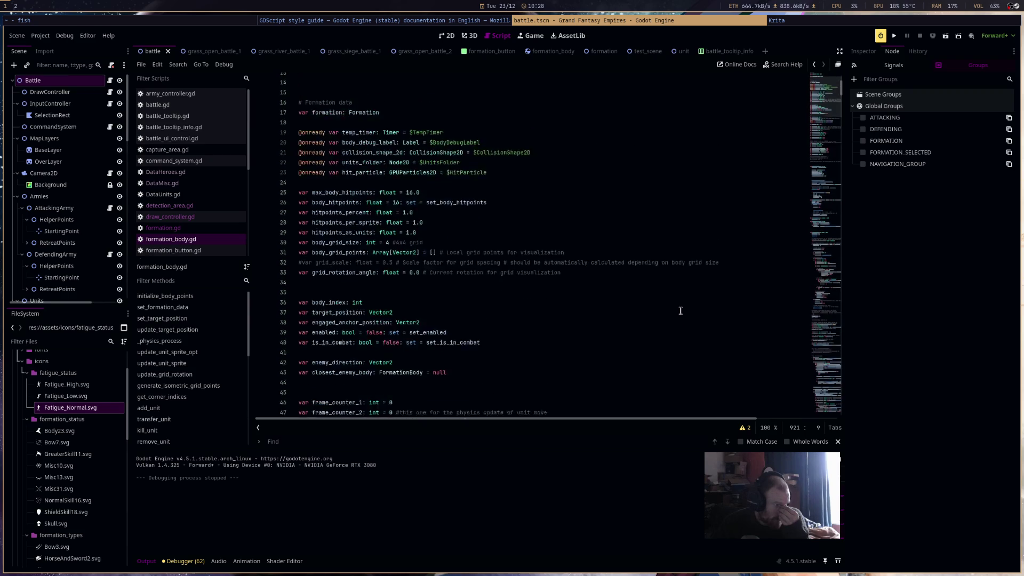
pyautogui.click(212, 250)
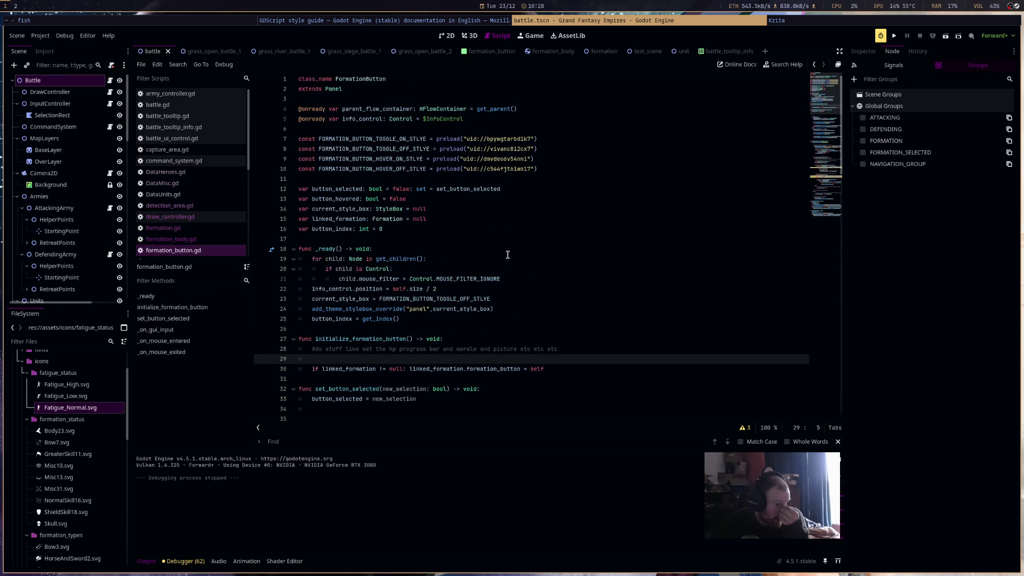
# Replace FormationSelected with FORMATIONS_SELECTED in the line 63 call_group of formation_button.gd
pyautogui.scroll(-3)
pyautogui.scroll(-3)
pyautogui.doubleClick(443, 278)
pyautogui.write('FORMATIO')
pyautogui.write('NS_')
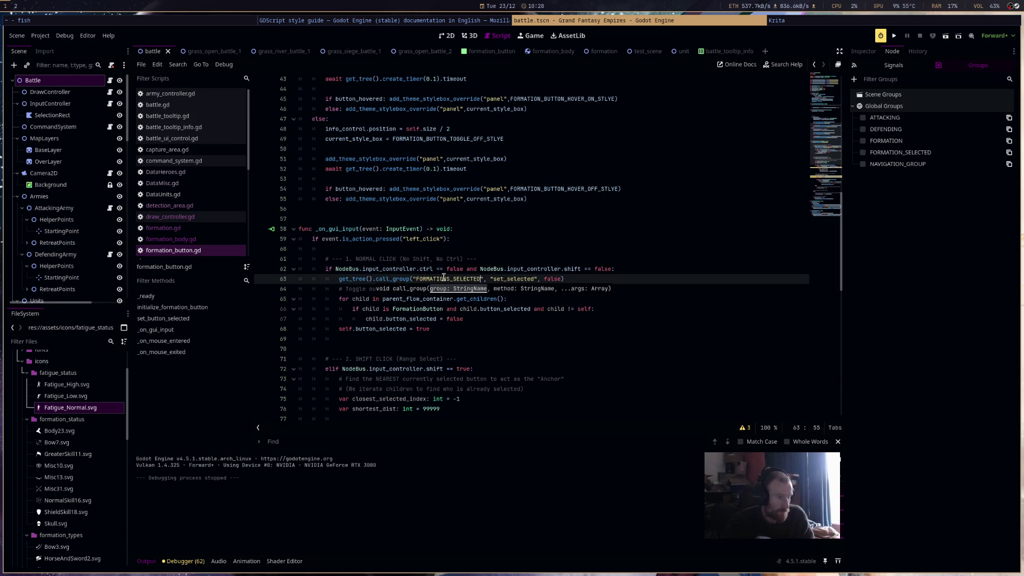
pyautogui.scroll(-3)
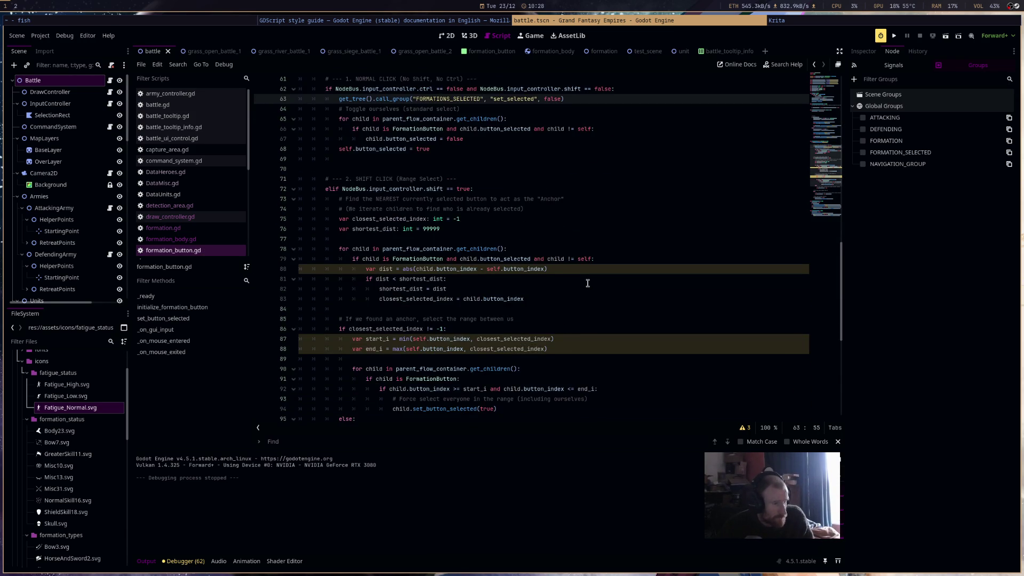
pyautogui.scroll(-3)
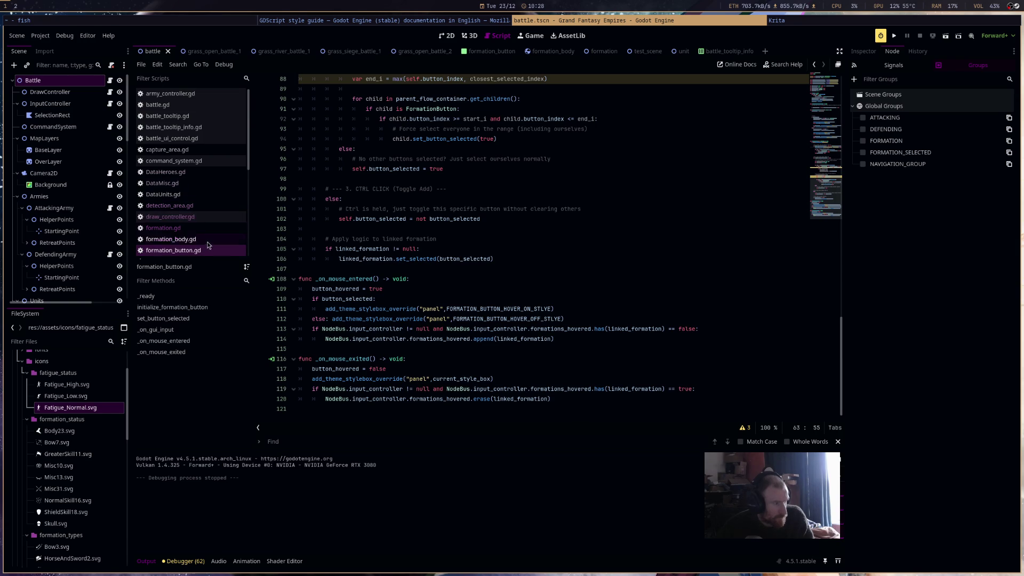
pyautogui.scroll(-3)
pyautogui.click(205, 219)
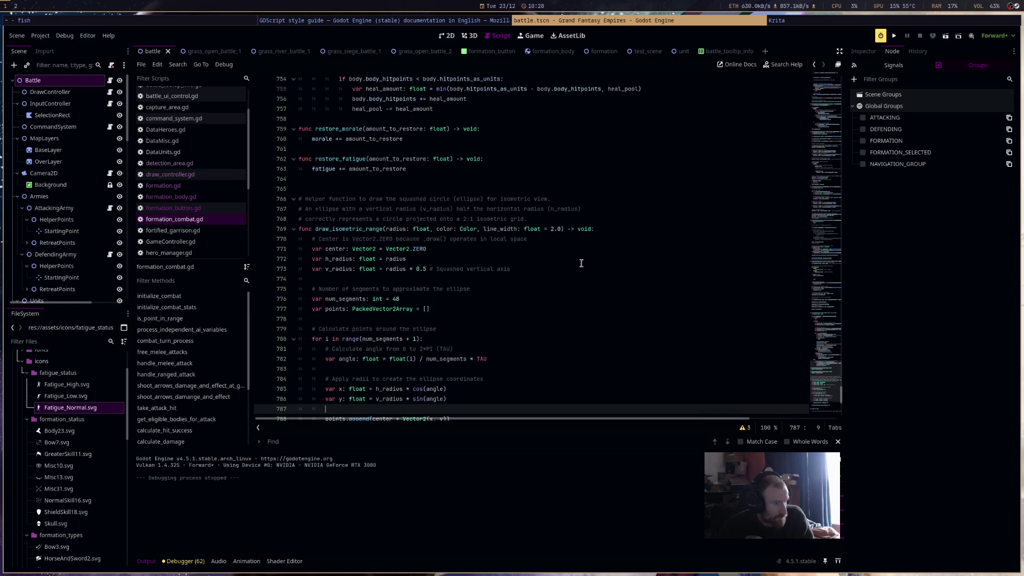
pyautogui.moveTo(824, 385); pyautogui.dragTo(825, 408)
pyautogui.scroll(3)
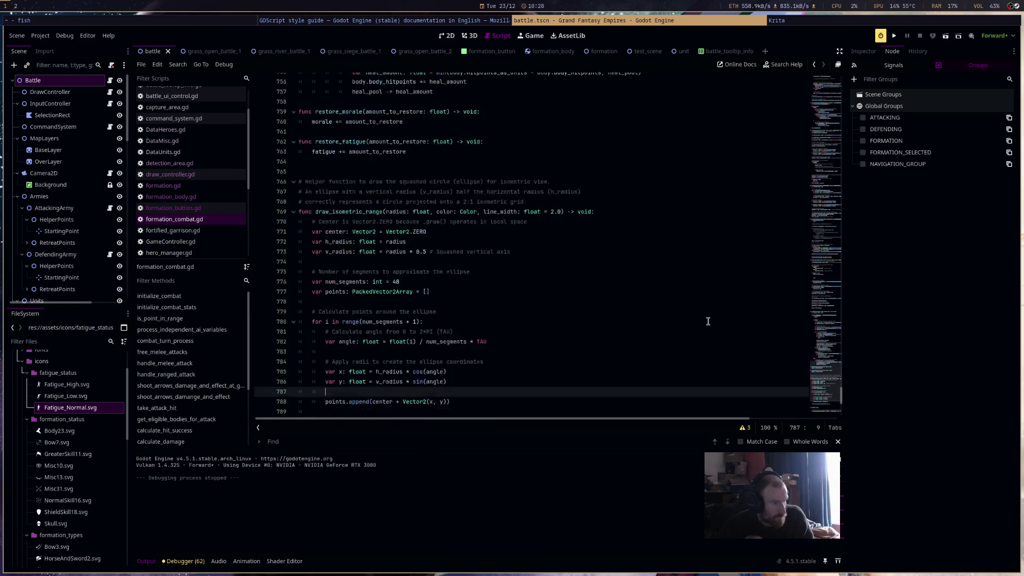
pyautogui.scroll(3)
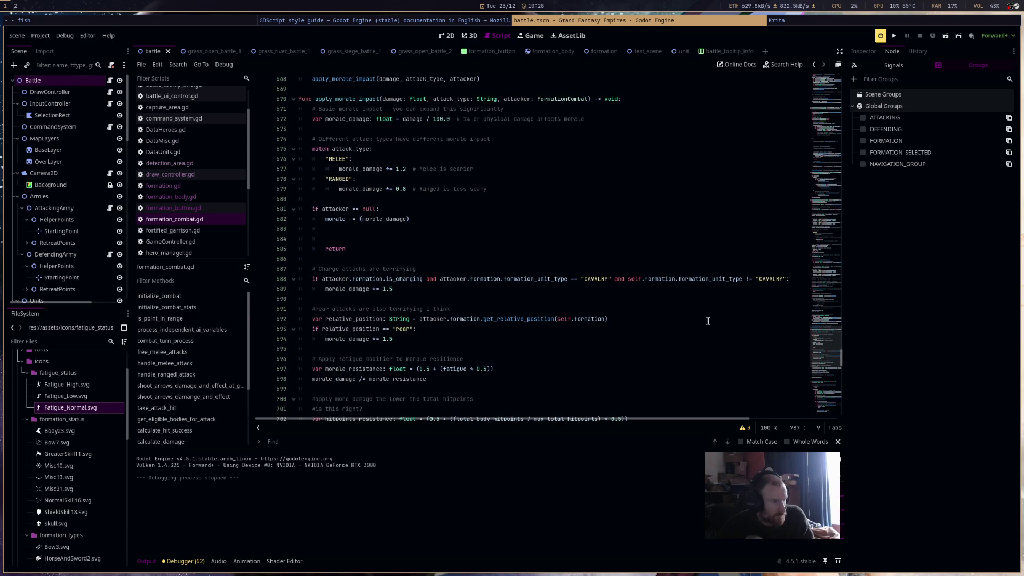
pyautogui.scroll(3)
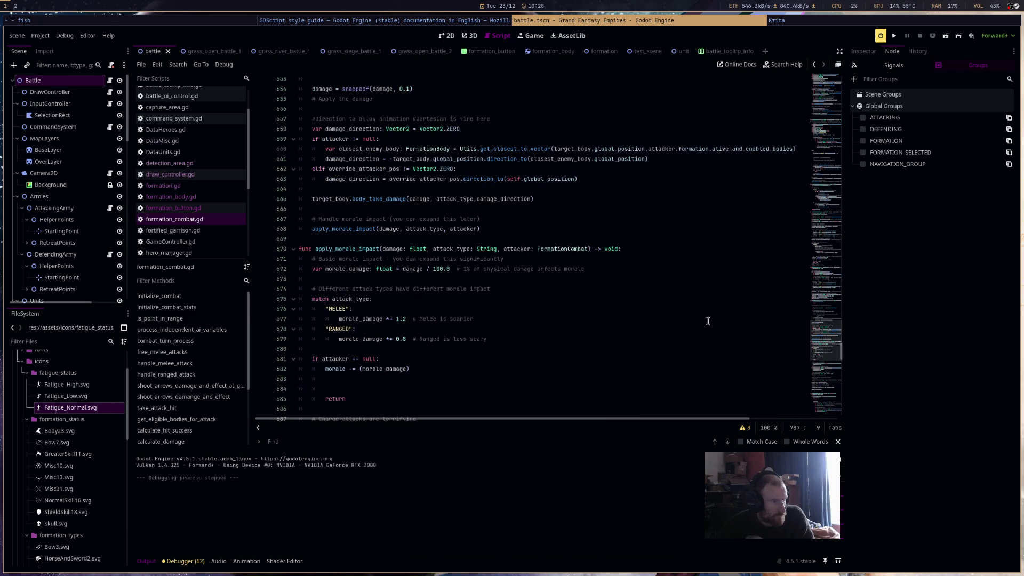
pyautogui.scroll(3)
pyautogui.scroll(3)
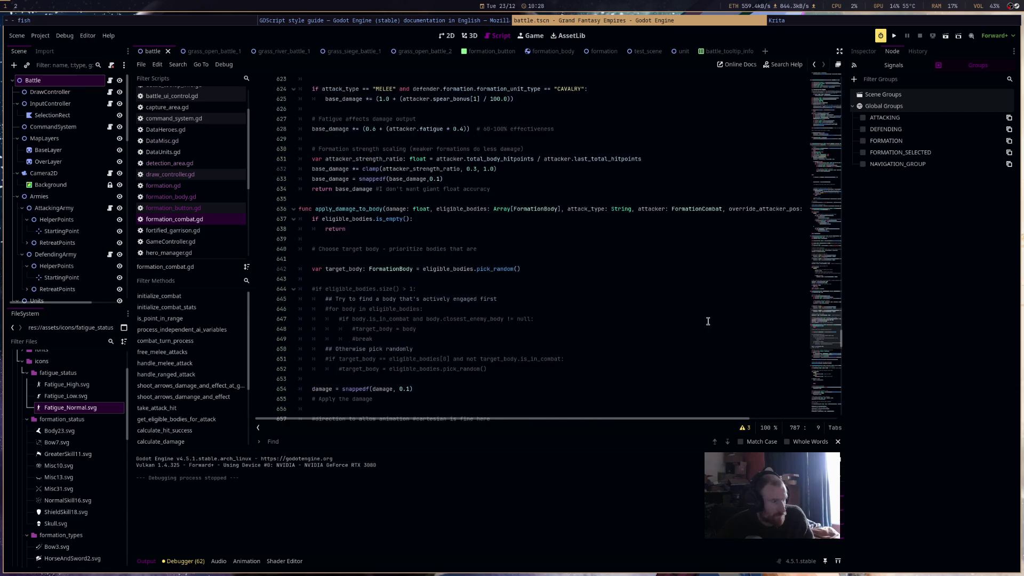
pyautogui.scroll(3)
pyautogui.scroll(3)
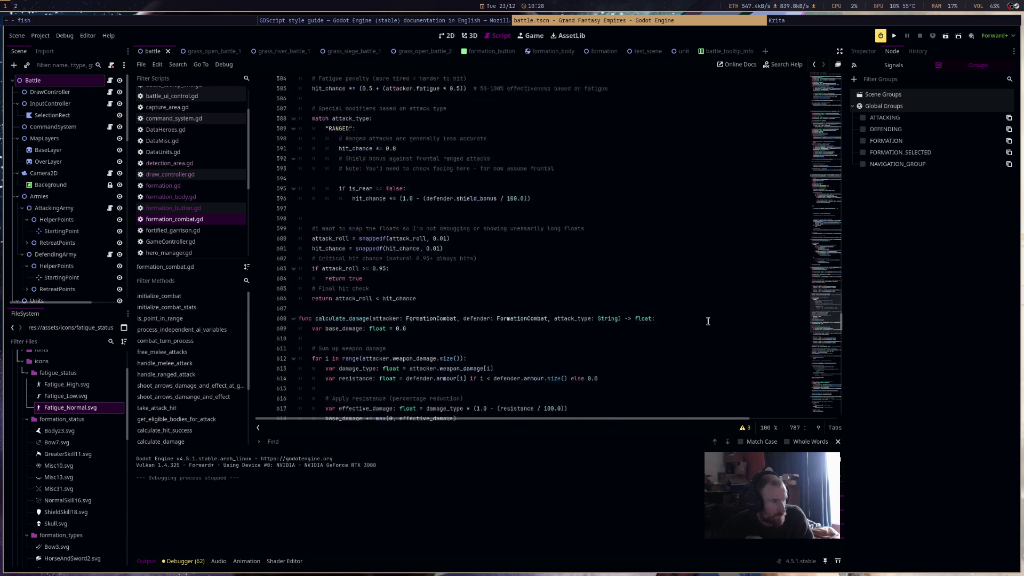
pyautogui.scroll(3)
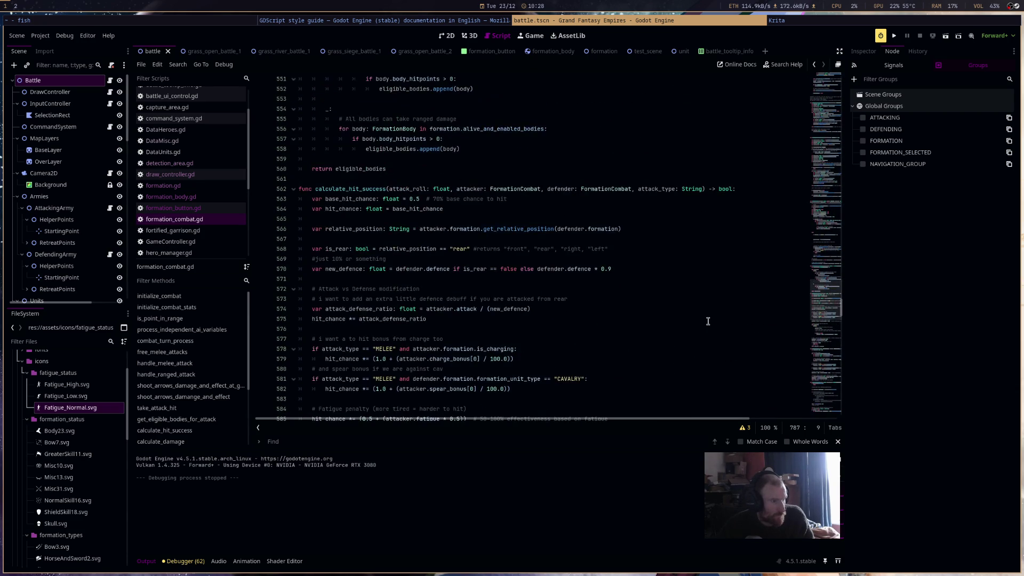
pyautogui.scroll(3)
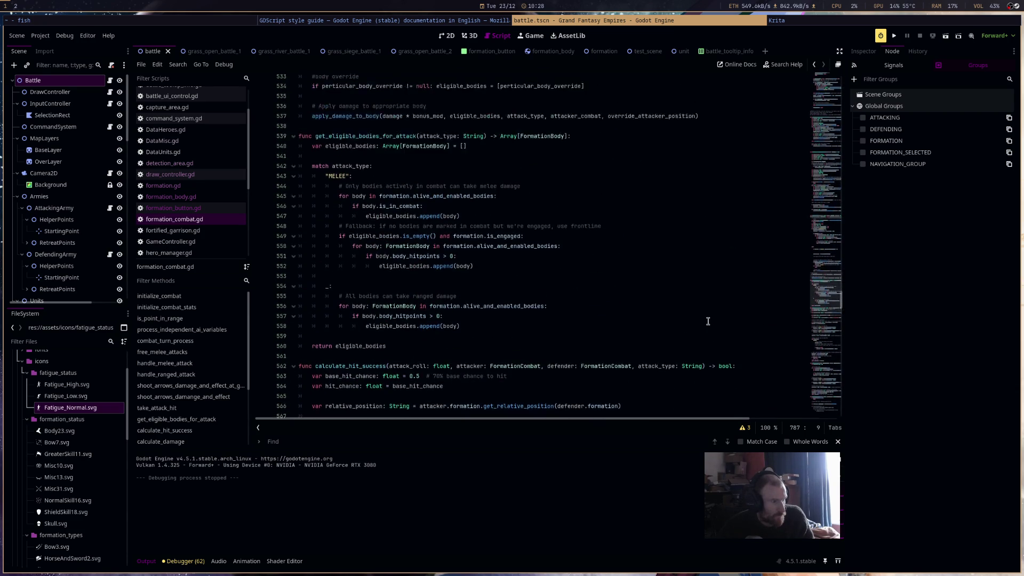
pyautogui.scroll(3)
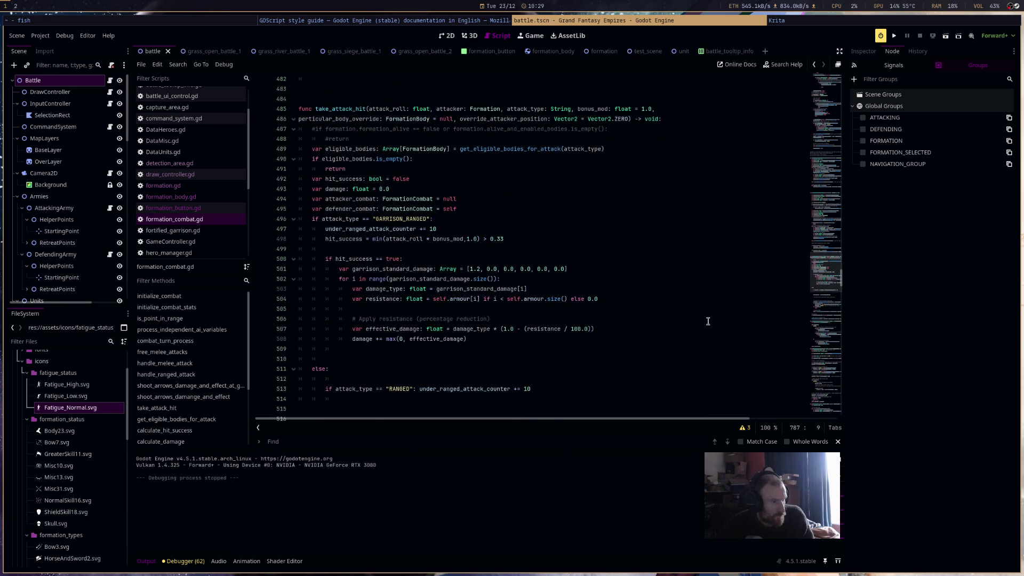
pyautogui.scroll(3)
pyautogui.scroll(3)
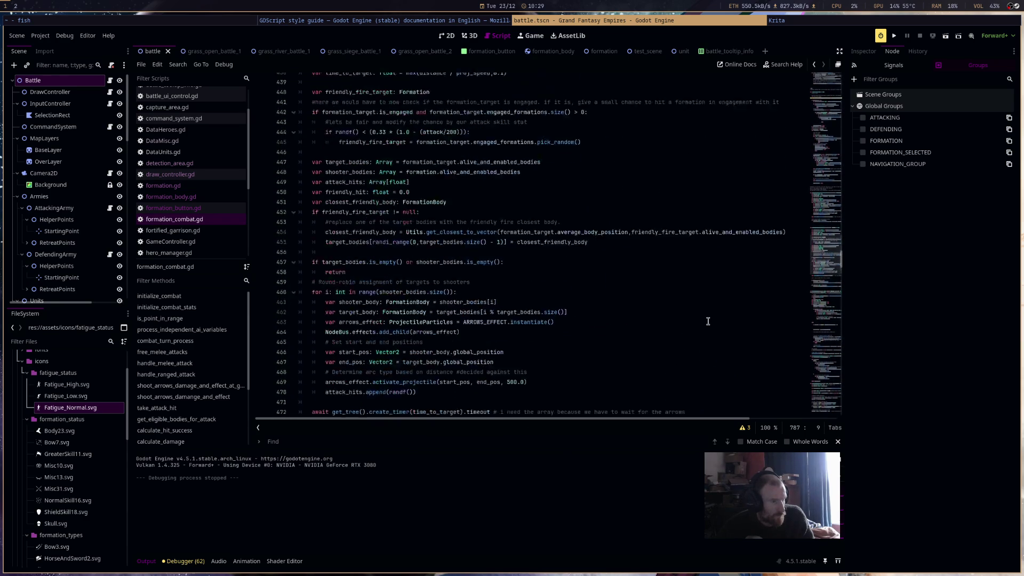
pyautogui.scroll(3)
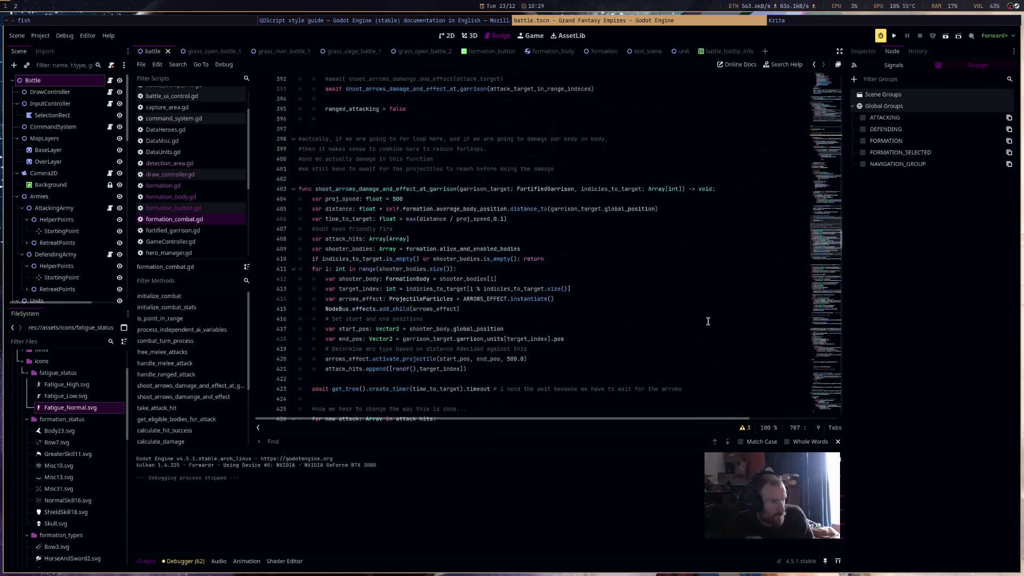
pyautogui.scroll(3)
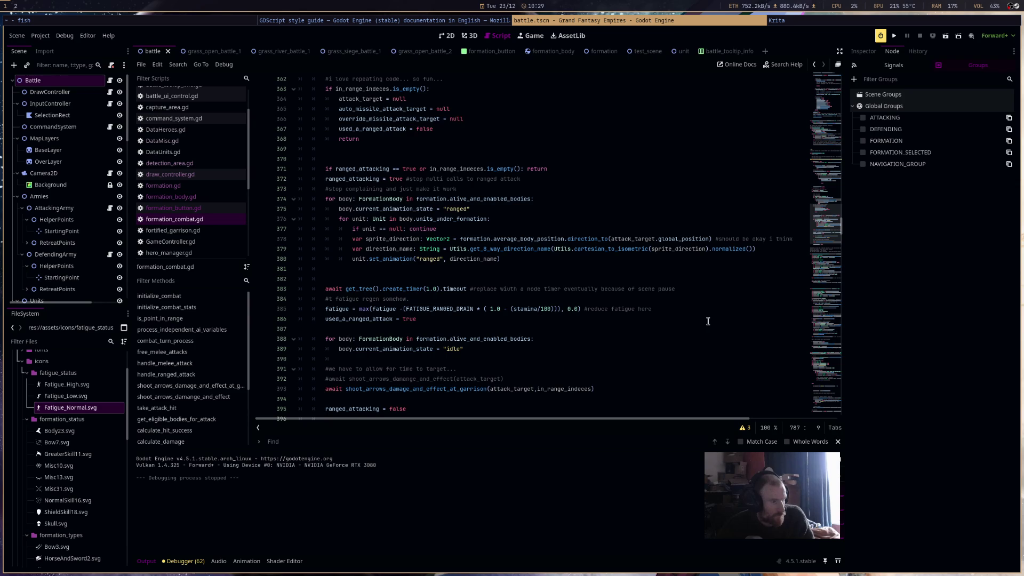
pyautogui.scroll(3)
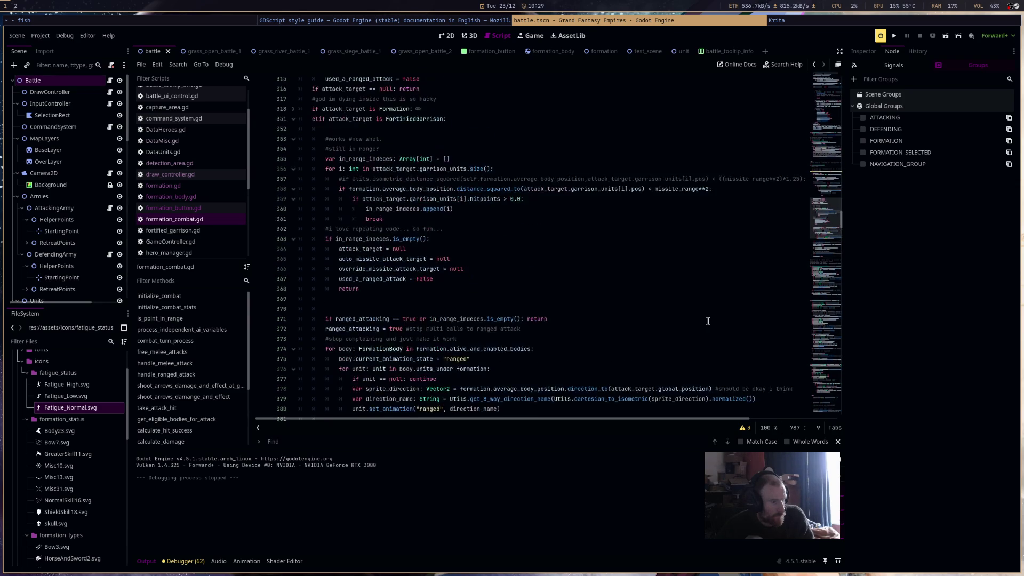
pyautogui.click(582, 249)
pyautogui.doubleClick(581, 249)
pyautogui.write('AT')
pyautogui.write('TACKING')
pyautogui.click(720, 180)
pyautogui.doubleClick(720, 179)
pyautogui.write('DEFENDING')
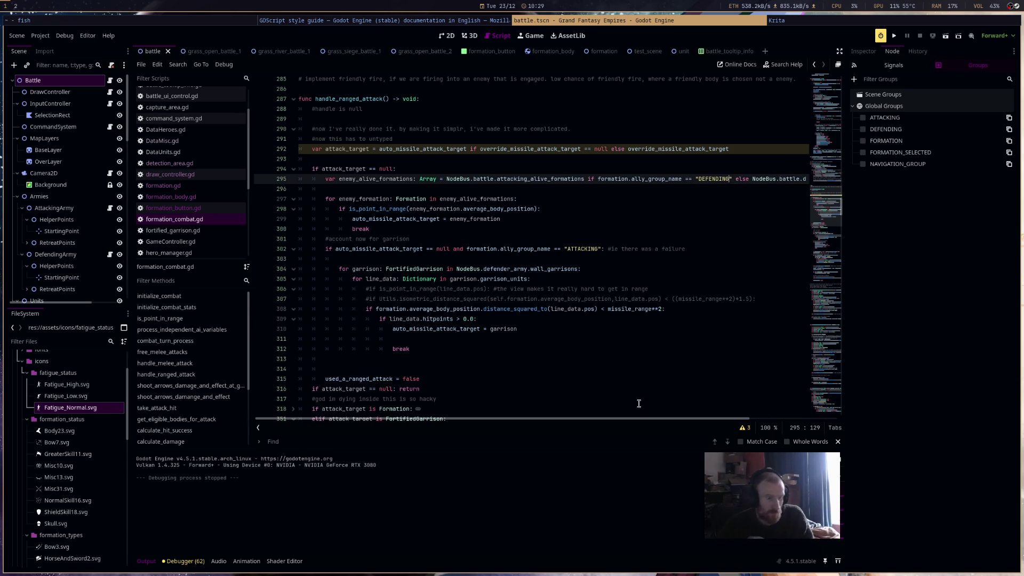
pyautogui.hscroll(3)
pyautogui.hscroll(-3)
pyautogui.scroll(3)
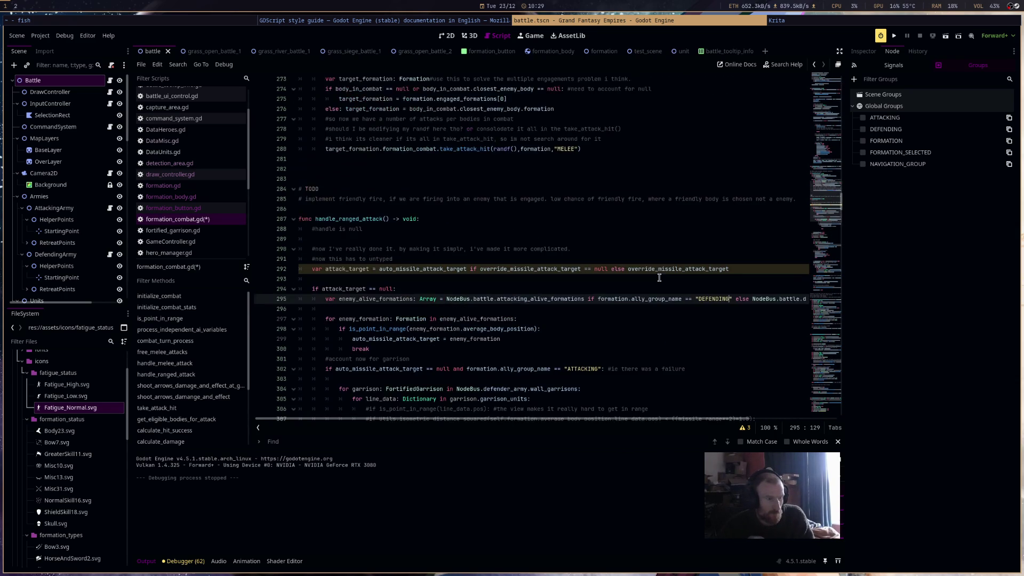
pyautogui.scroll(3)
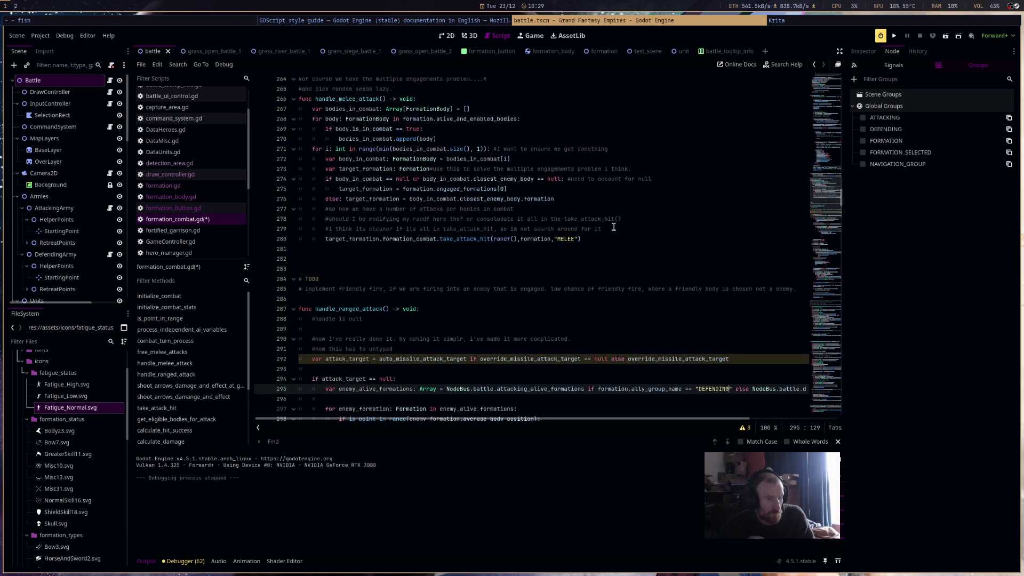
pyautogui.scroll(3)
pyautogui.scroll(3)
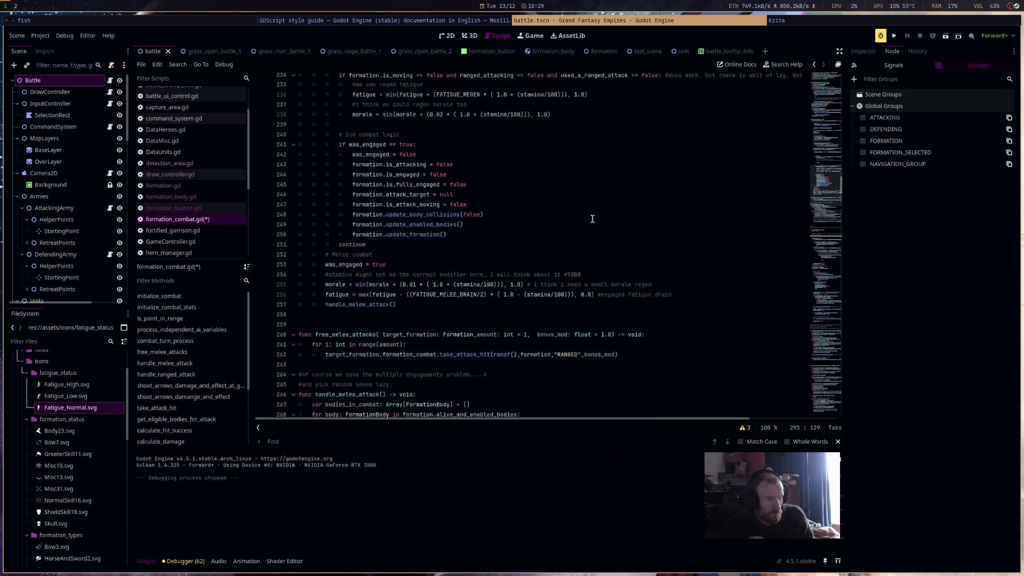
pyautogui.scroll(3)
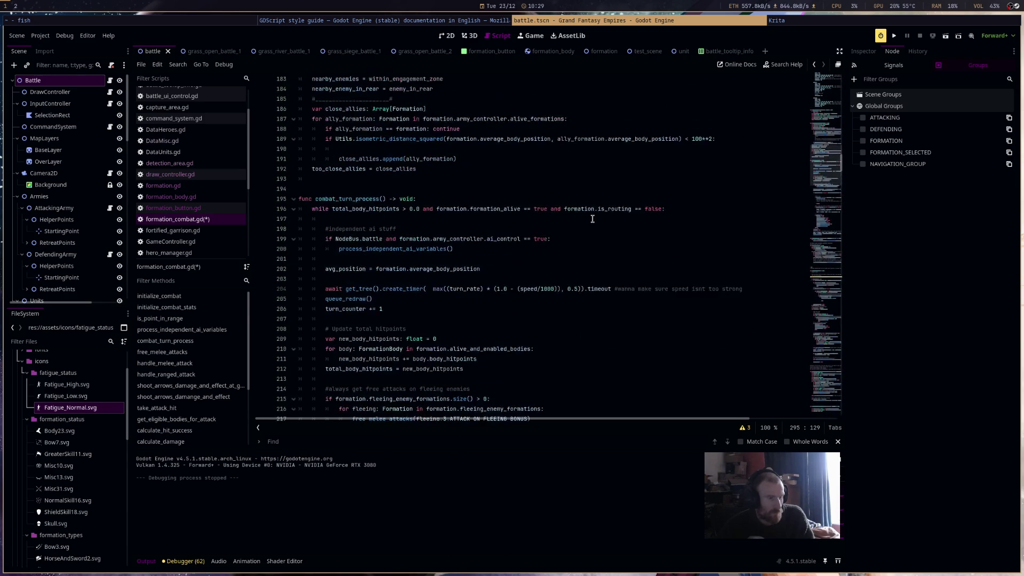
pyautogui.scroll(3)
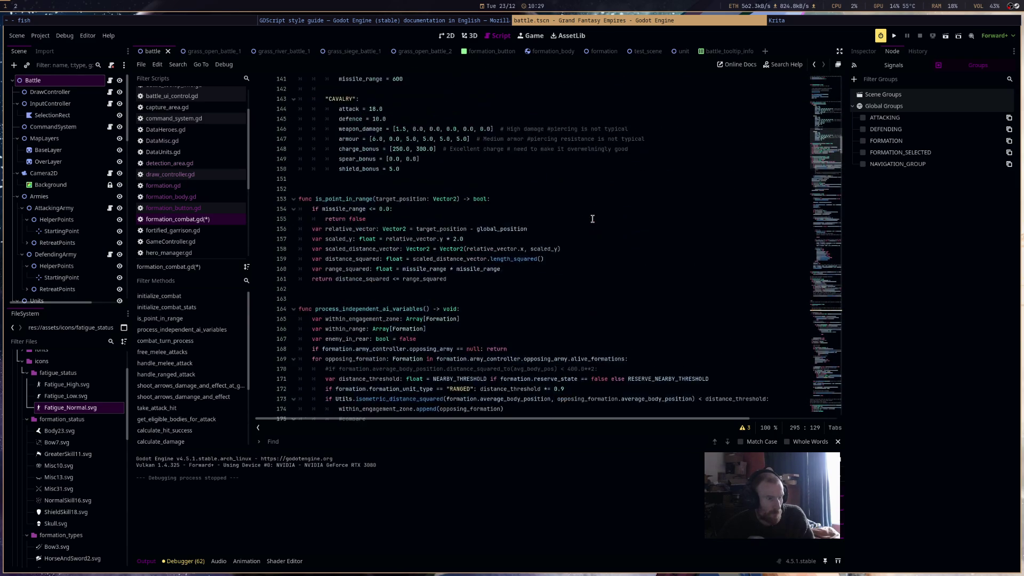
pyautogui.scroll(3)
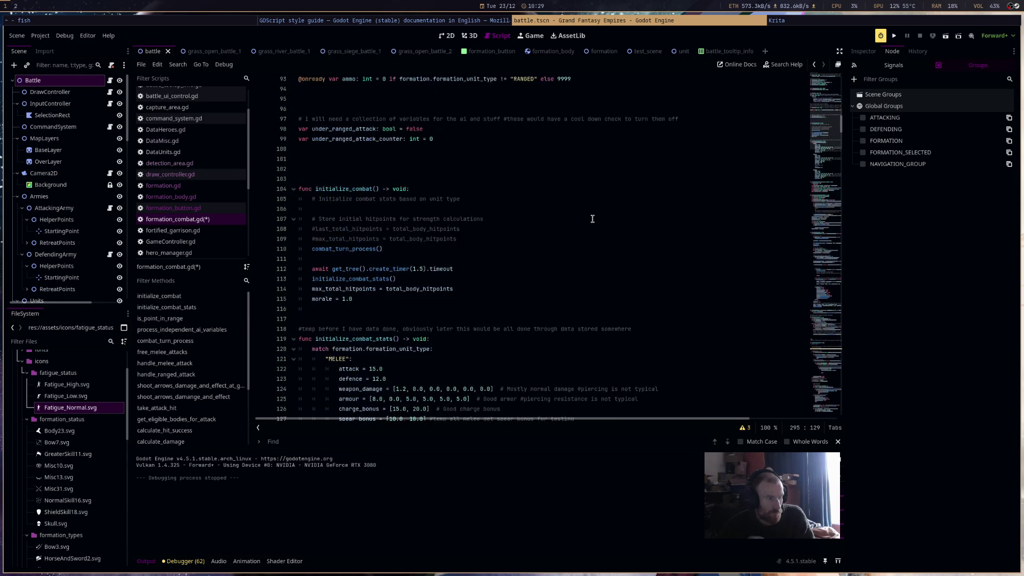
pyautogui.scroll(-3)
pyautogui.moveTo(592, 344); pyautogui.dragTo(586, 126)
pyautogui.scroll(3)
pyautogui.scroll(3)
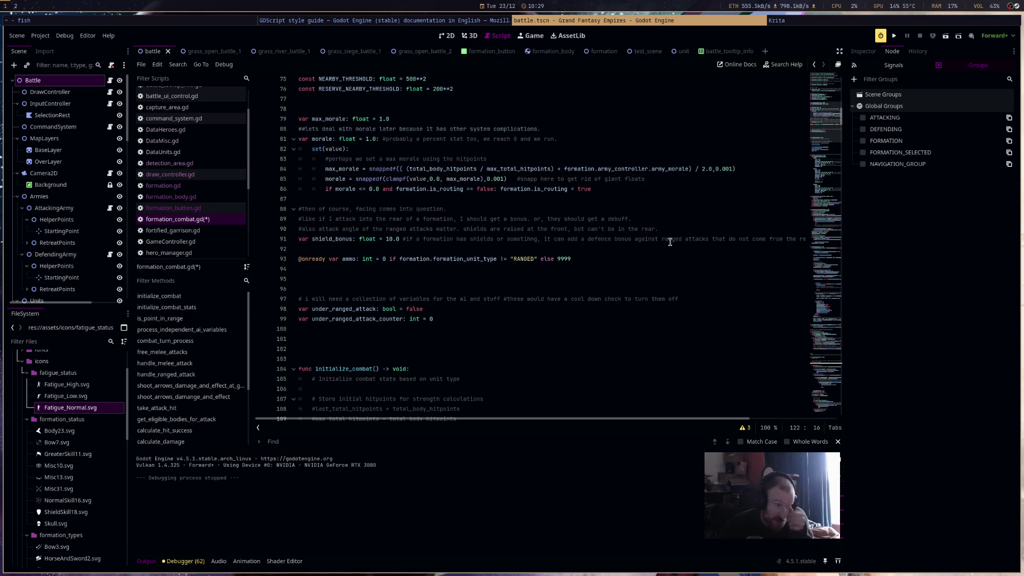
pyautogui.scroll(3)
pyautogui.scroll(3)
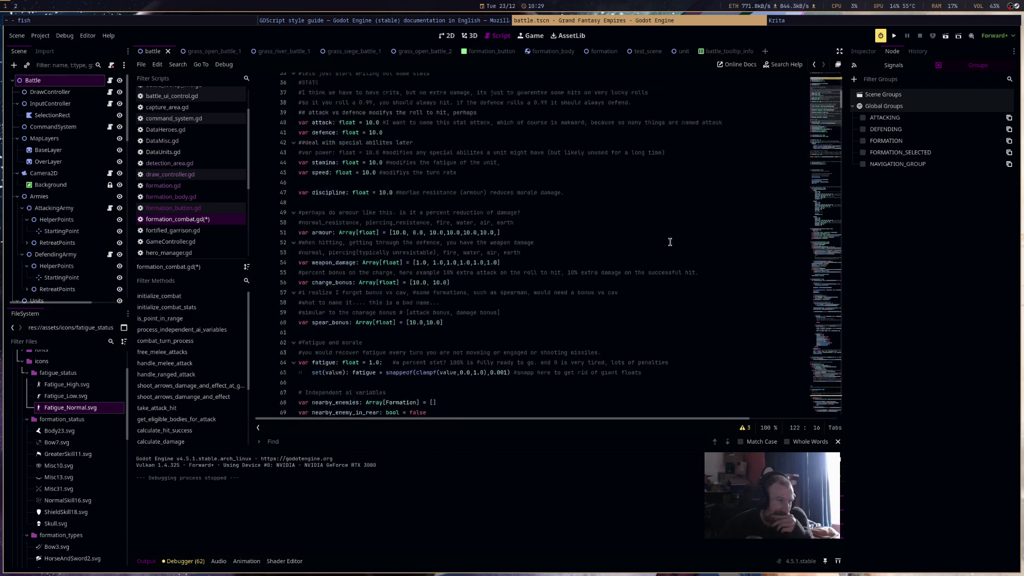
pyautogui.scroll(3)
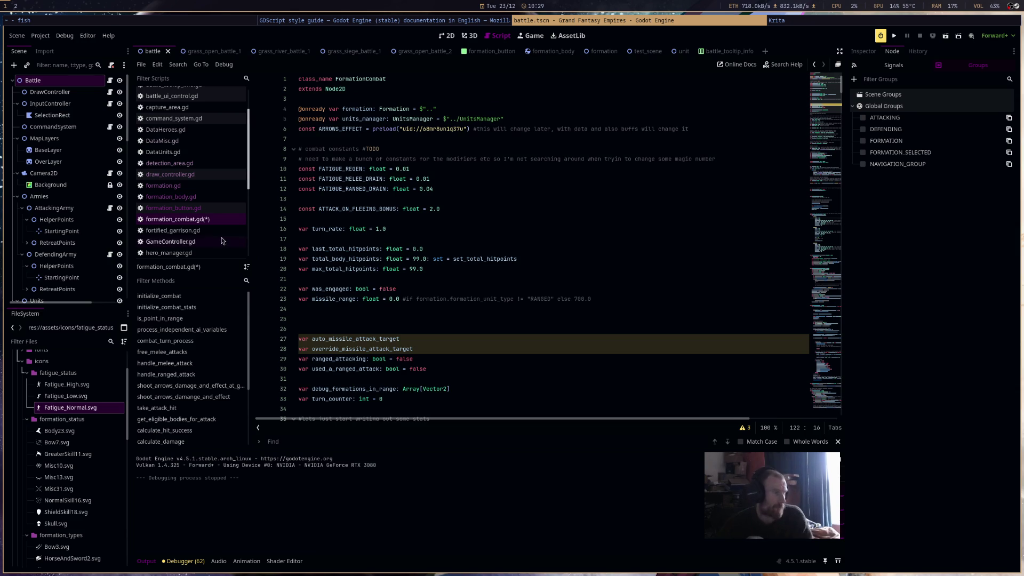
pyautogui.click(223, 230)
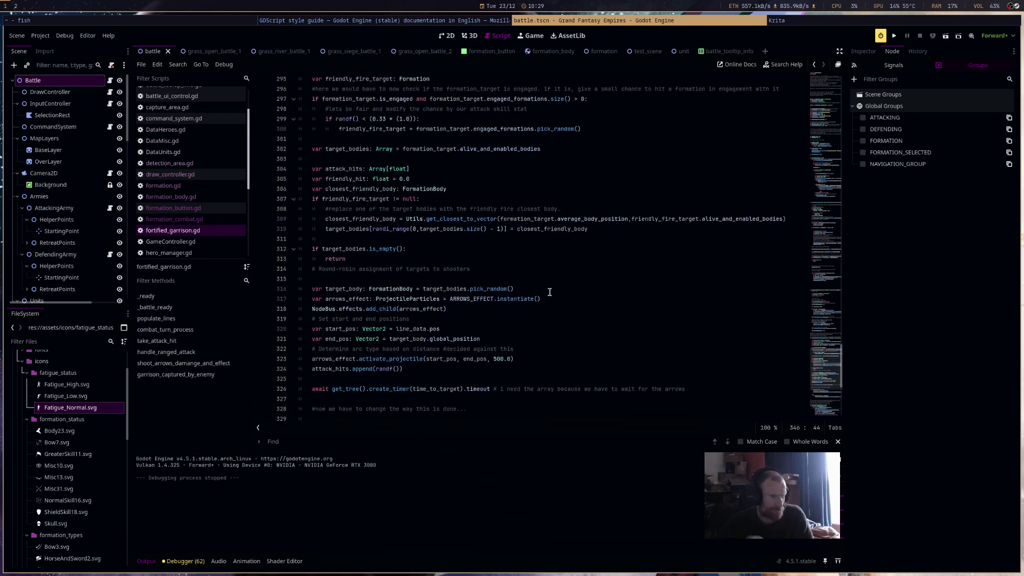
# Change "Defending" to "DEFENDING" on line 138 of fortified_garrison.gd
pyautogui.scroll(-3)
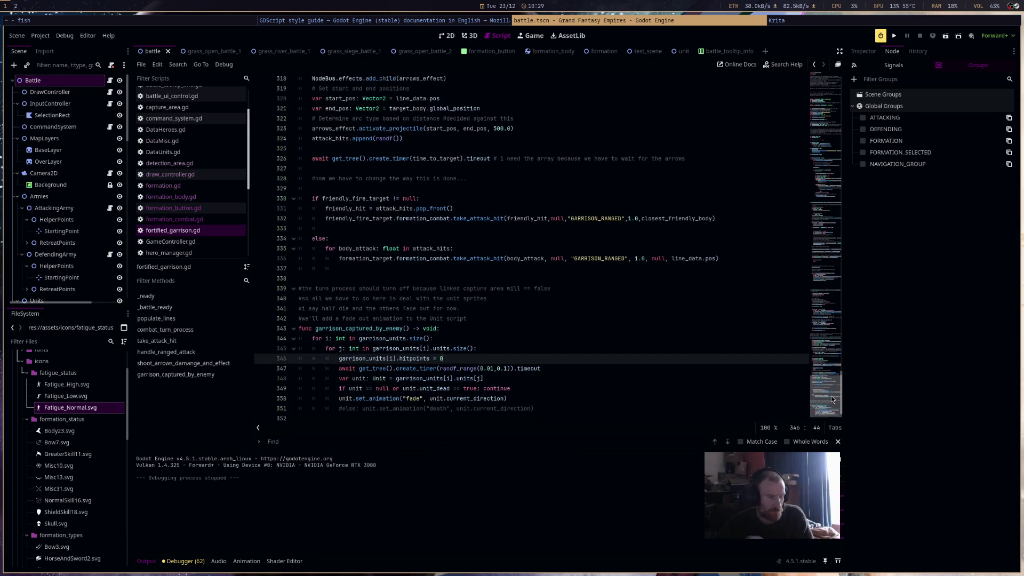
pyautogui.moveTo(832, 406); pyautogui.dragTo(836, 182)
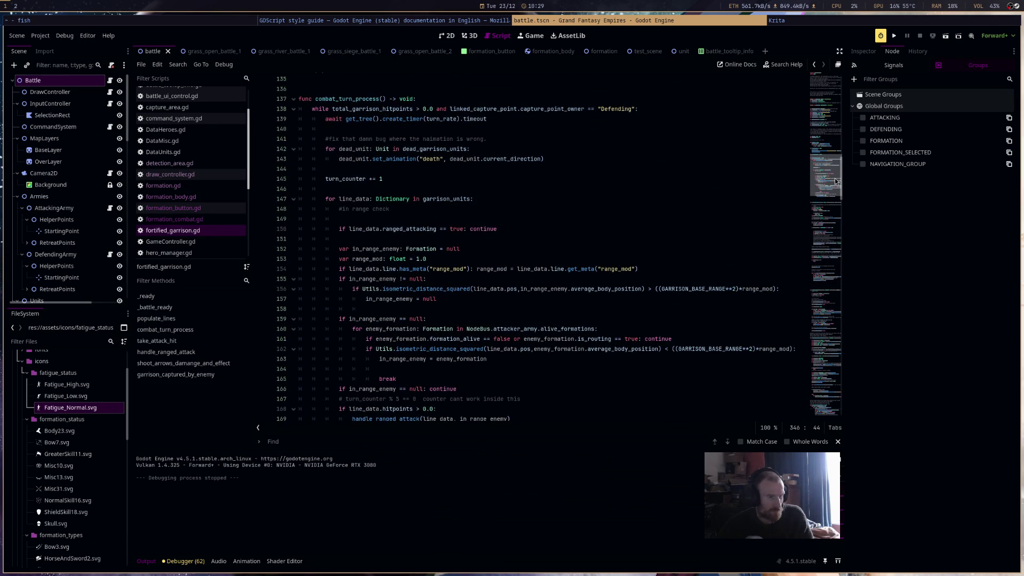
pyautogui.moveTo(836, 182); pyautogui.dragTo(836, 167)
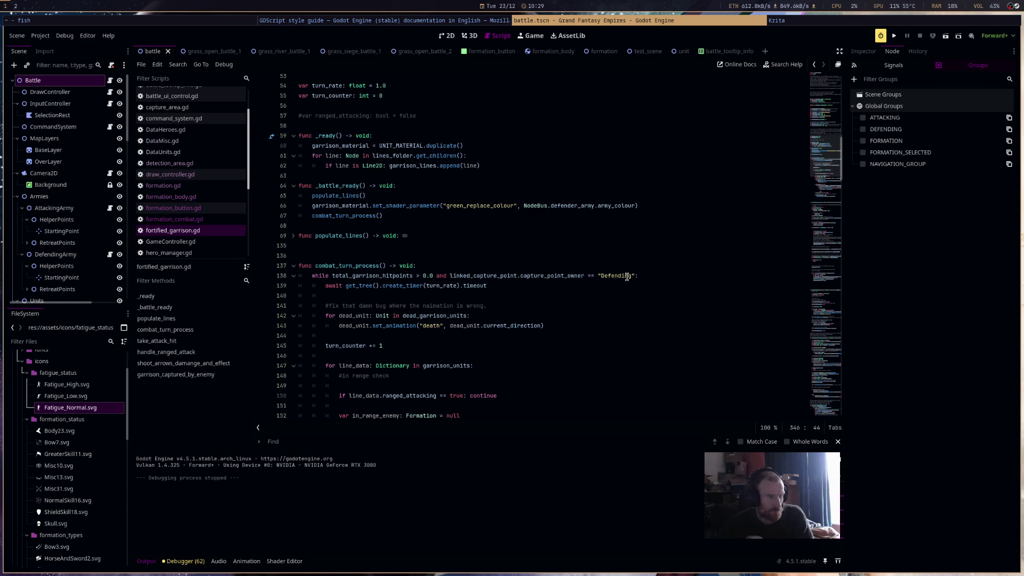
pyautogui.click(615, 276)
pyautogui.write('FENDING')
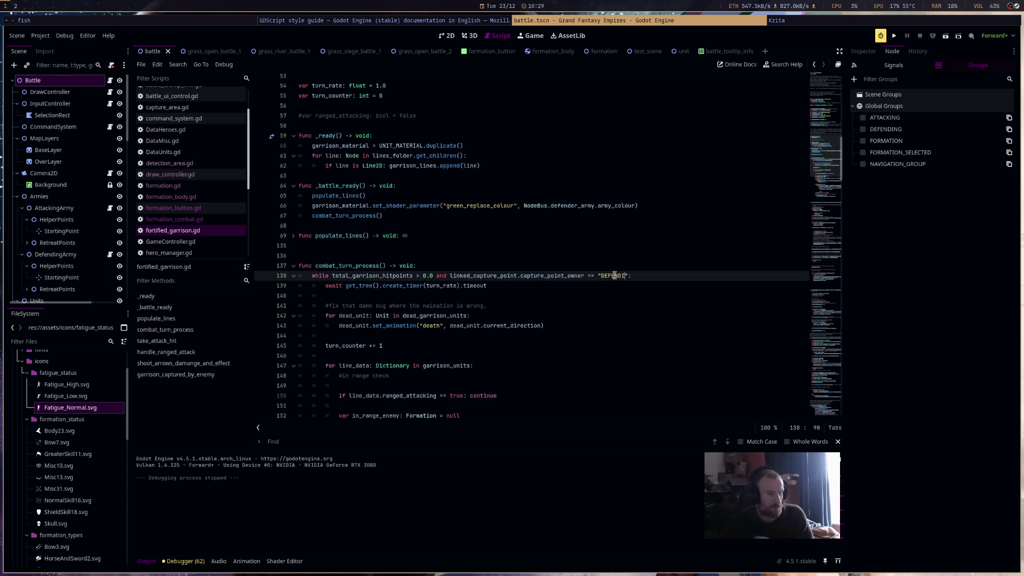
# Open GameController.gd, then input_controller.gd, from the script list
pyautogui.scroll(-3)
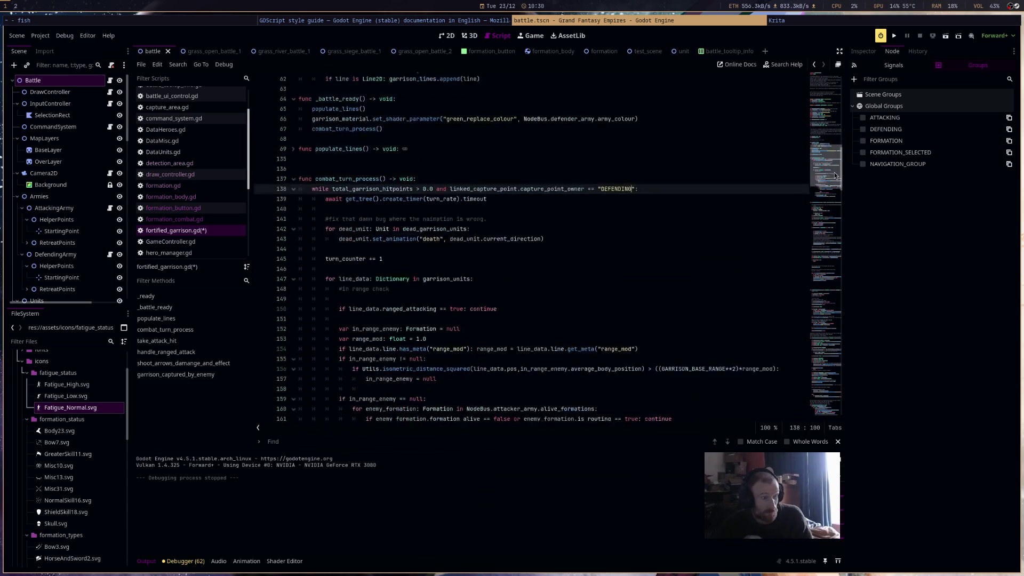
pyautogui.moveTo(837, 192); pyautogui.dragTo(834, 78)
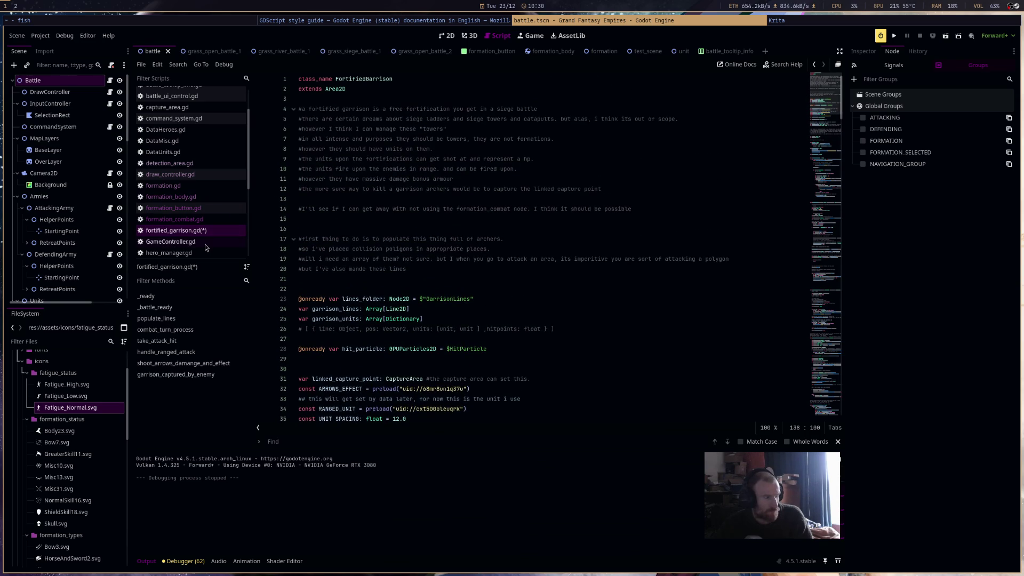
pyautogui.click(206, 244)
pyautogui.scroll(-3)
pyautogui.click(206, 190)
# Open input_controller.gd and rename the line 312 group to FORMATION_SELECTED
pyautogui.click(204, 200)
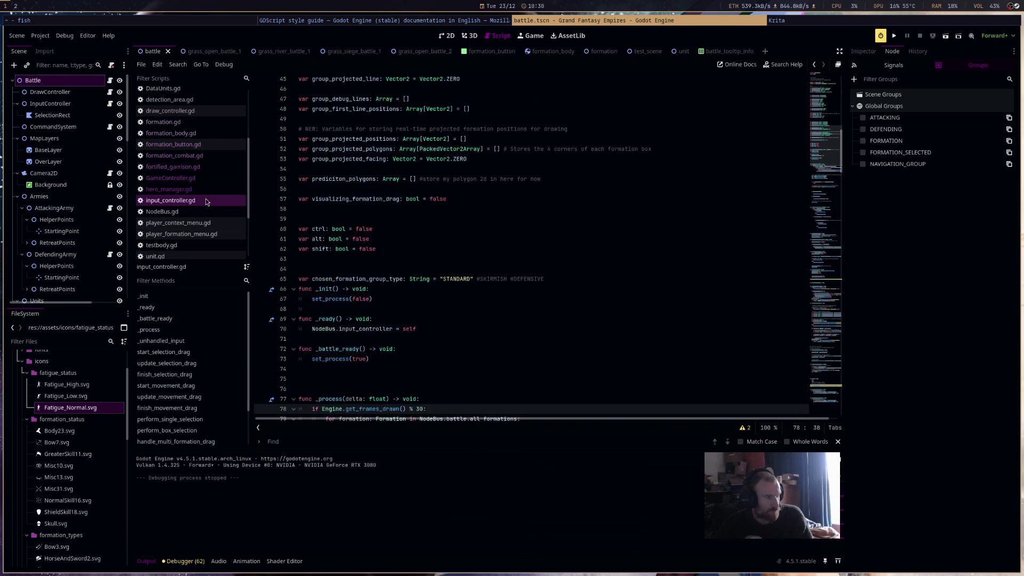
pyautogui.moveTo(834, 160); pyautogui.dragTo(827, 292)
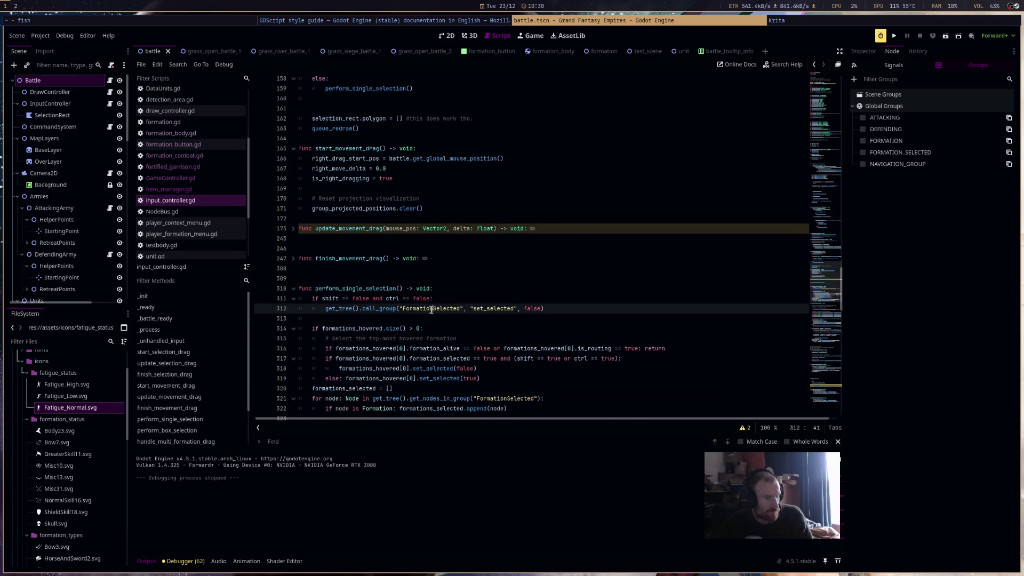
pyautogui.doubleClick(429, 309)
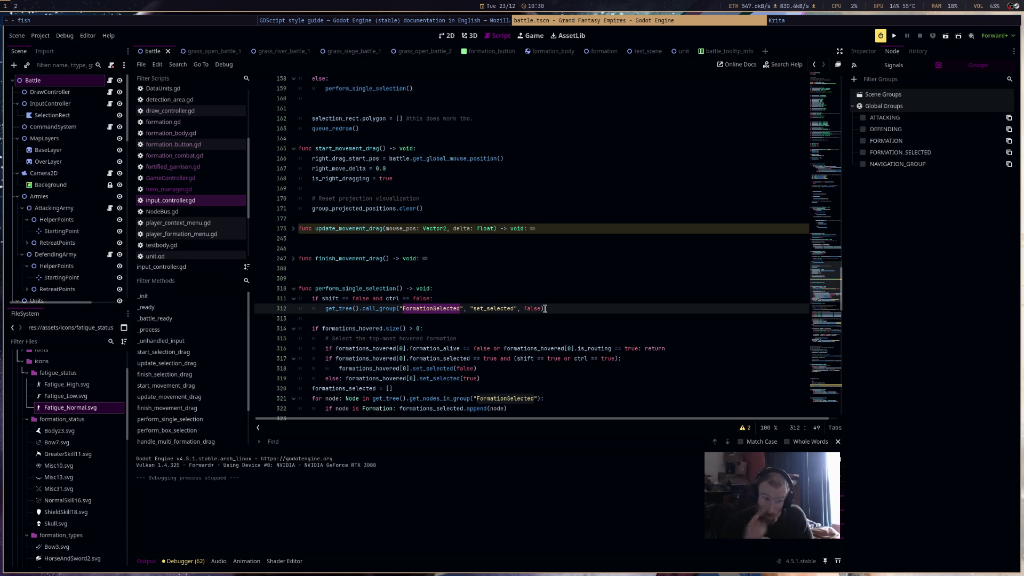
pyautogui.write('FORMATI')
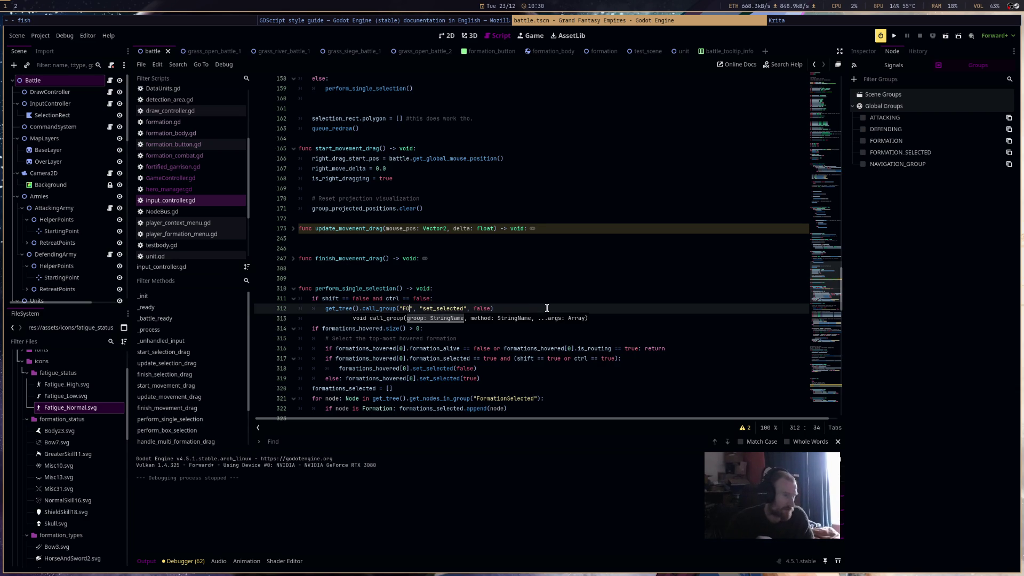
pyautogui.write('ON_SELECTE')
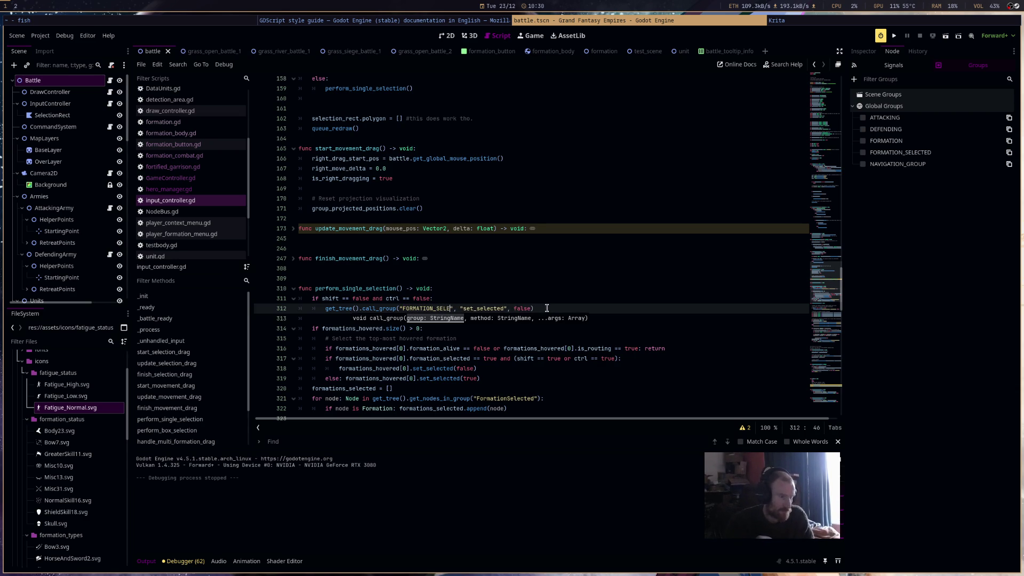
pyautogui.write('D')
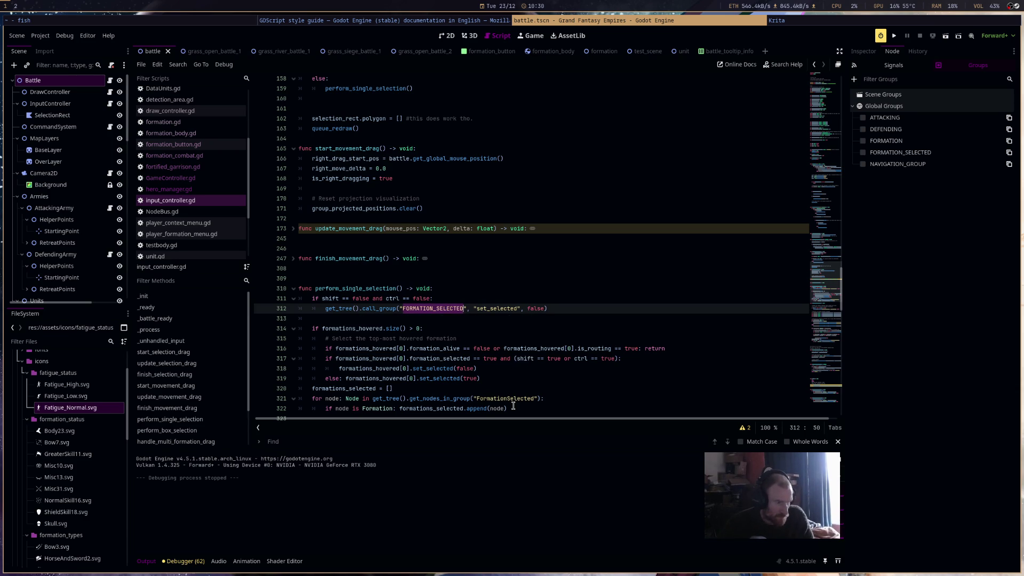
# Replace FormationSelected with FORMATION_SELECTED on lines 321 and 329 and save the script
pyautogui.click(515, 399)
pyautogui.doubleClick(515, 399)
pyautogui.write('FORMATION_SELECTED')
pyautogui.scroll(-3)
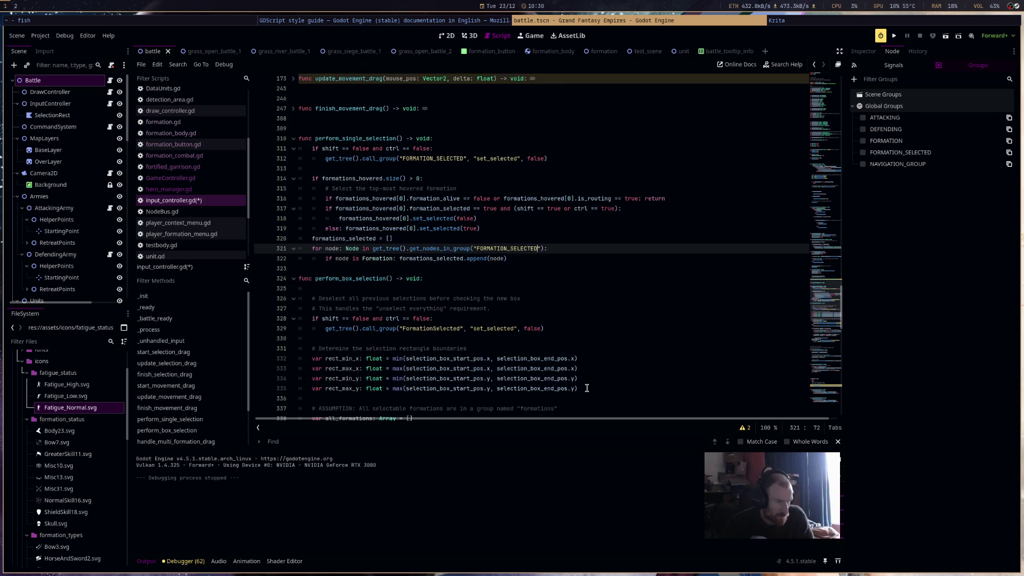
pyautogui.doubleClick(433, 330)
pyautogui.write('FORMATION_SELECTED')
pyautogui.hotkey('ctrl', 's')
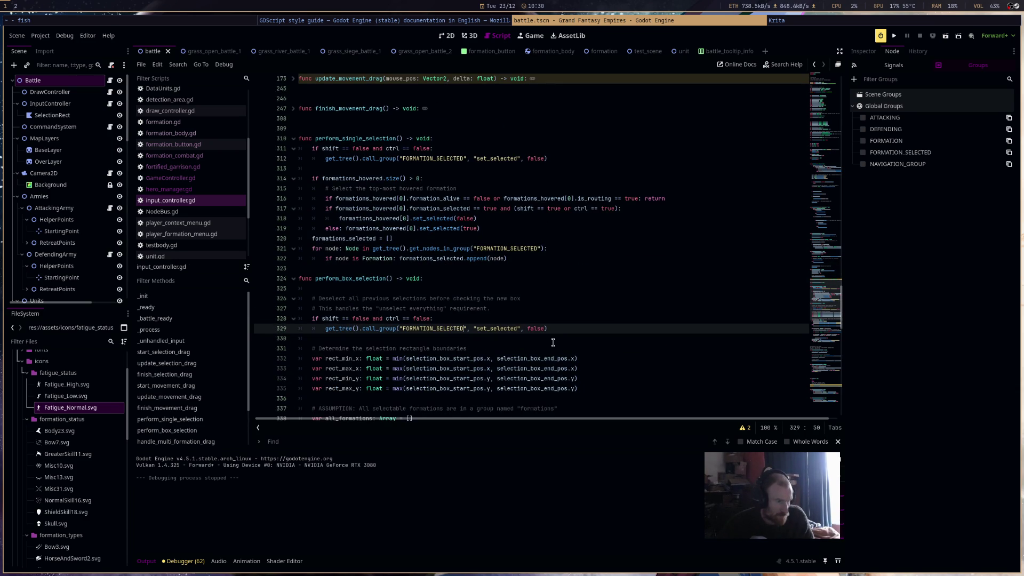
pyautogui.hotkey('ctrl', 'f')
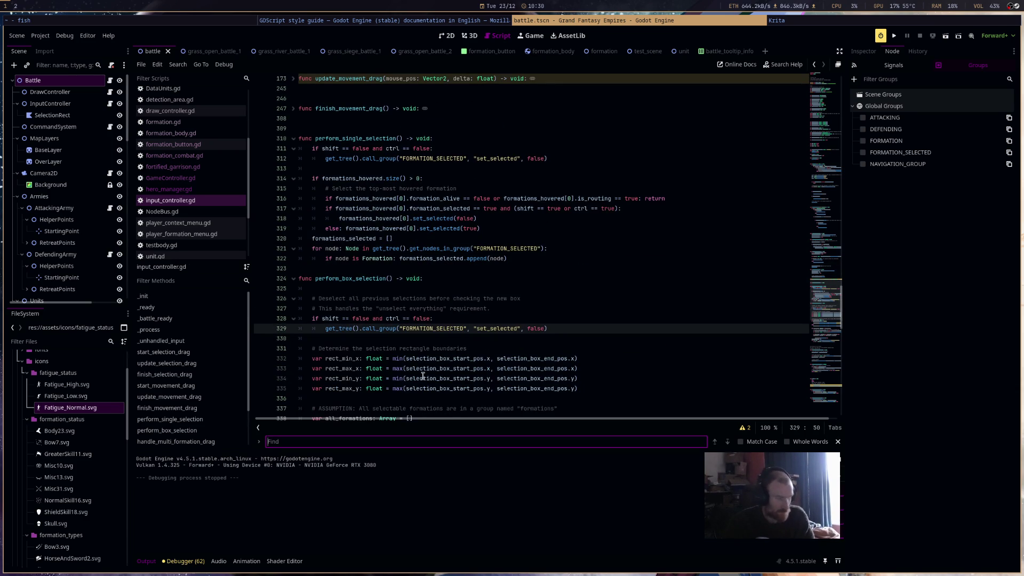
pyautogui.click(177, 65)
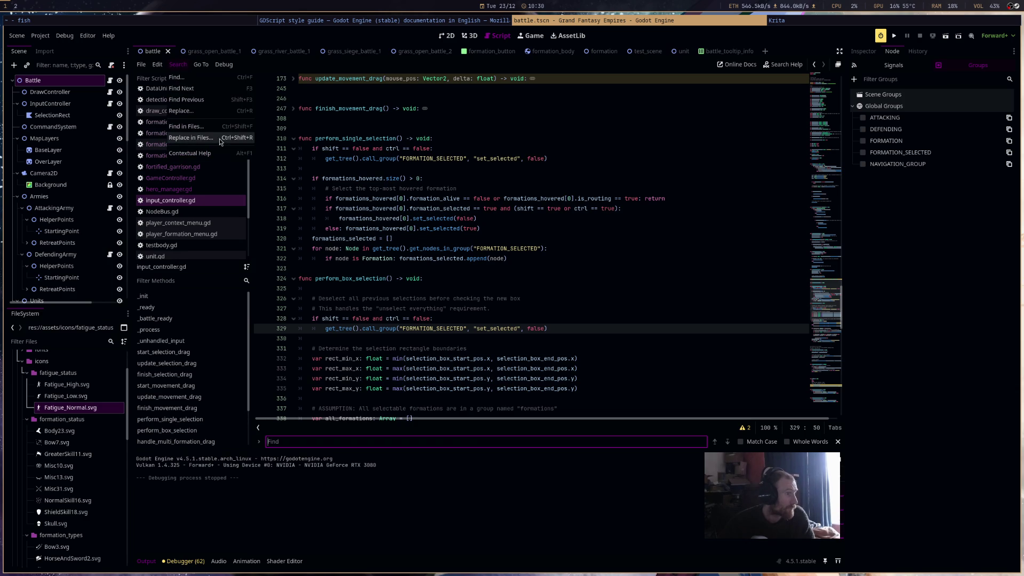
# Search all project files for FORMATION
pyautogui.click(223, 128)
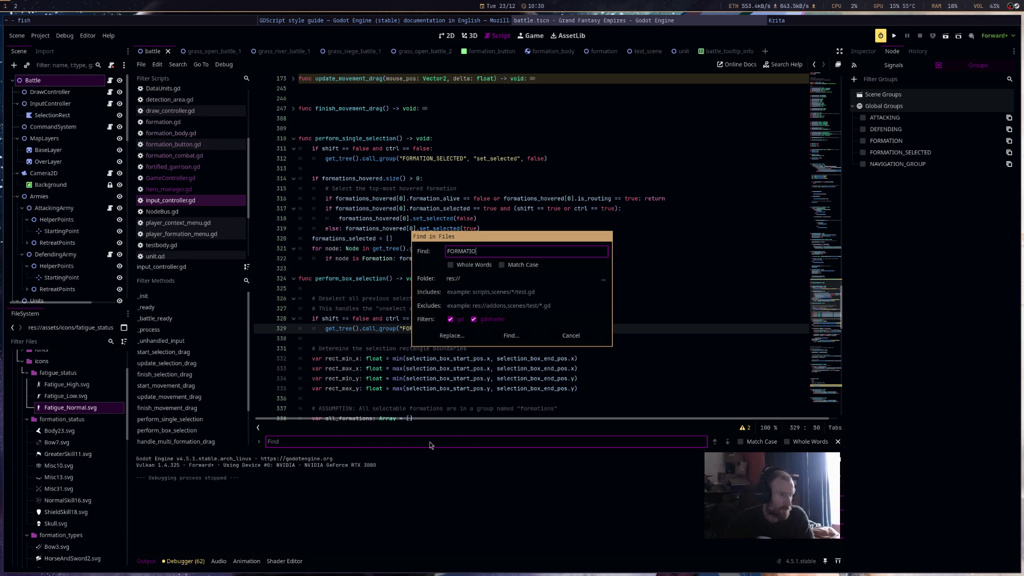
pyautogui.write('N')
pyautogui.press('Return')
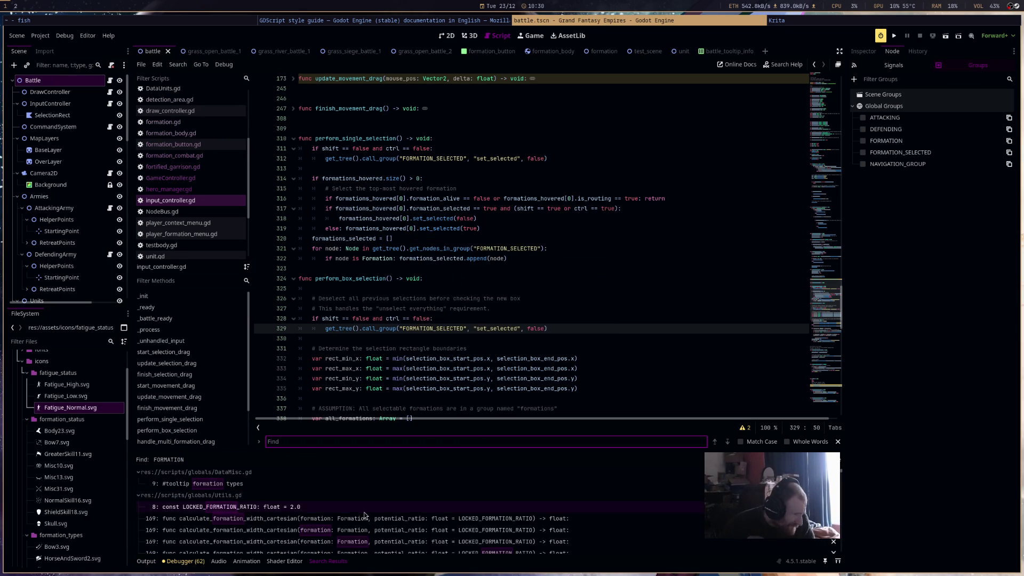
pyautogui.scroll(-3)
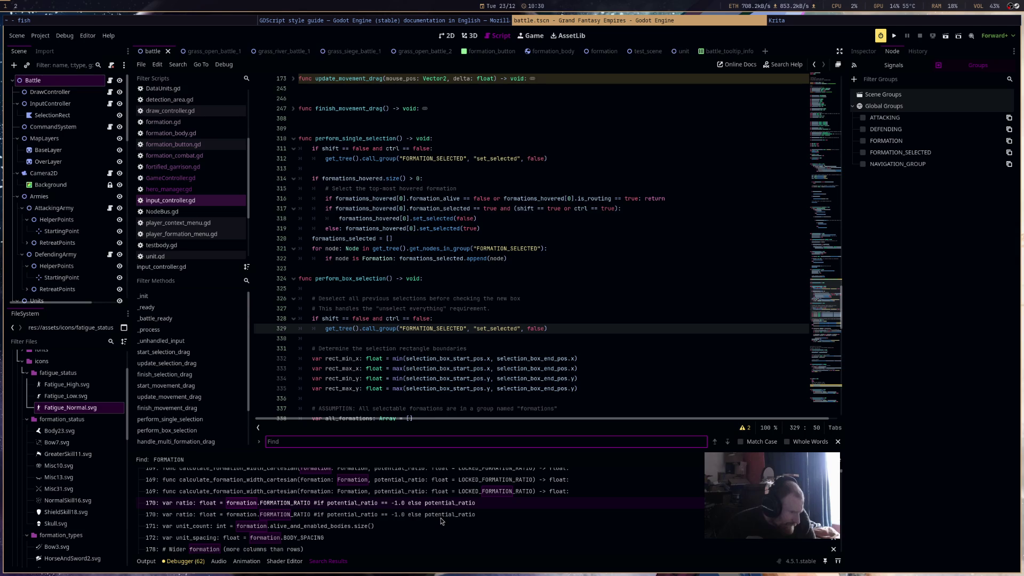
pyautogui.scroll(-3)
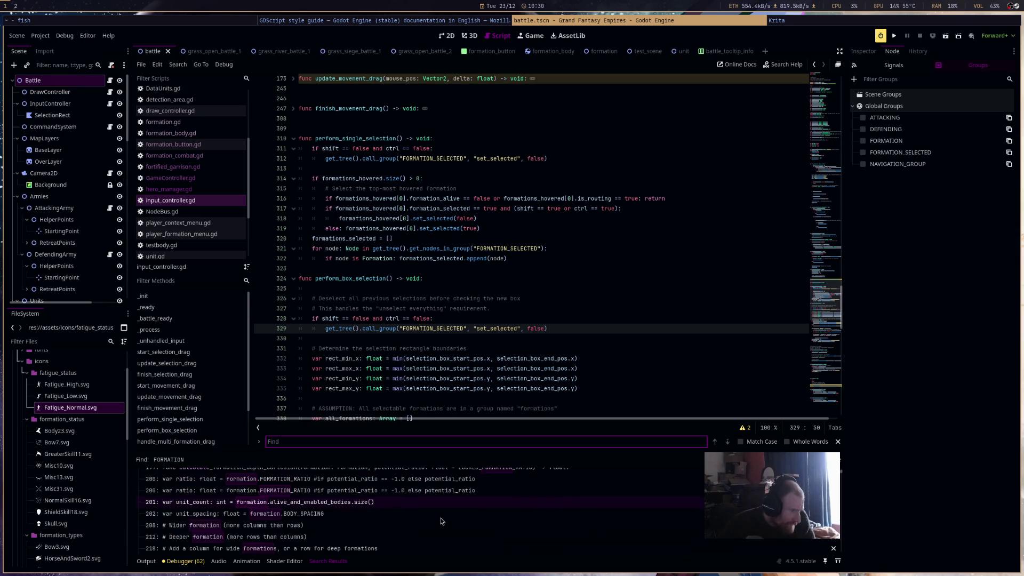
pyautogui.scroll(-3)
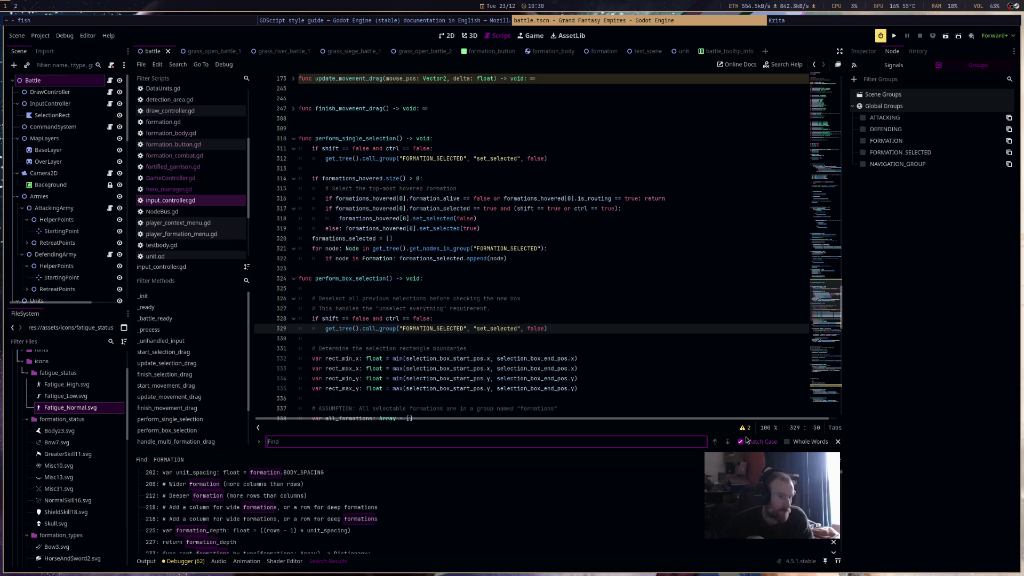
# Rerun the project-wide FORMATION search with Match Case enabled and review the matches
pyautogui.click(178, 64)
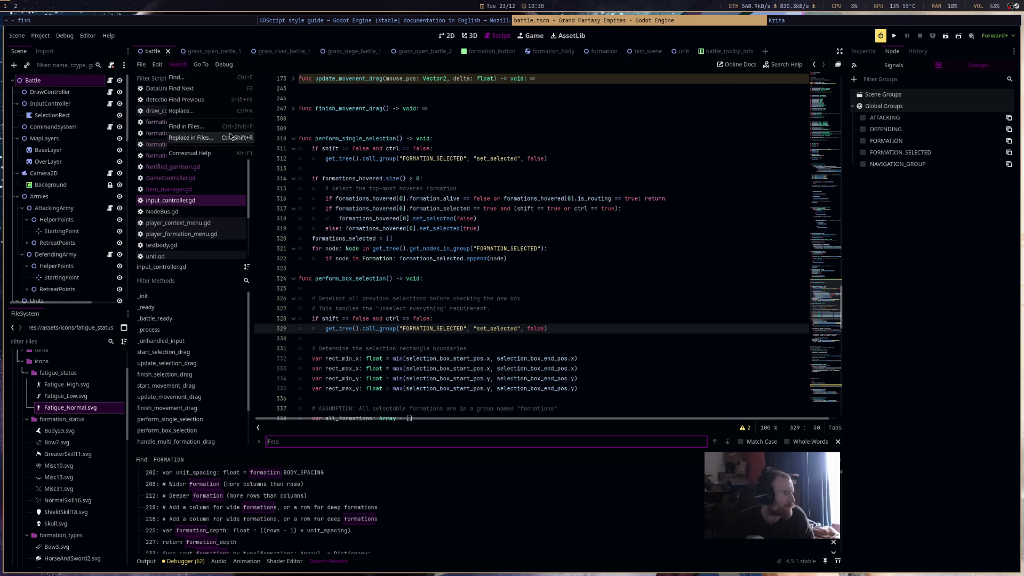
pyautogui.click(244, 129)
pyautogui.click(511, 266)
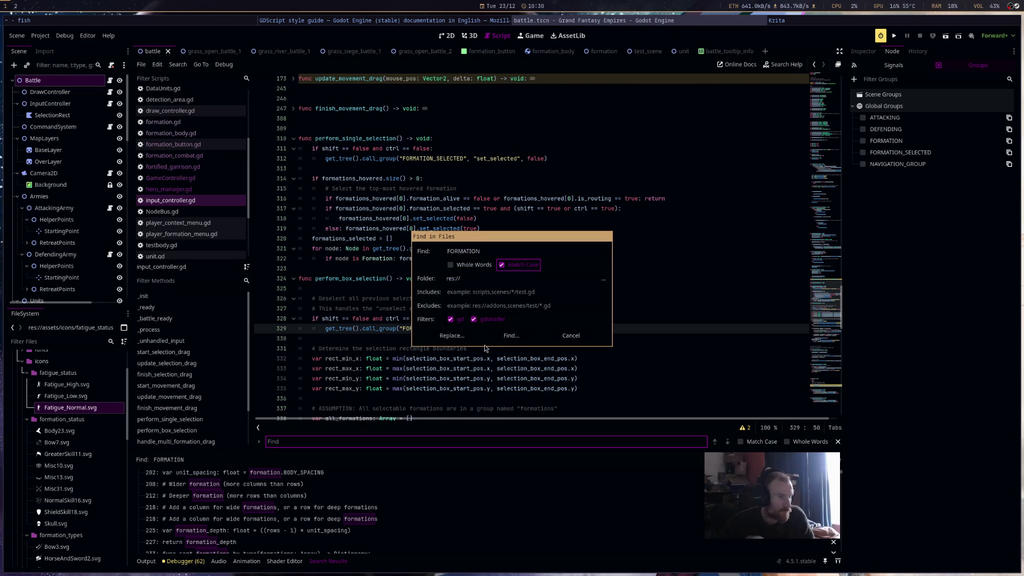
pyautogui.click(453, 336)
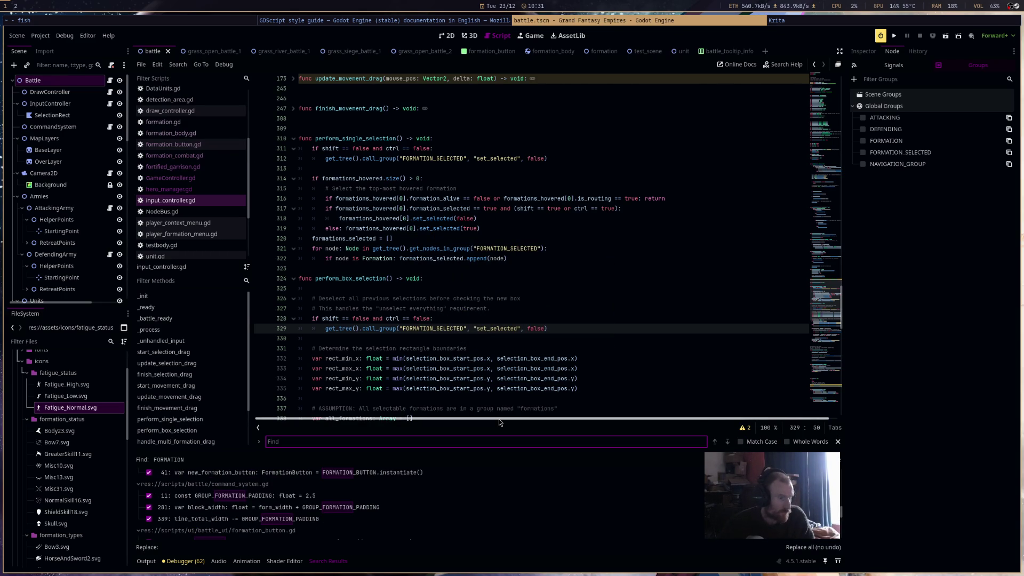
pyautogui.click(178, 64)
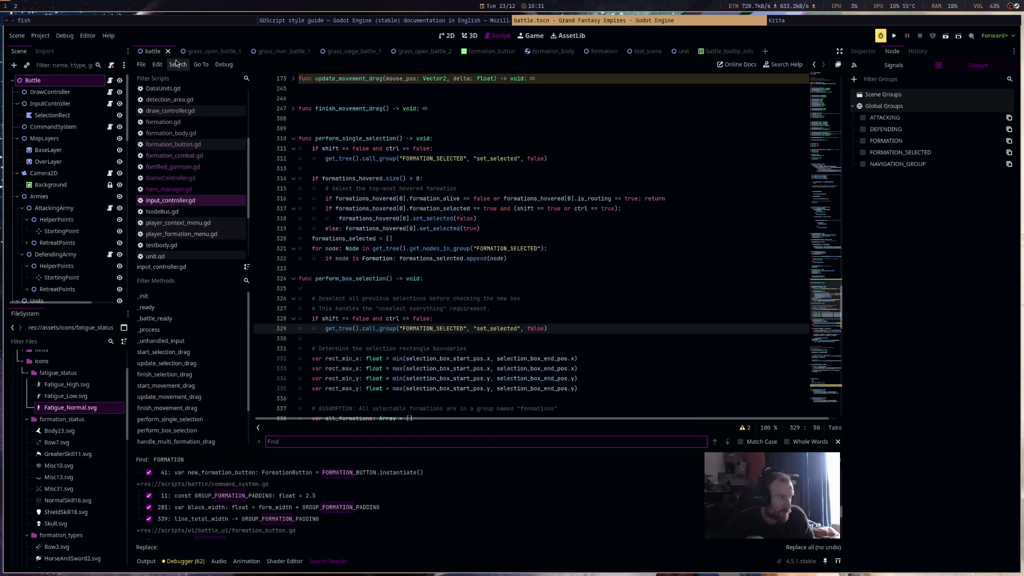
pyautogui.click(214, 127)
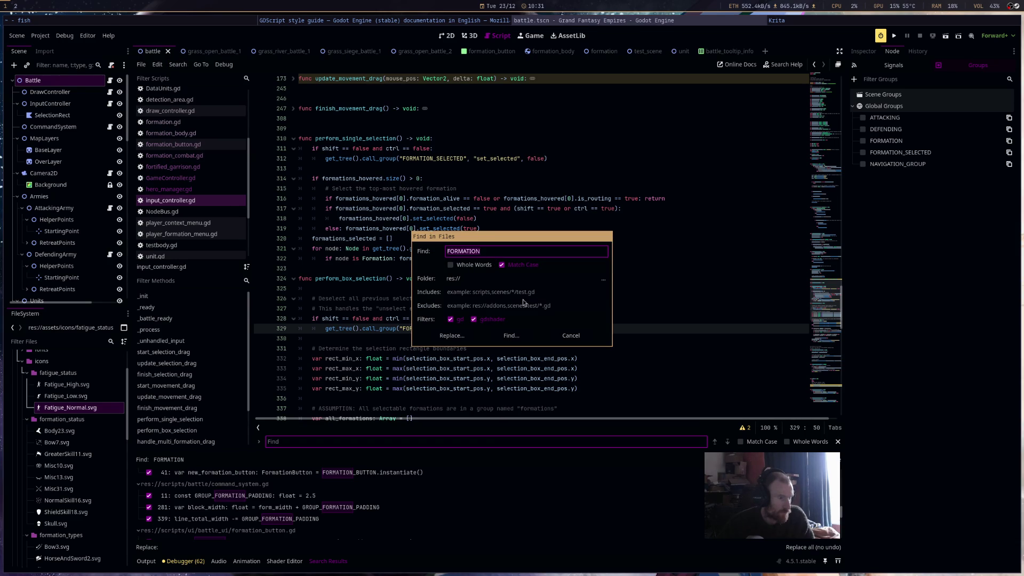
pyautogui.click(511, 336)
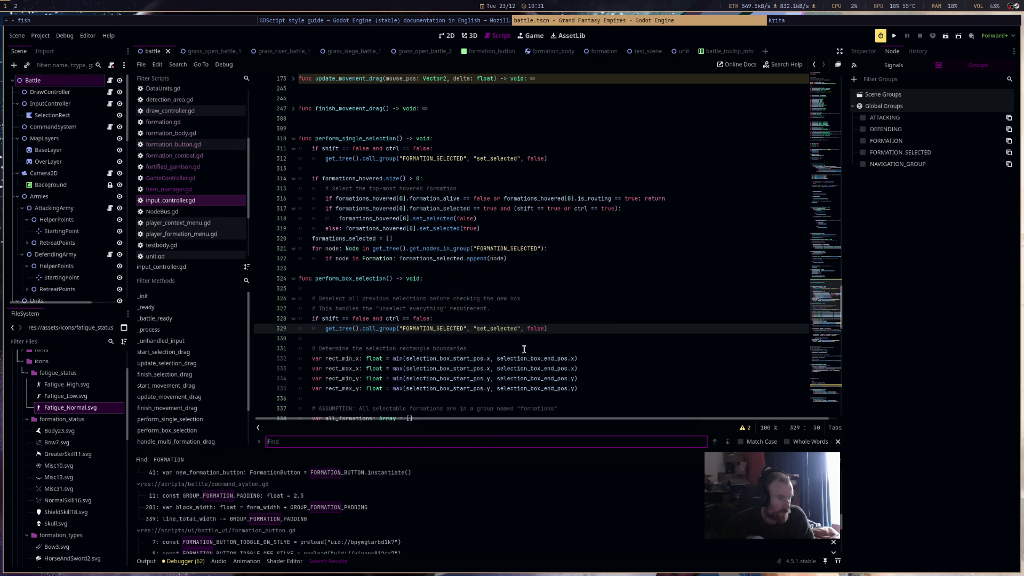
pyautogui.scroll(-3)
pyautogui.scroll(-3)
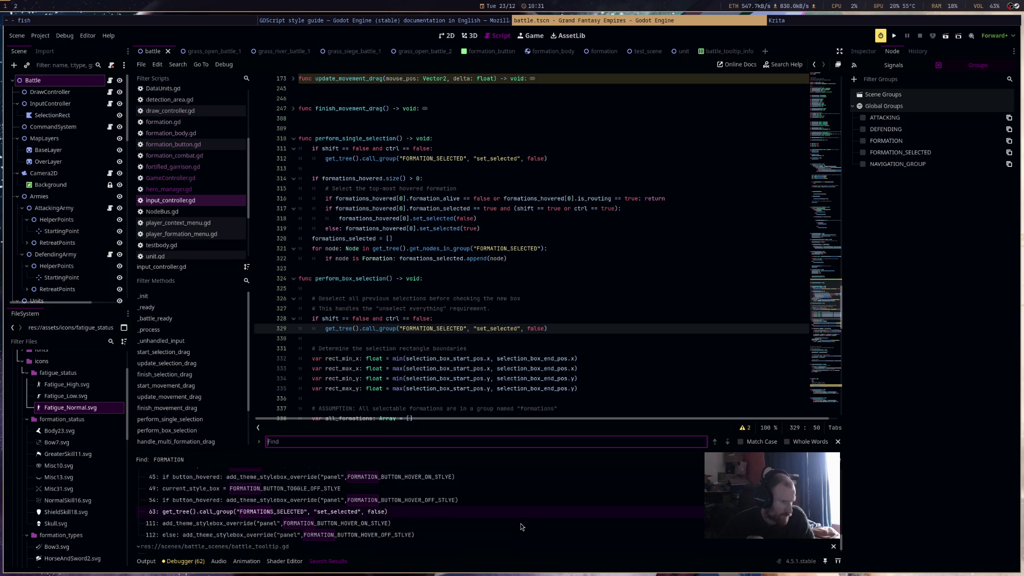
# Correct line 63 of formation_button.gd to FORMATION_SELECTED and save it
pyautogui.click(523, 517)
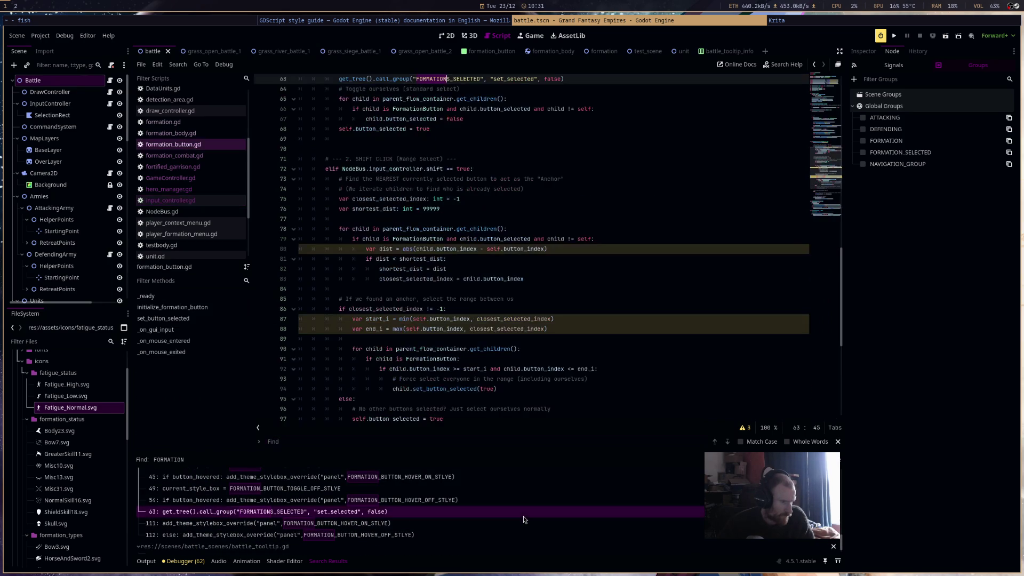
pyautogui.press('BackSpace')
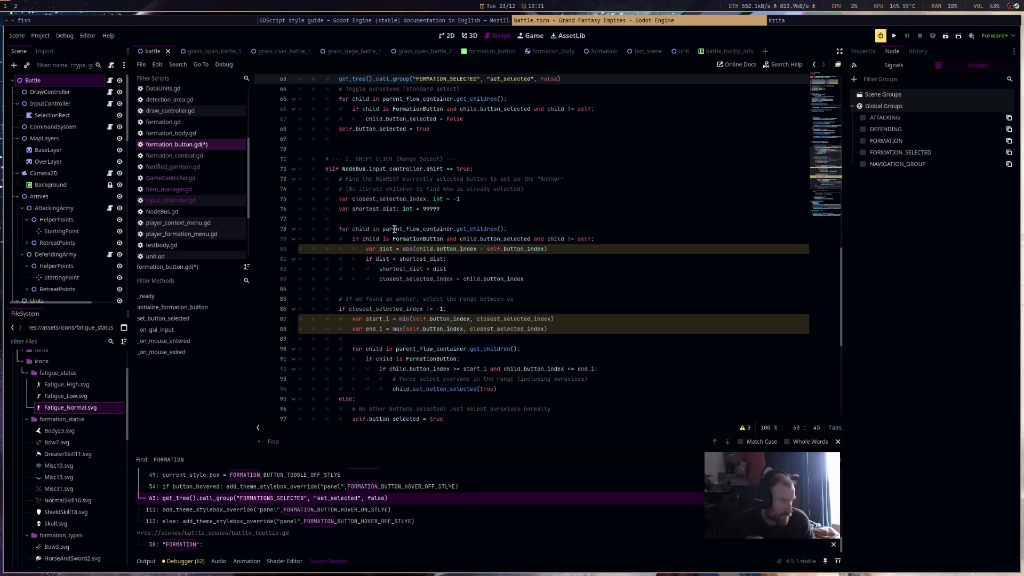
pyautogui.hotkey('ctrl', 's')
pyautogui.click(207, 201)
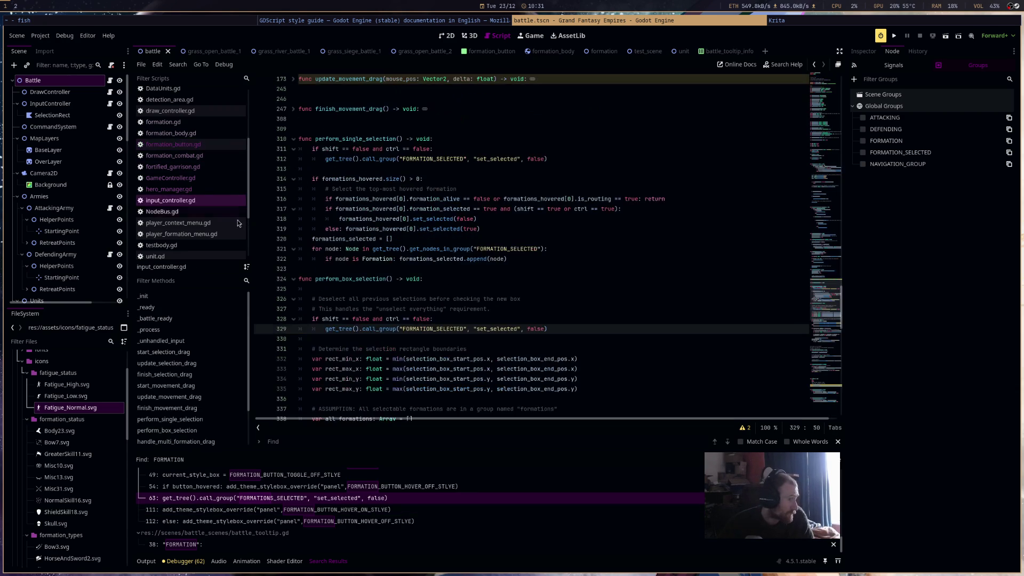
# Rename the line 355 group in input_controller.gd to FORMATION_SELECTED
pyautogui.click(517, 300)
pyautogui.scroll(-3)
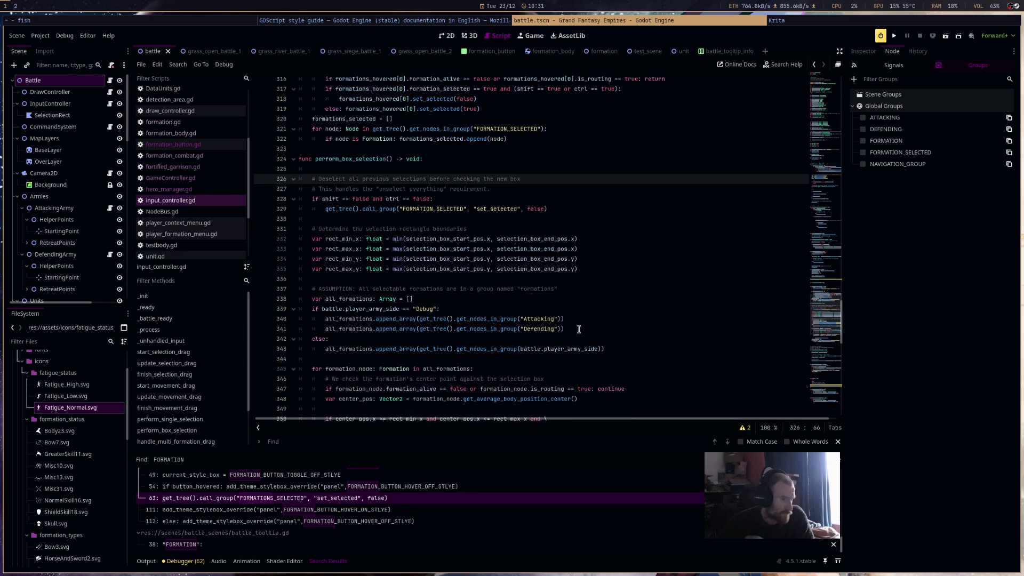
pyautogui.scroll(-3)
pyautogui.doubleClick(518, 348)
pyautogui.write('FOR')
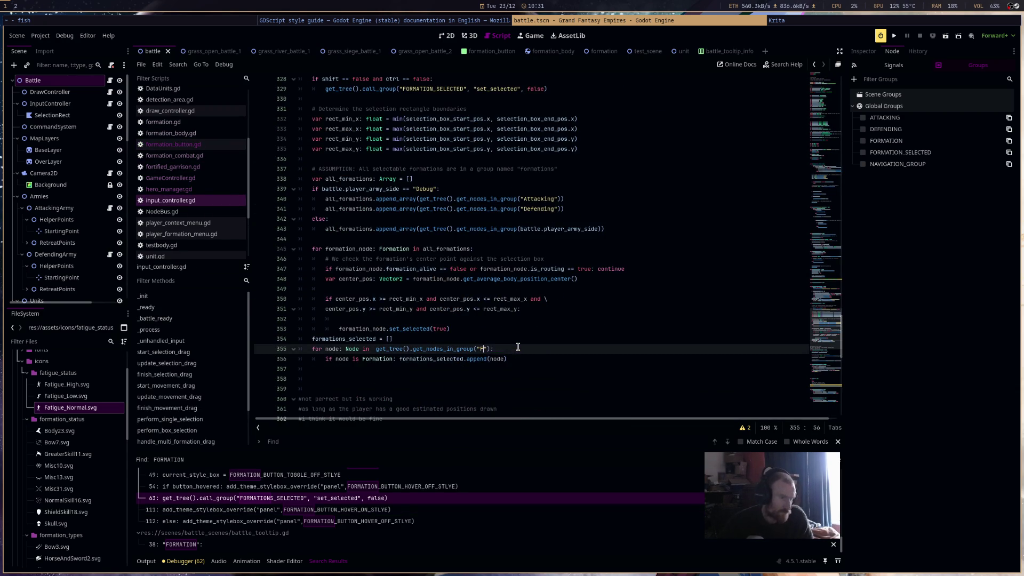
pyautogui.write('ECTED')
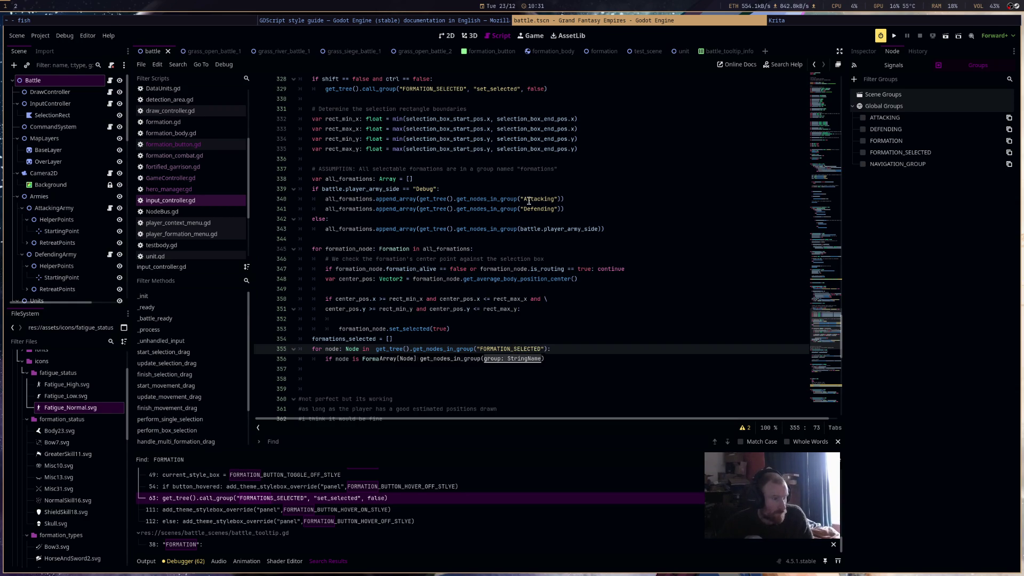
# Uppercase the Attacking and Defending groups on lines 340–341 and save the script
pyautogui.doubleClick(528, 199)
pyautogui.doubleClick(539, 209)
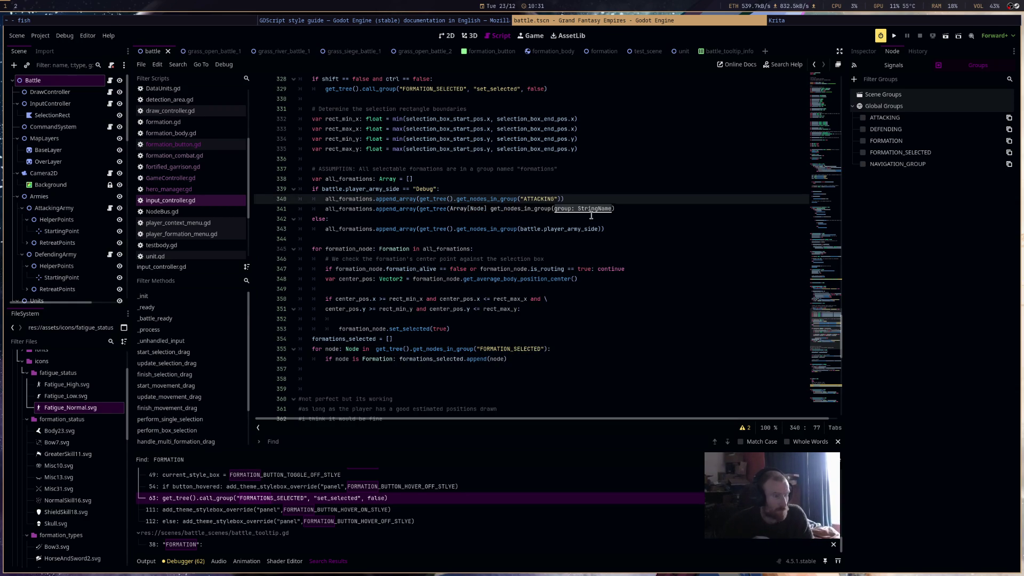
pyautogui.write('DEFE')
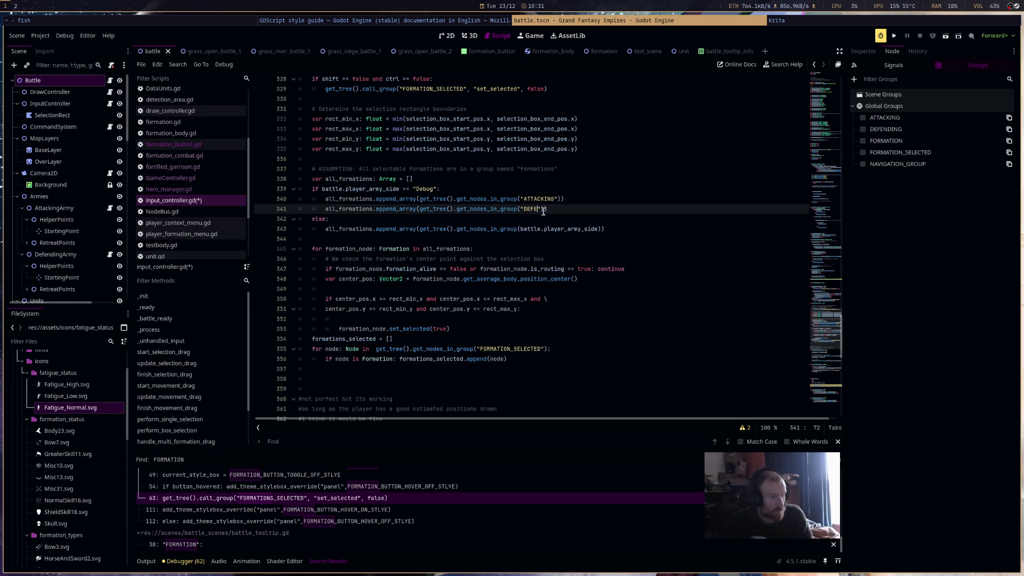
pyautogui.write('NDI')
pyautogui.hotkey('ctrl', 's')
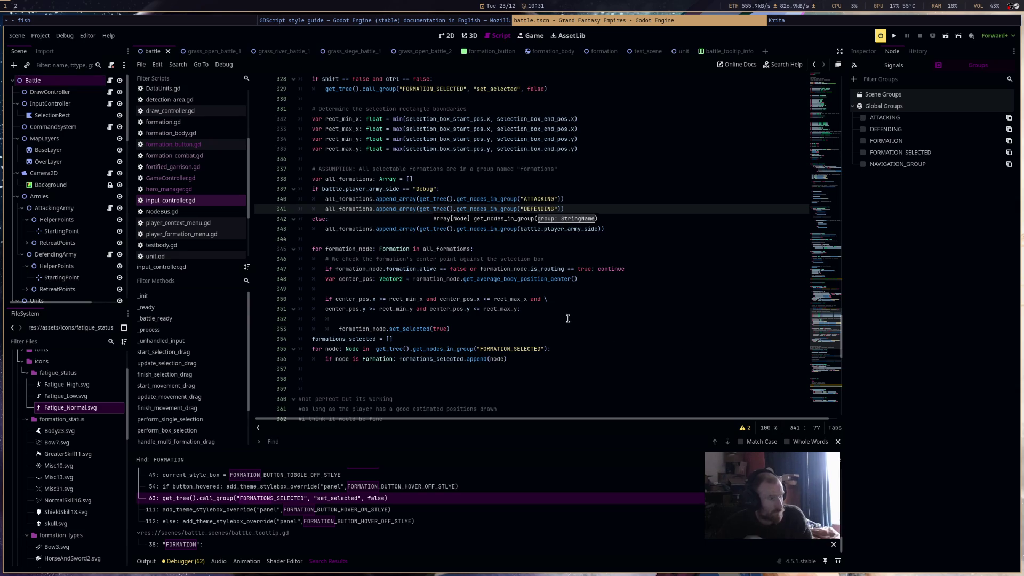
pyautogui.scroll(-3)
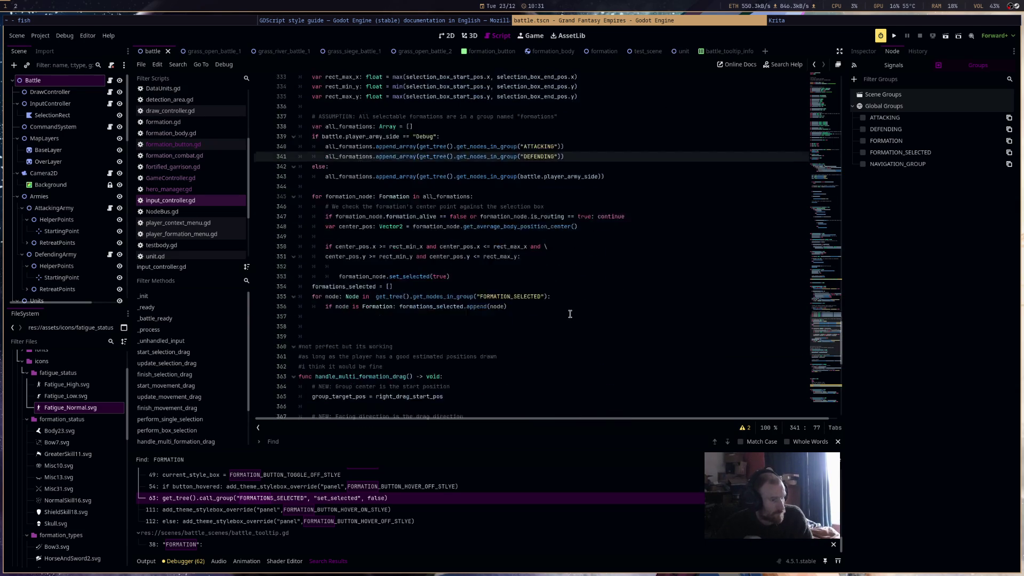
pyautogui.scroll(-3)
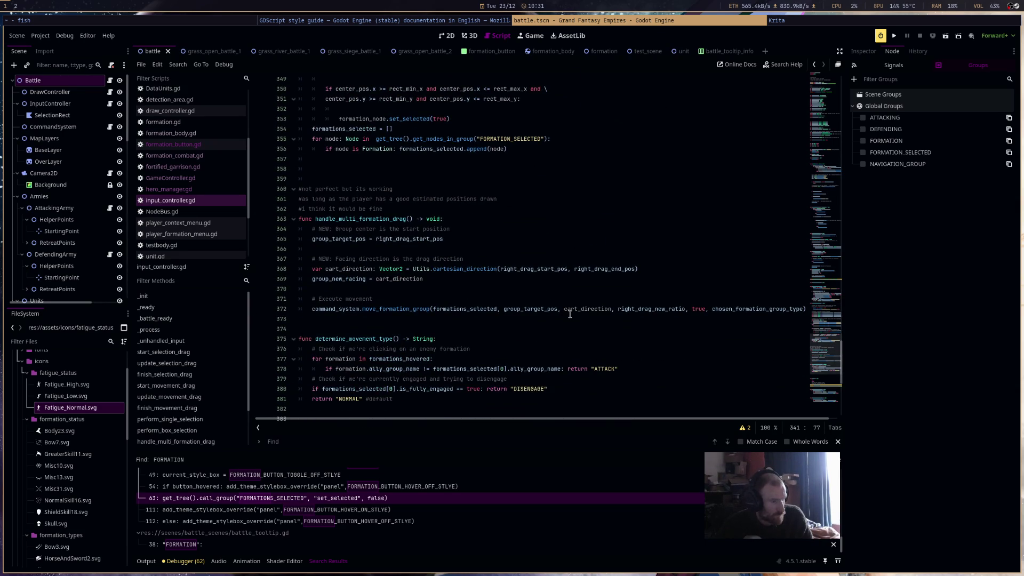
pyautogui.scroll(-3)
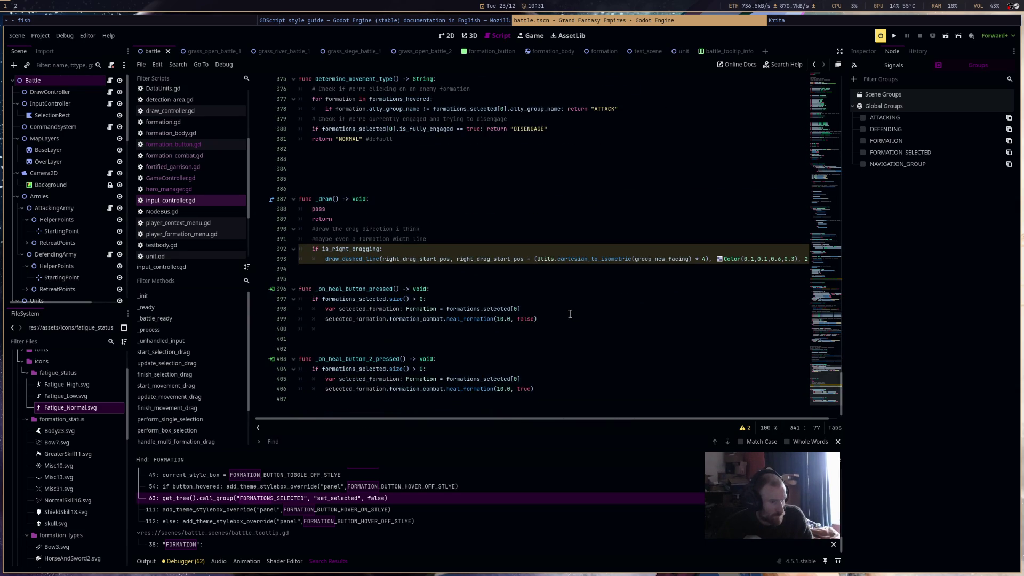
pyautogui.click(183, 198)
pyautogui.scroll(3)
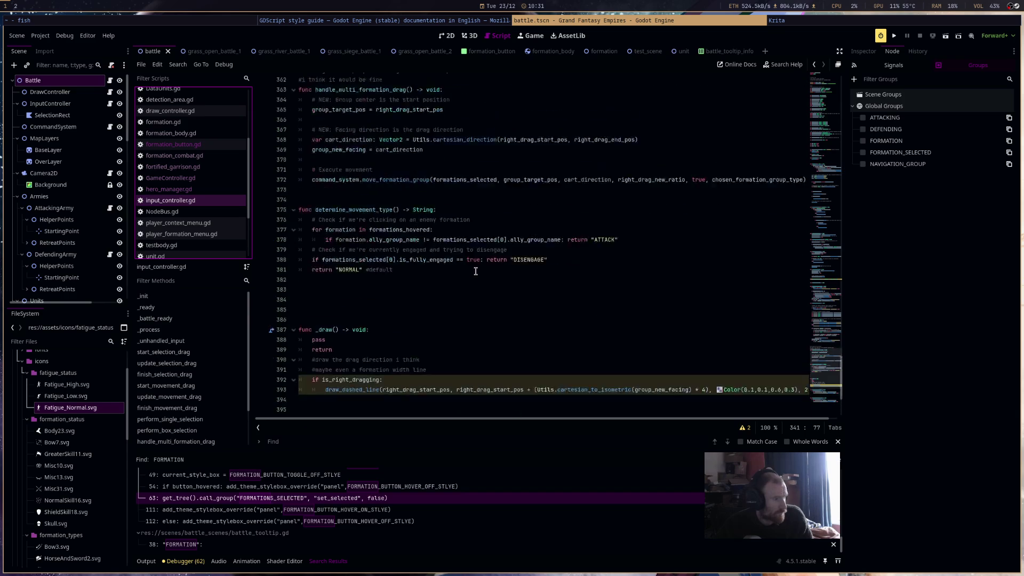
pyautogui.moveTo(830, 336); pyautogui.dragTo(826, 77)
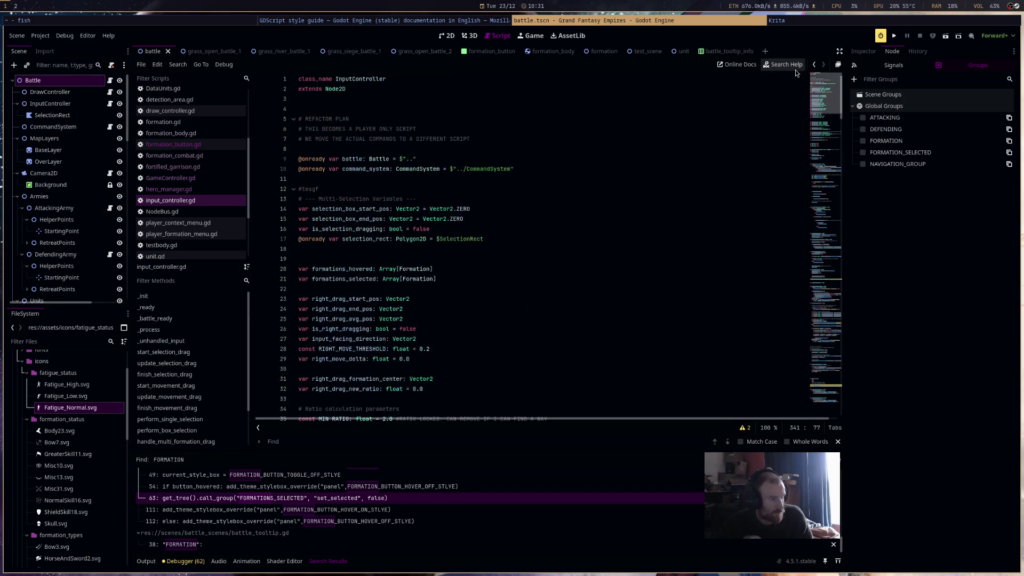
# Review input_controller.gd, unfolding update_movement_drag and finish_movement_drag
pyautogui.scroll(-3)
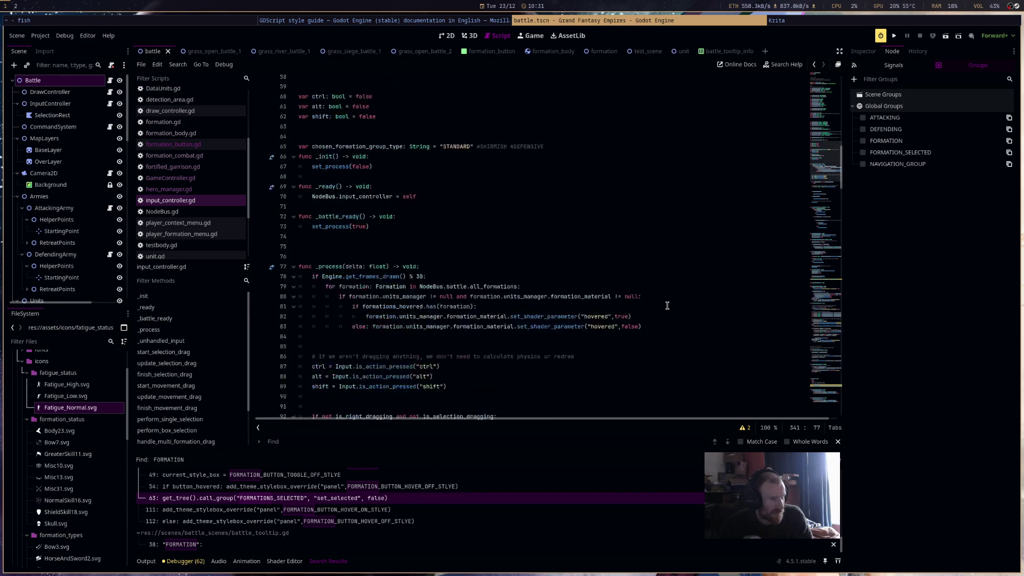
pyautogui.scroll(-3)
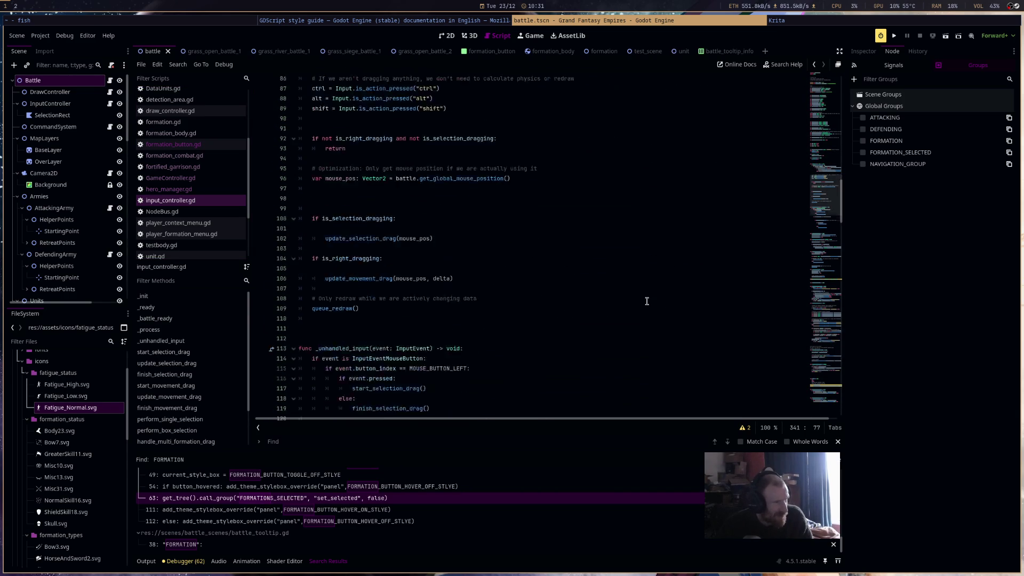
pyautogui.scroll(-3)
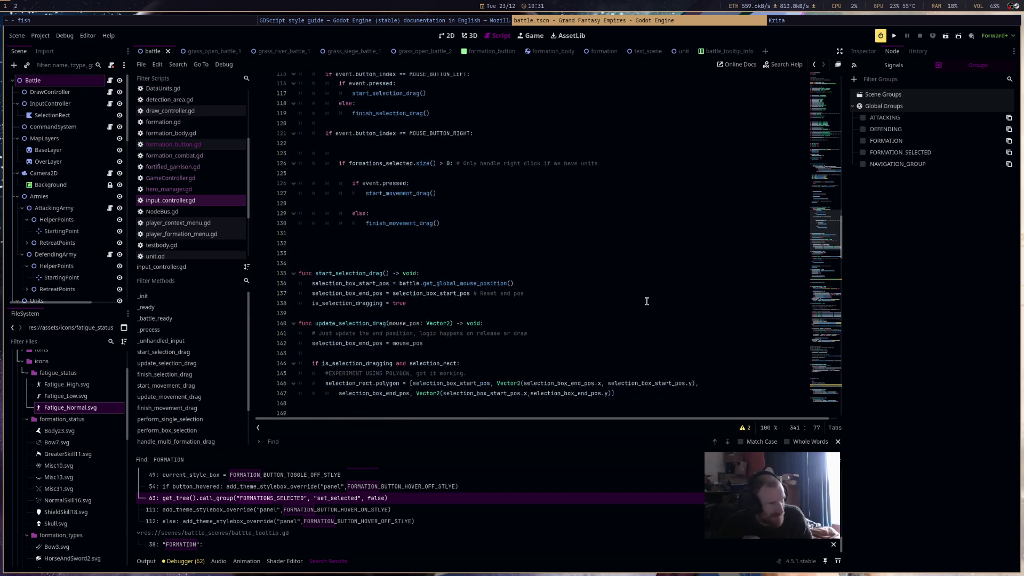
pyautogui.scroll(-3)
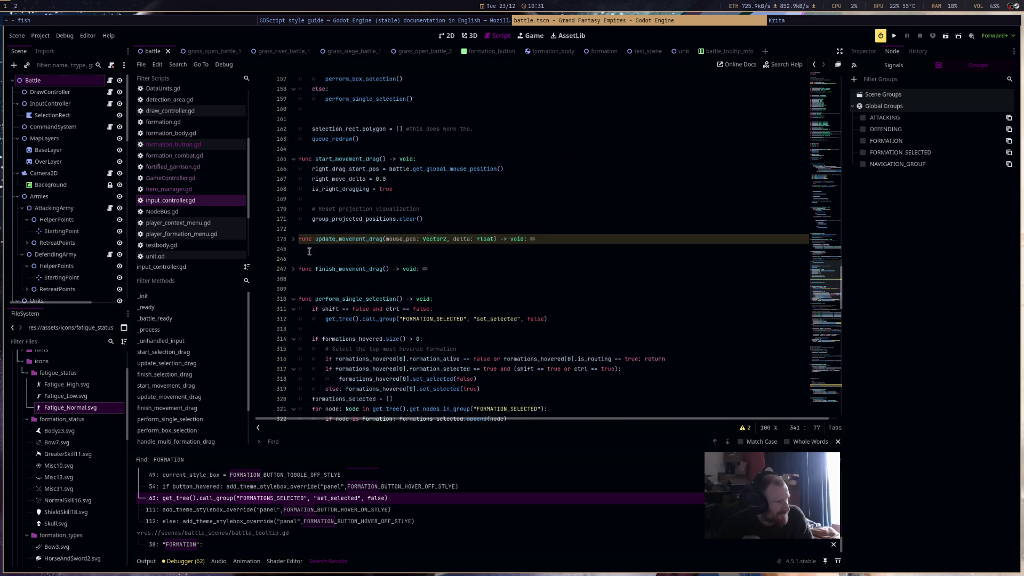
pyautogui.click(421, 238)
pyautogui.scroll(-3)
pyautogui.click(447, 292)
pyautogui.scroll(-3)
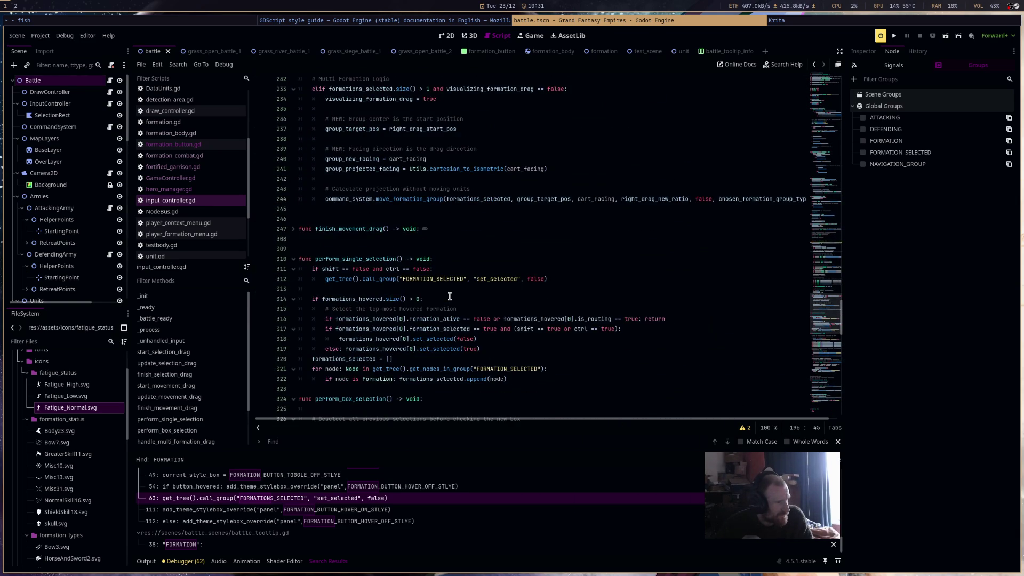
pyautogui.click(425, 229)
pyautogui.scroll(-3)
# Scroll to the end of input_controller.gd and open NodeBus.gd
pyautogui.scroll(-3)
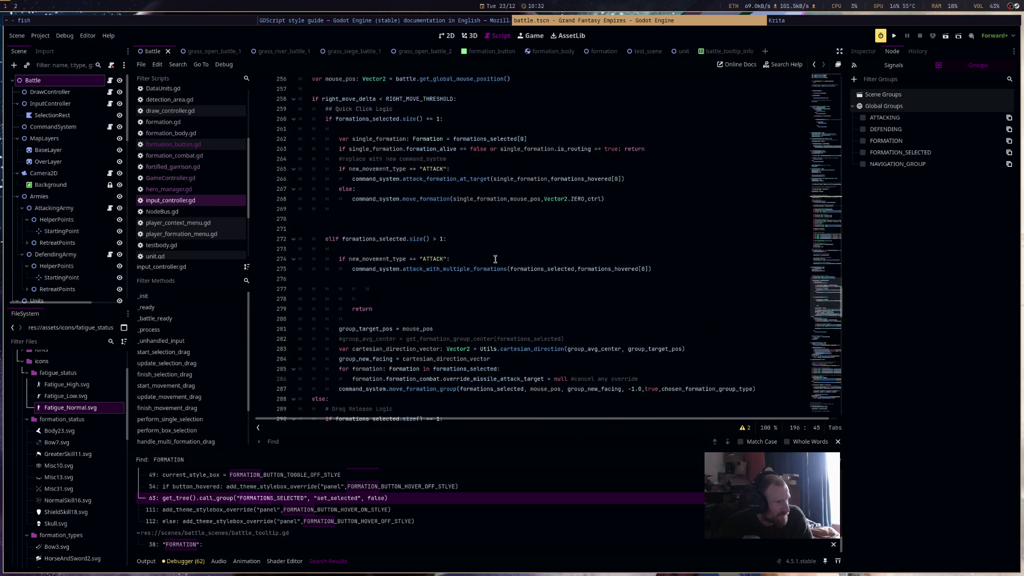
pyautogui.scroll(-3)
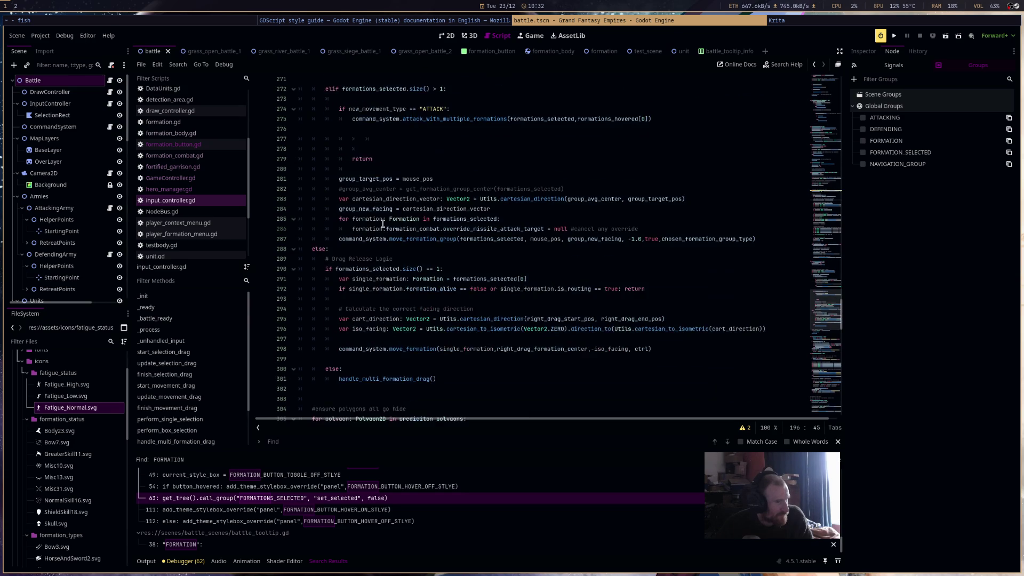
pyautogui.scroll(-3)
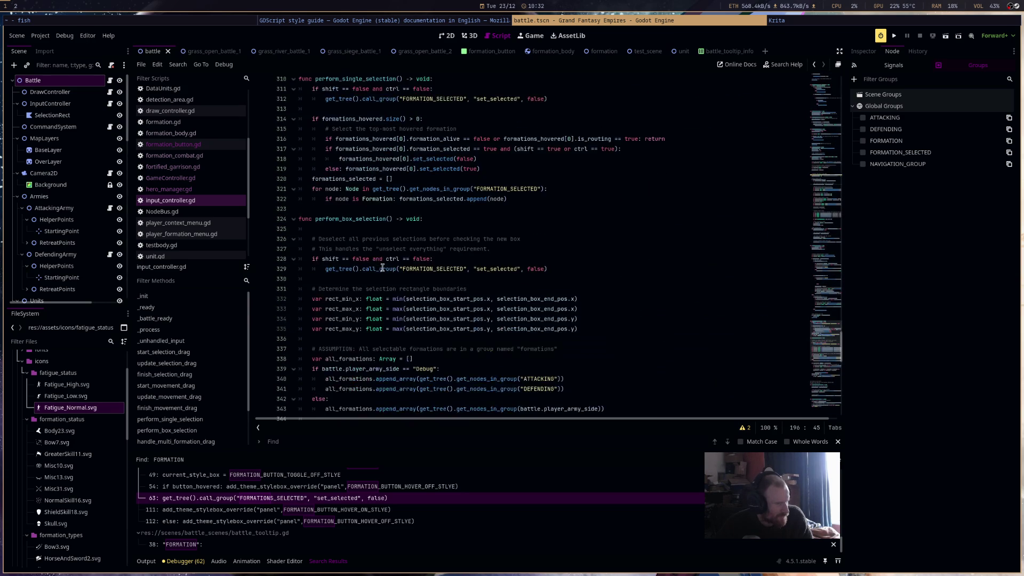
pyautogui.scroll(-3)
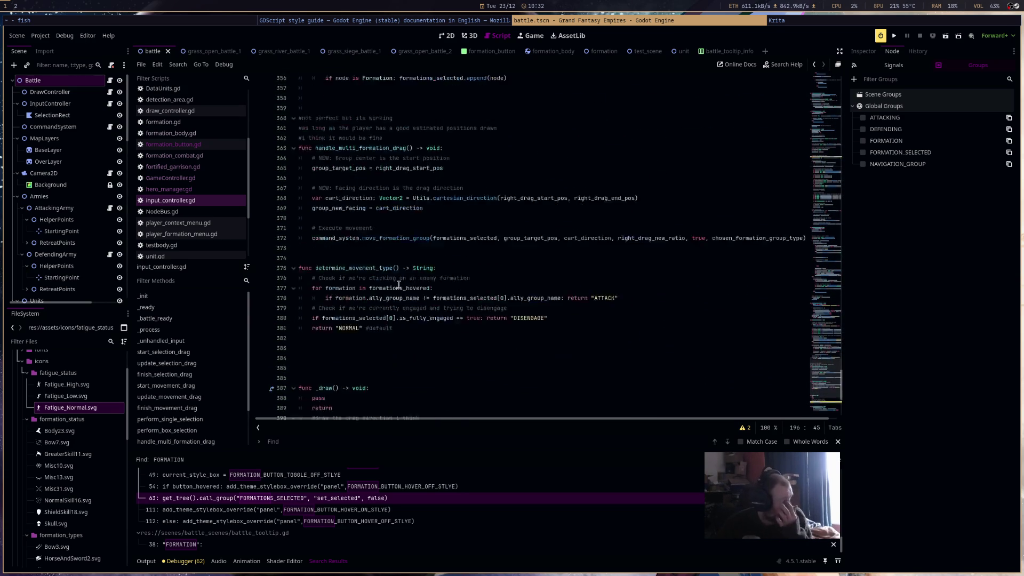
pyautogui.scroll(-3)
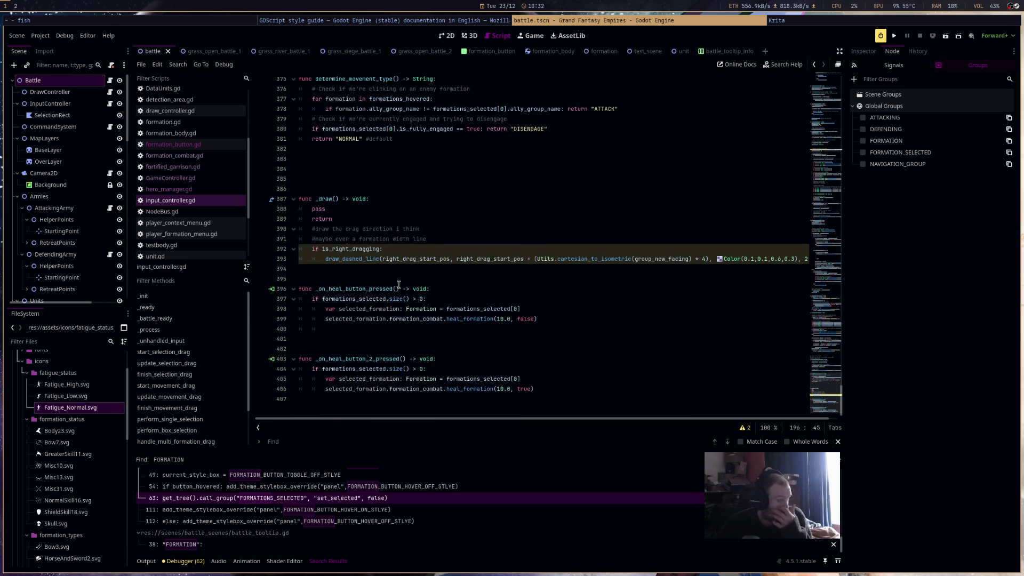
pyautogui.click(188, 213)
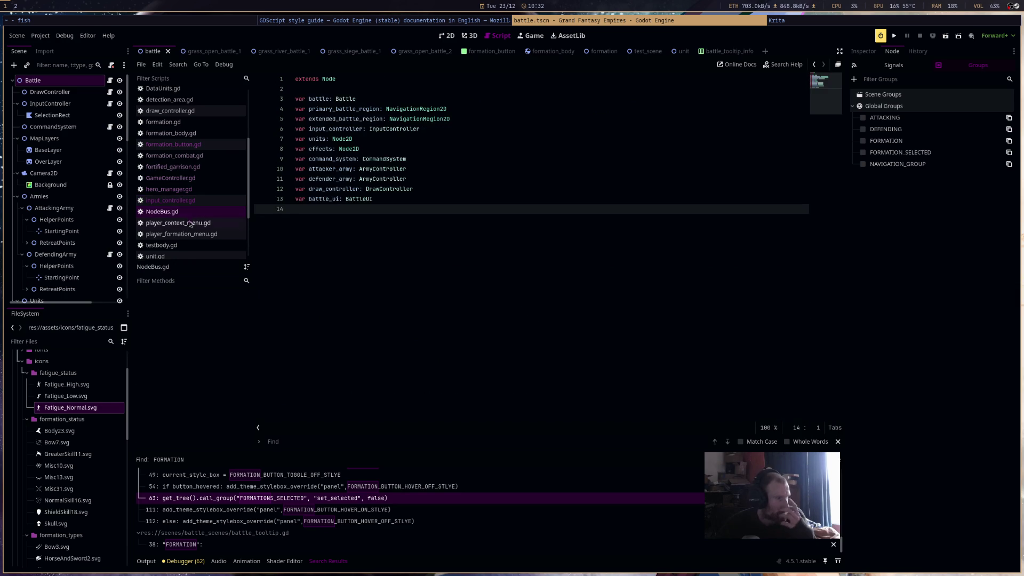
# Look through player_context_menu.gd, player_formation_menu.gd, testbody.gd and unit.gd
pyautogui.click(190, 223)
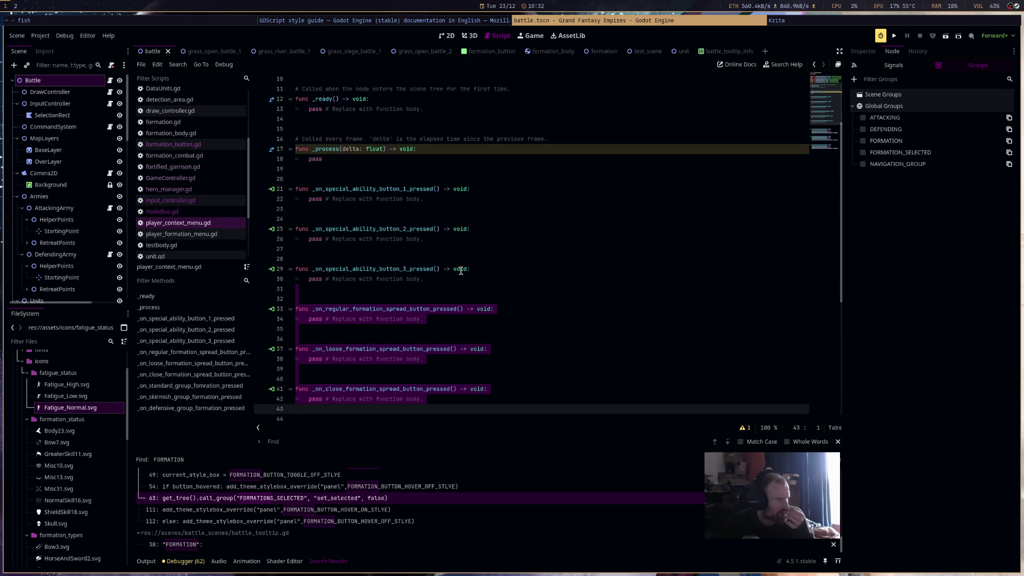
pyautogui.scroll(-3)
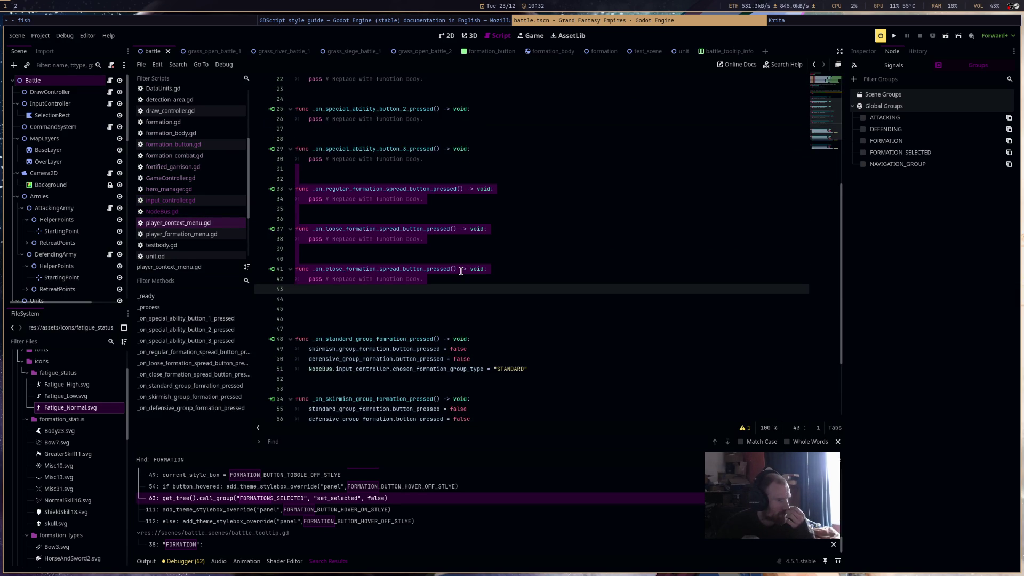
pyautogui.scroll(-3)
pyautogui.scroll(3)
pyautogui.click(213, 234)
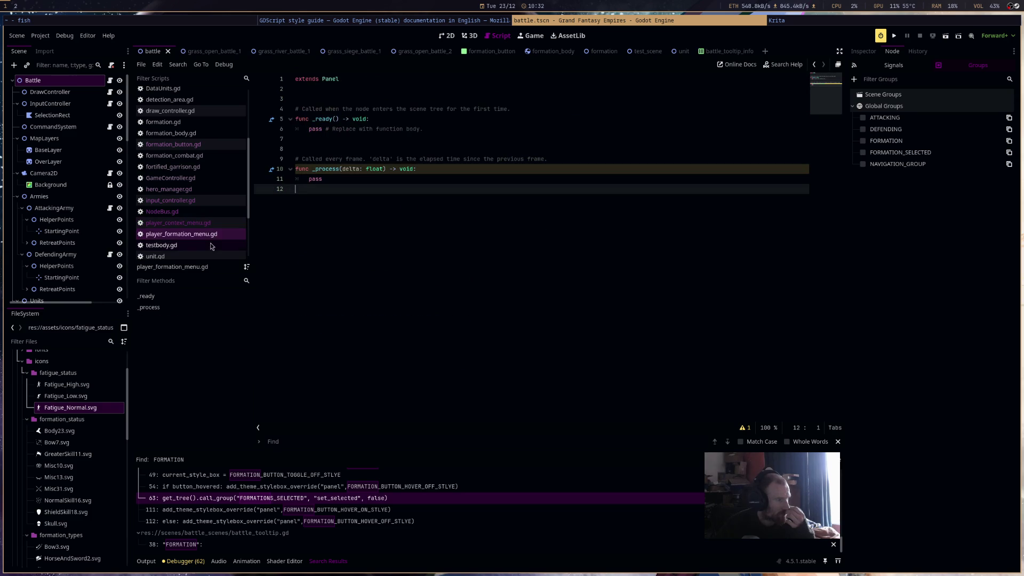
pyautogui.click(209, 245)
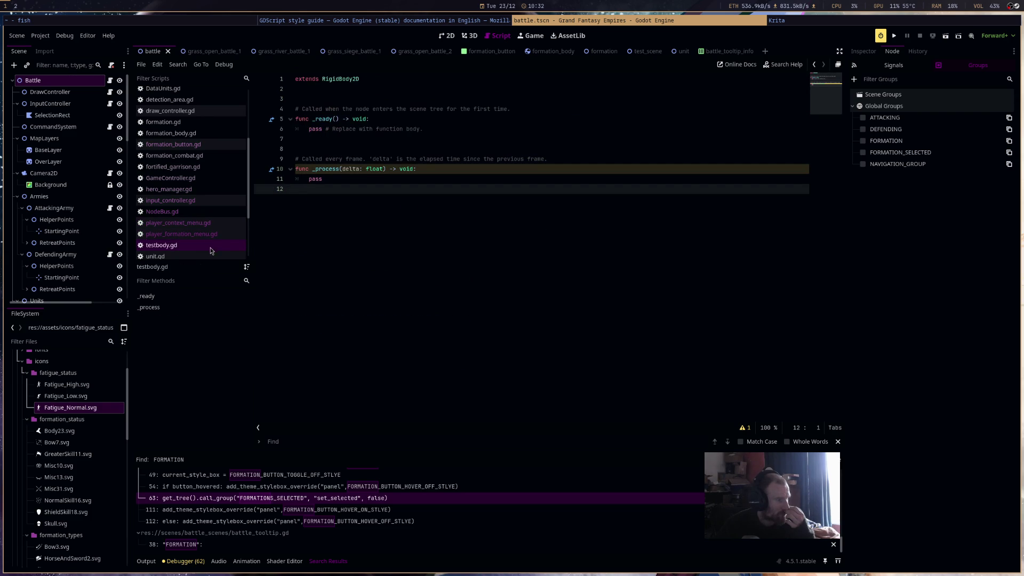
pyautogui.scroll(-3)
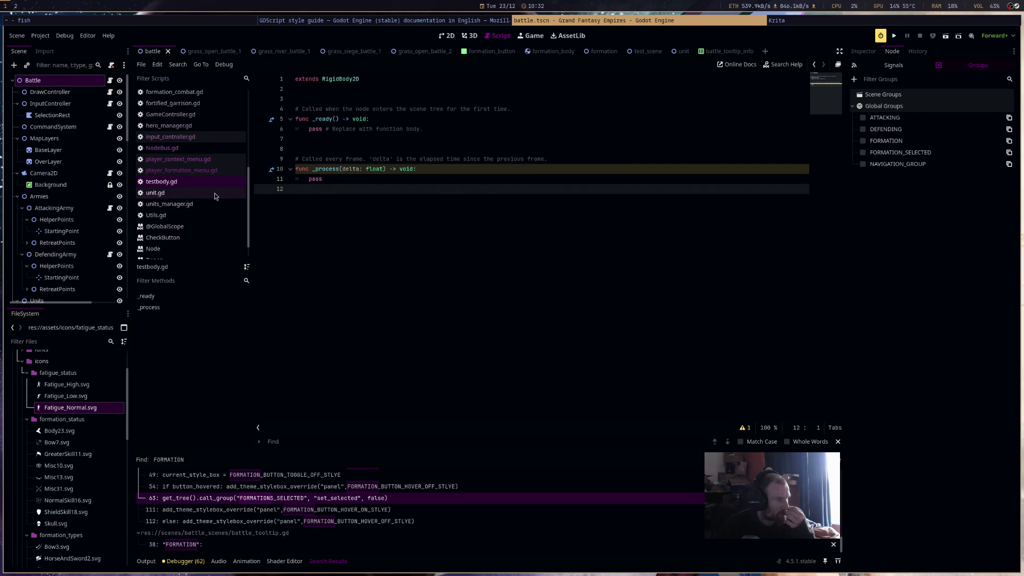
pyautogui.click(214, 194)
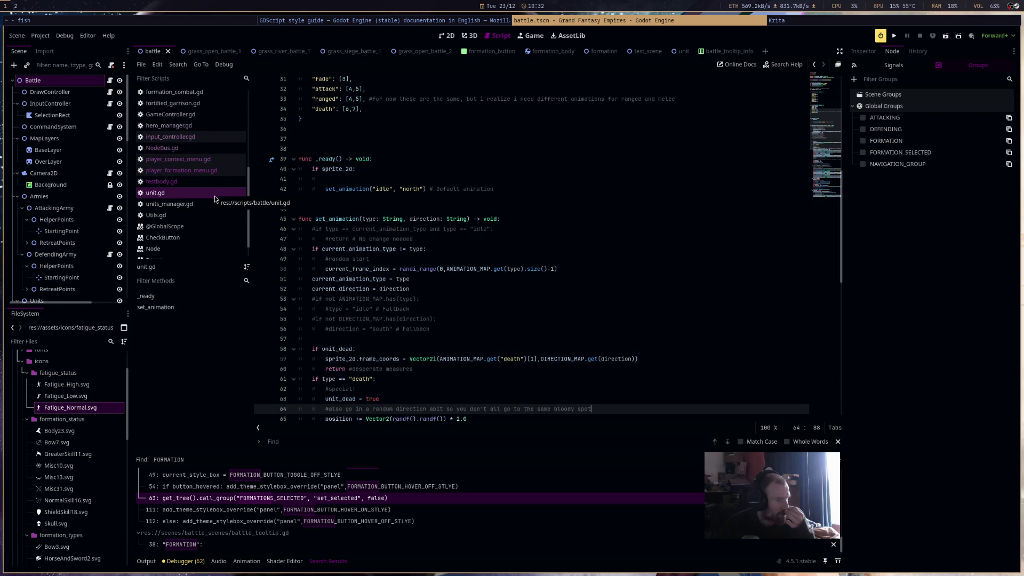
pyautogui.scroll(3)
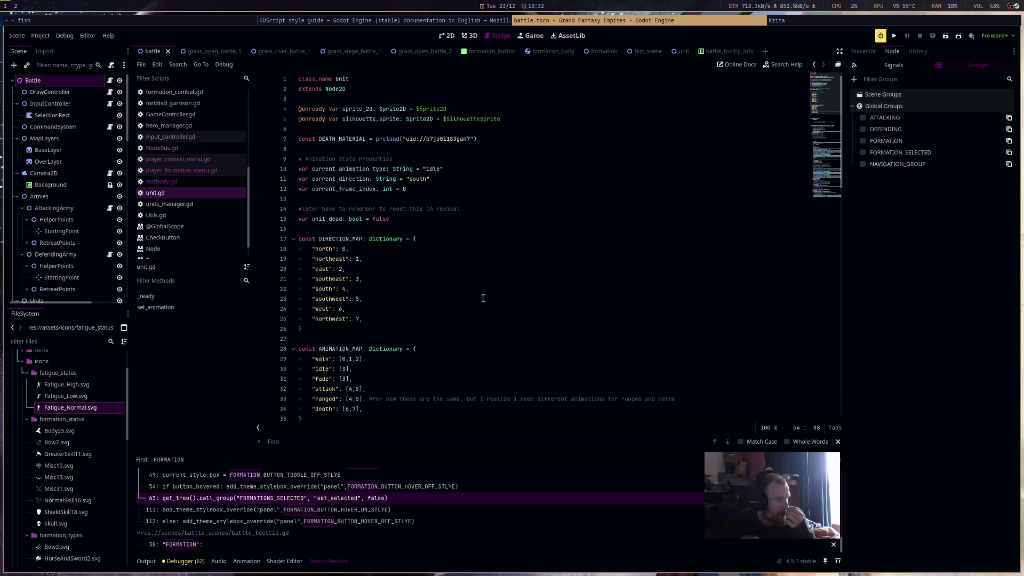
pyautogui.scroll(-3)
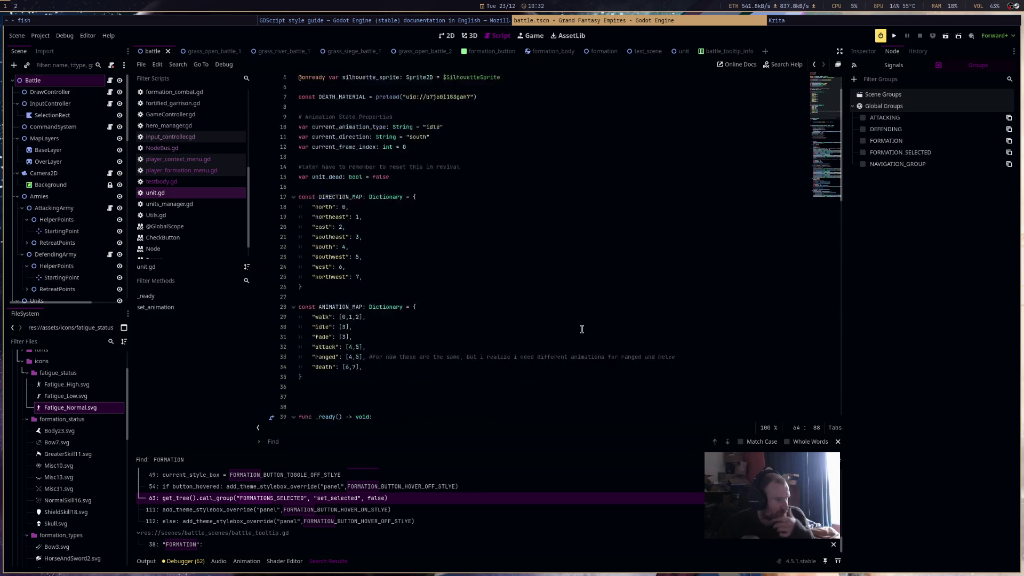
pyautogui.scroll(-3)
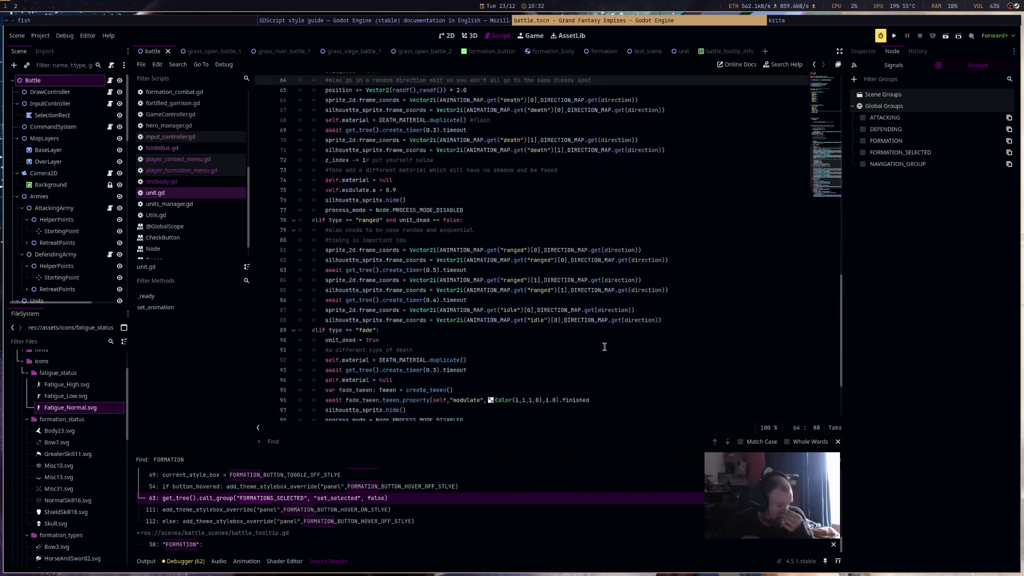
pyautogui.scroll(-3)
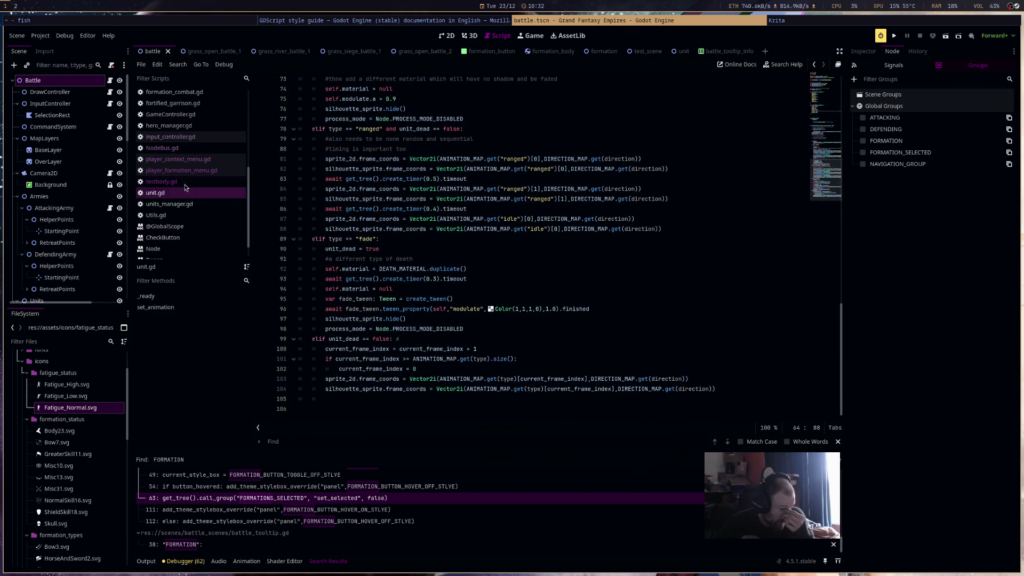
# Read through units_manager.gd from the top down
pyautogui.click(187, 207)
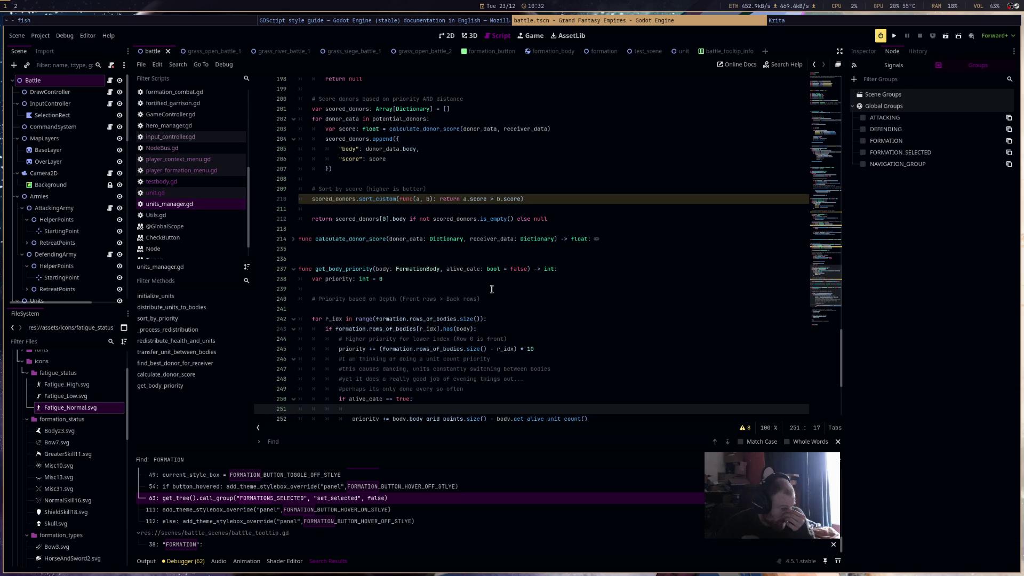
pyautogui.scroll(3)
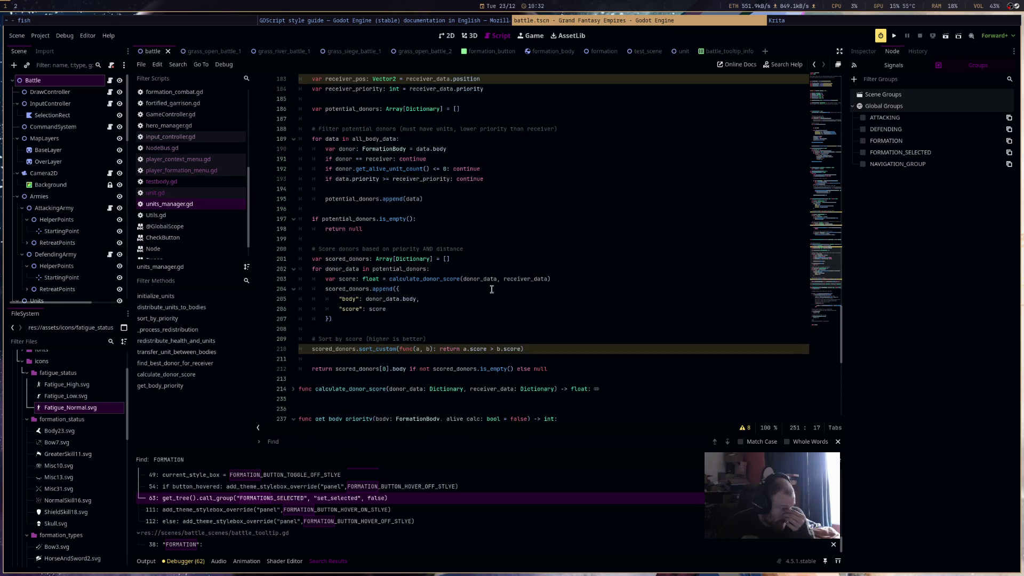
pyautogui.scroll(3)
pyautogui.click(831, 87)
pyautogui.scroll(-3)
pyautogui.scroll(-3)
pyautogui.scroll(-3)
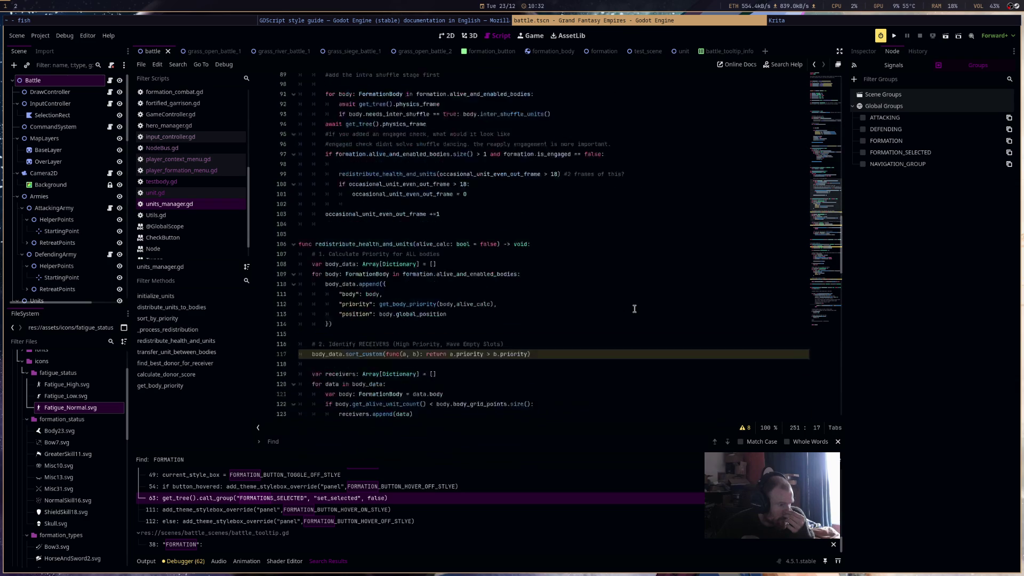
pyautogui.scroll(-3)
pyautogui.scroll(-3)
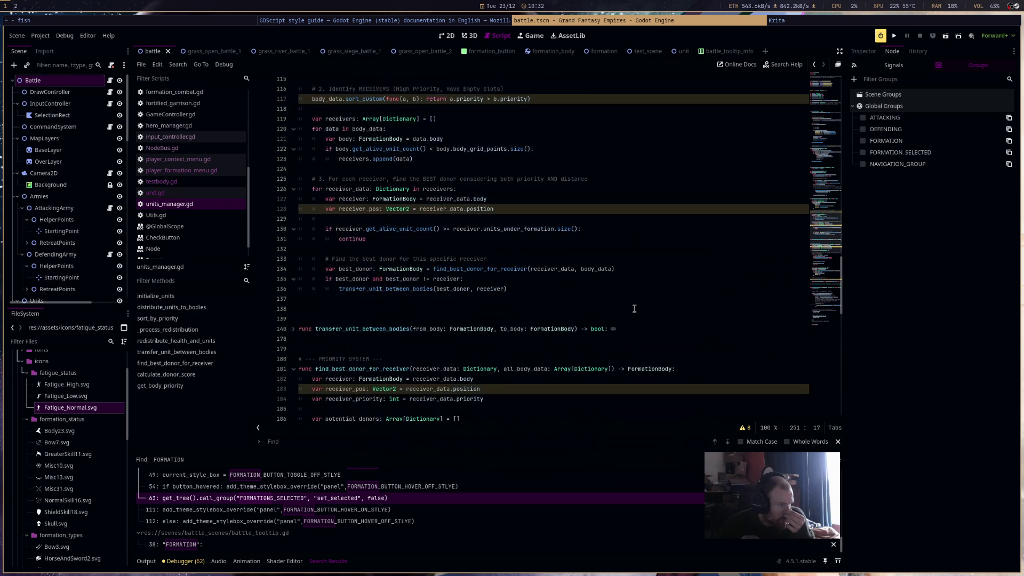
pyautogui.scroll(-3)
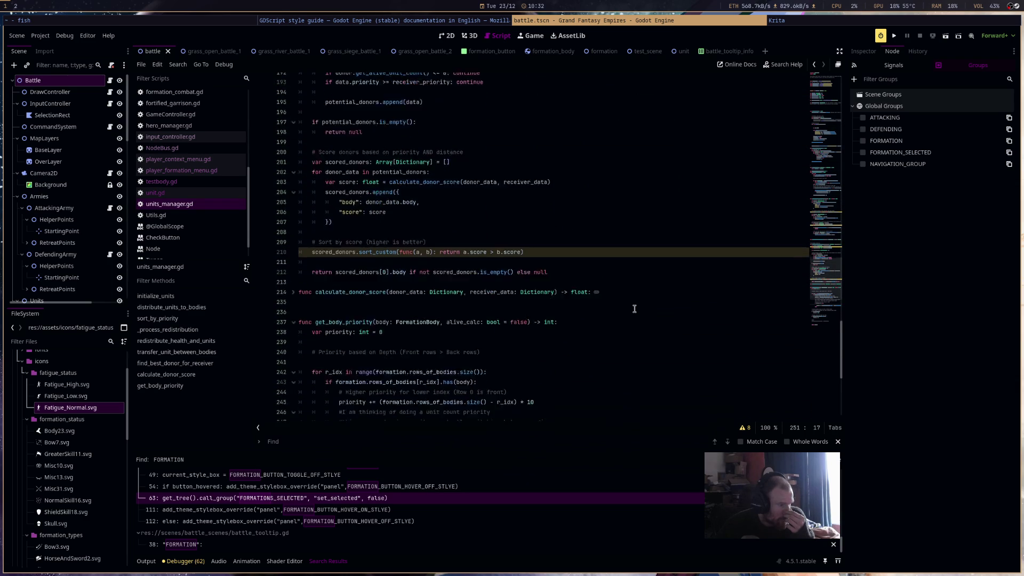
# Read through the Utils.gd script
pyautogui.click(240, 216)
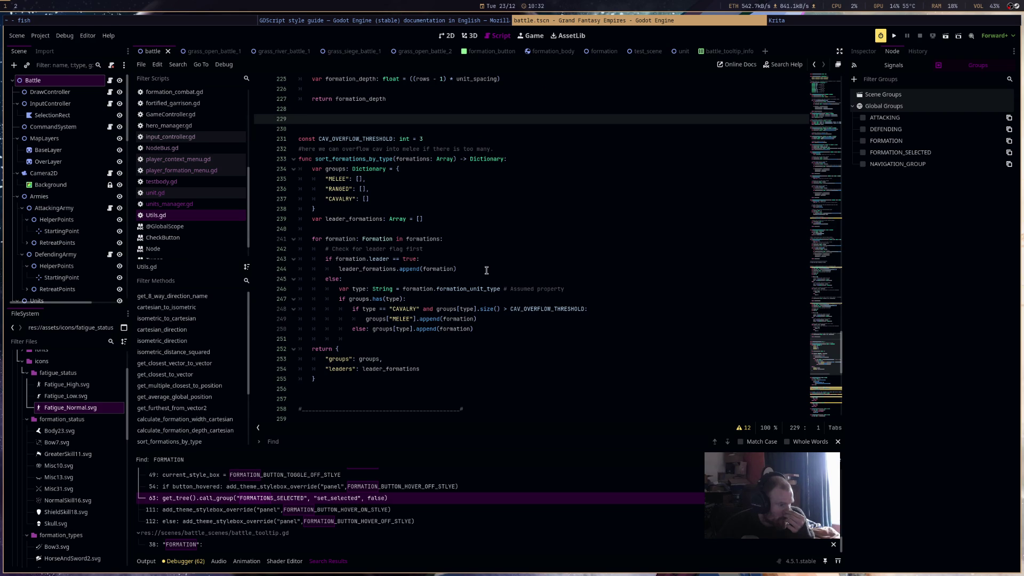
pyautogui.scroll(-3)
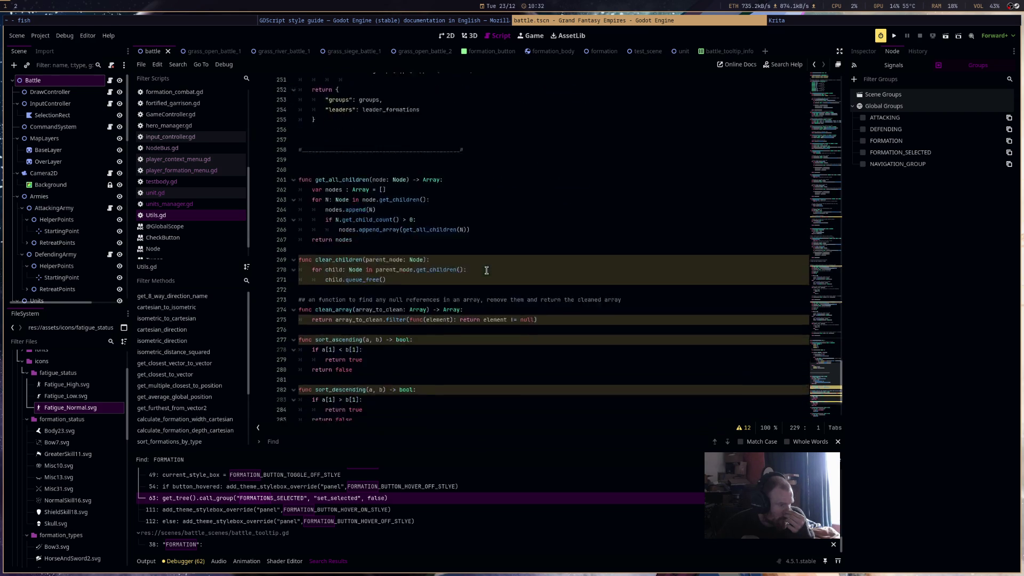
pyautogui.scroll(3)
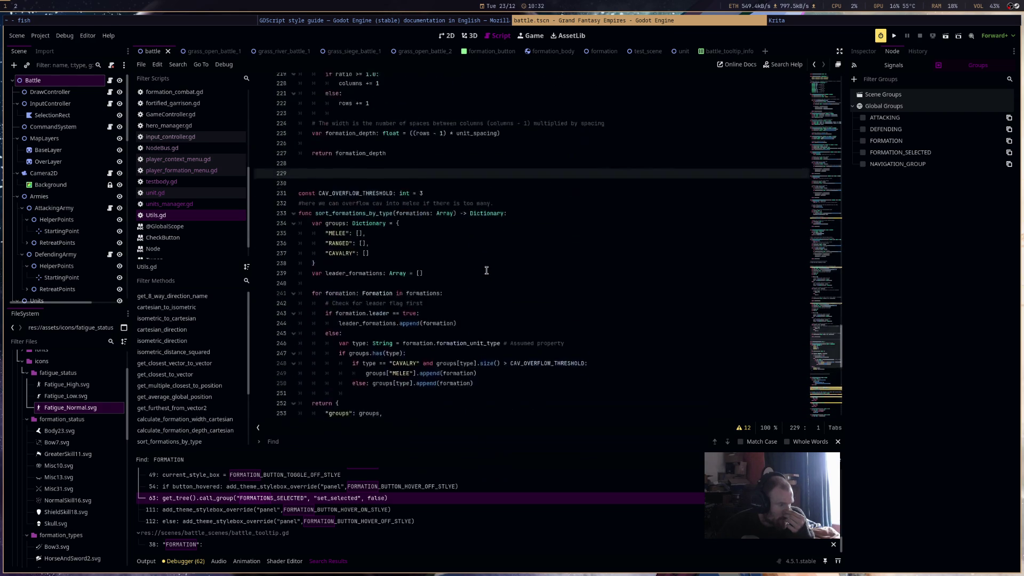
pyautogui.scroll(3)
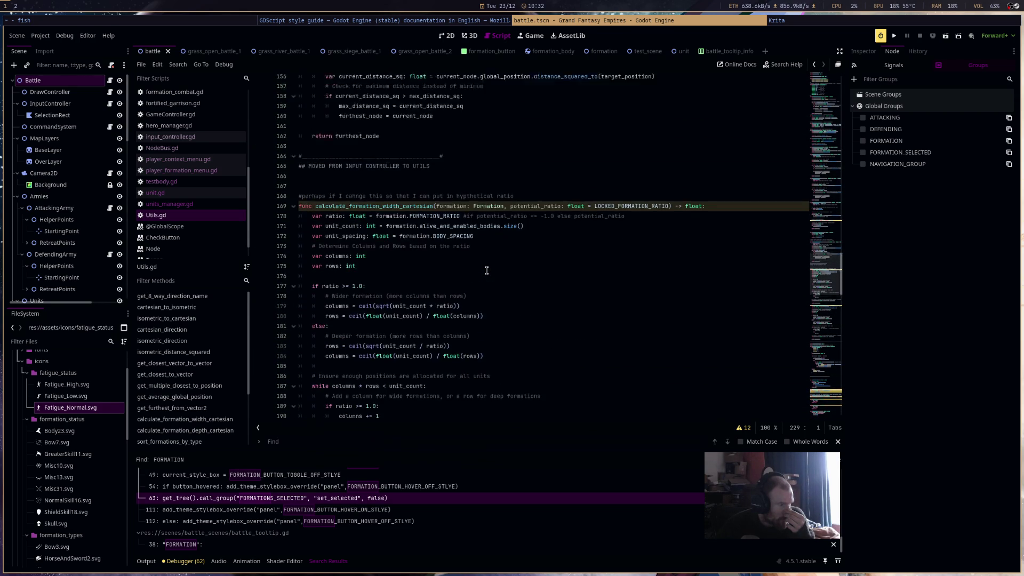
pyautogui.scroll(3)
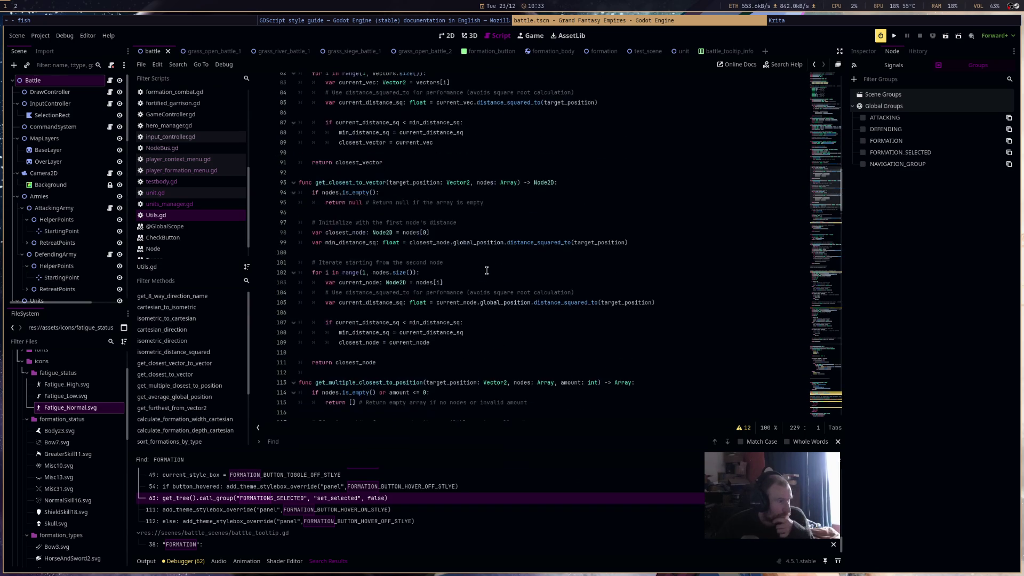
pyautogui.scroll(3)
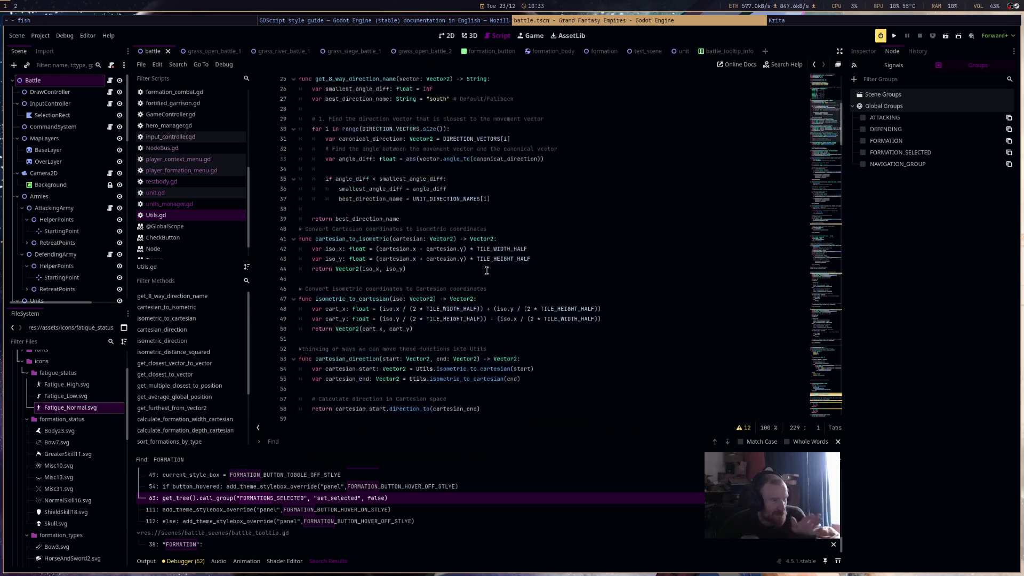
pyautogui.scroll(3)
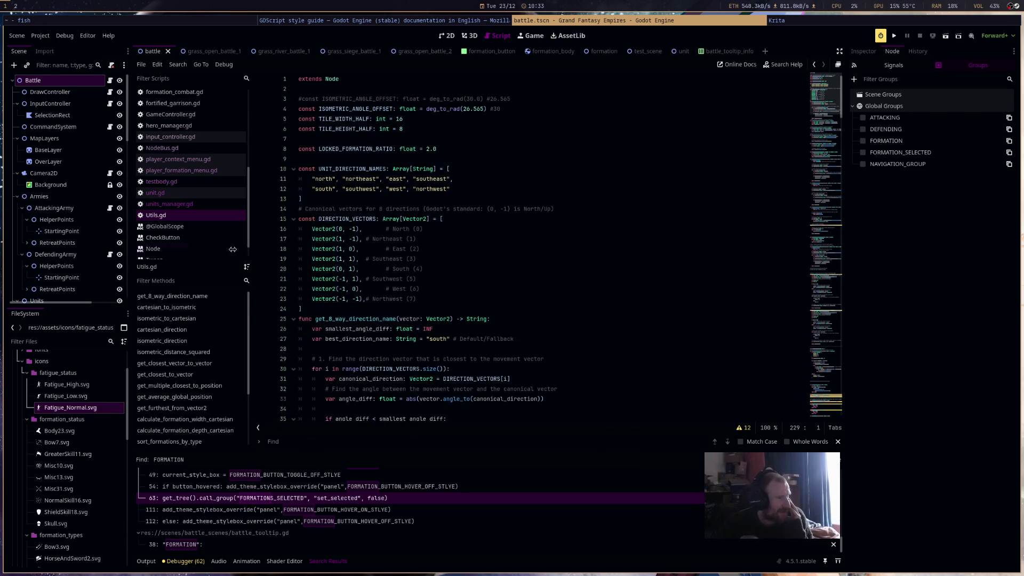
pyautogui.scroll(3)
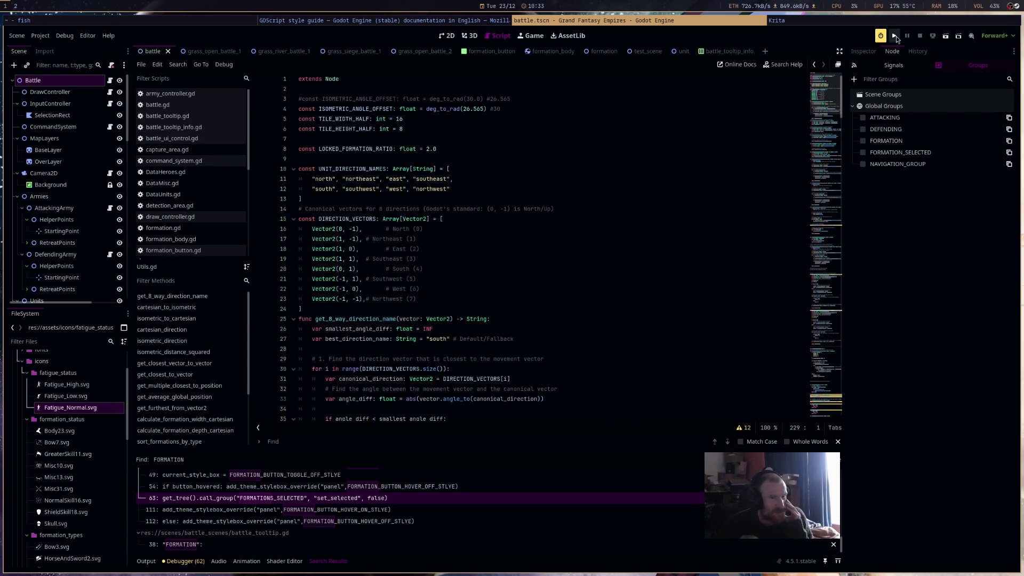
# Test-run the project, close the game window, and open army_controller.gd
pyautogui.click(894, 35)
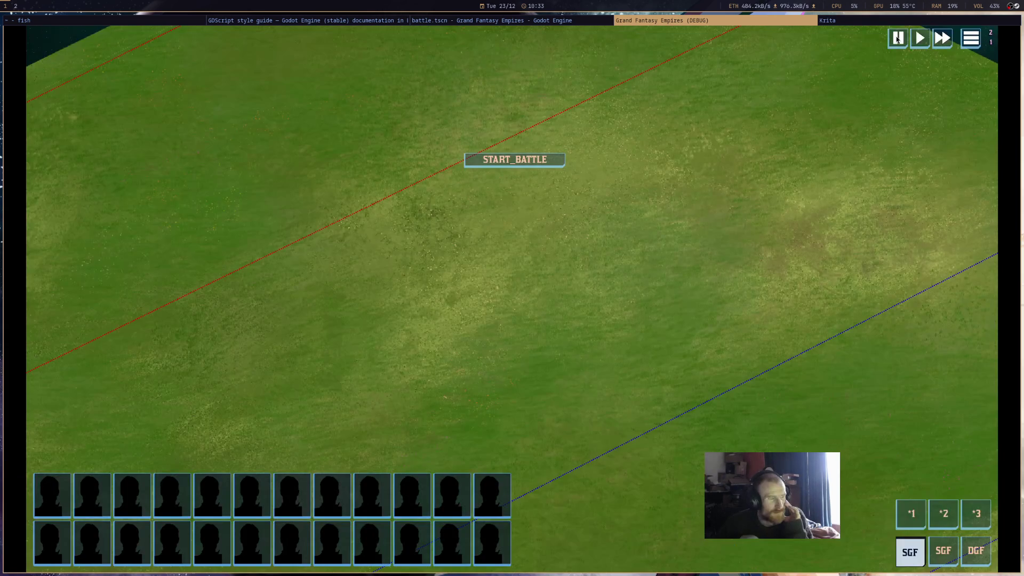
pyautogui.click(897, 39)
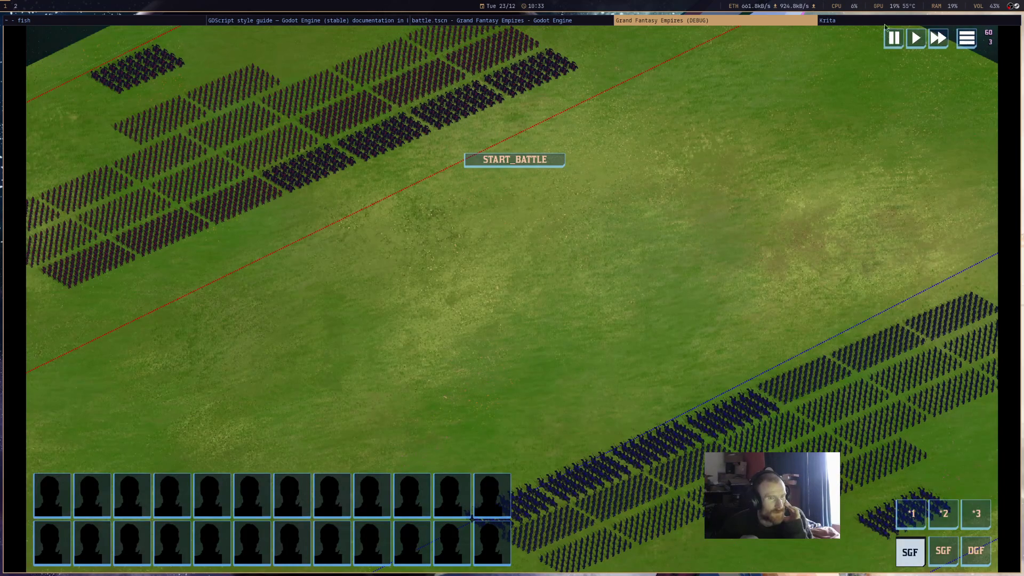
pyautogui.middleClick(775, 21)
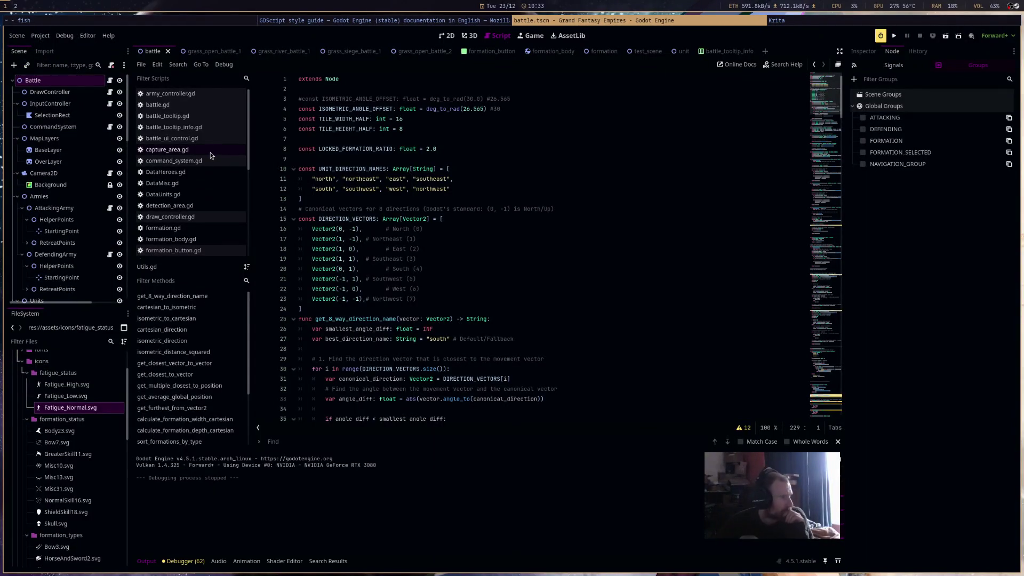
pyautogui.click(213, 94)
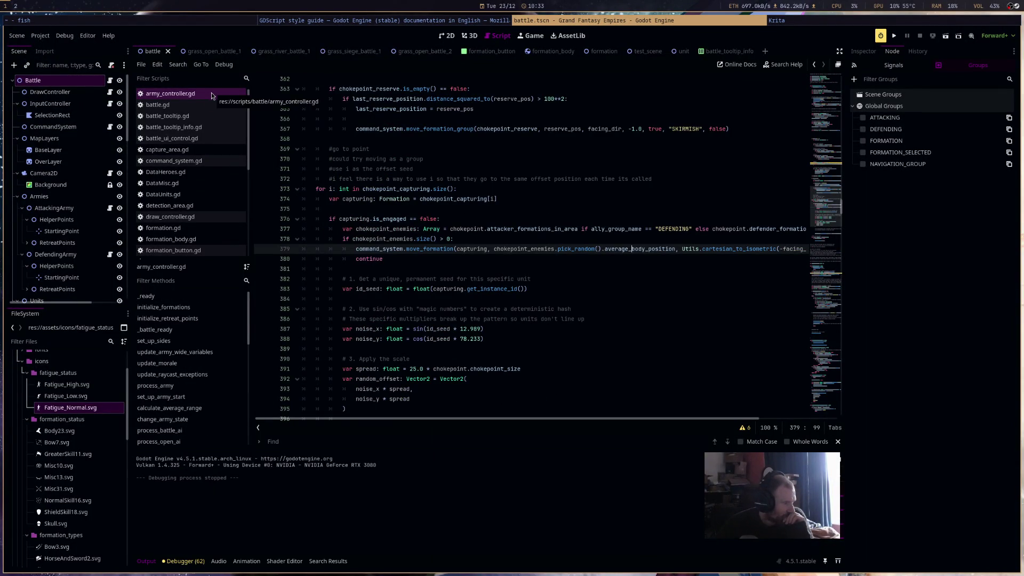
# Read command_system.gd's formation-ordering code, then bring up Utils.gd with its direction vectors
pyautogui.click(222, 160)
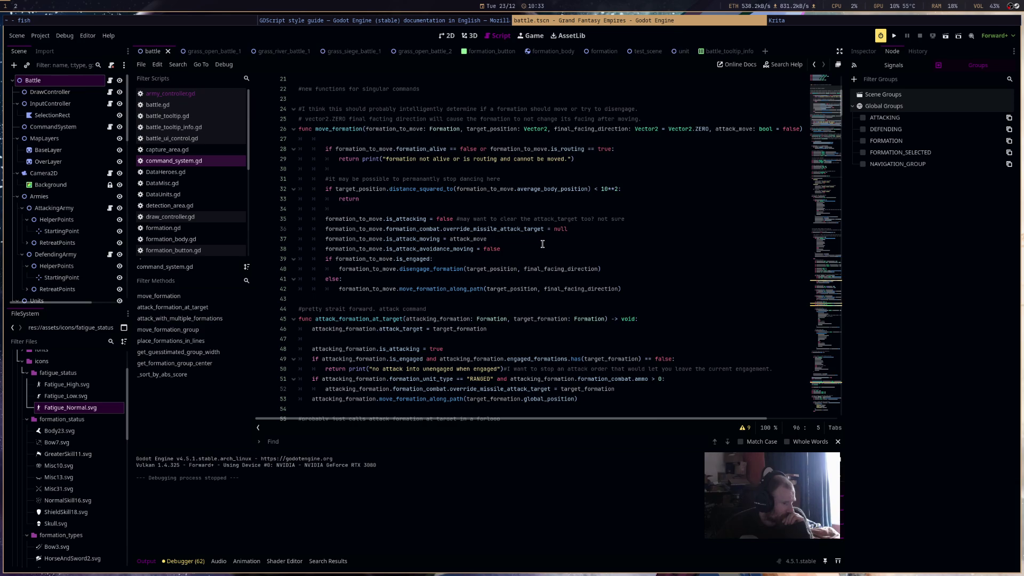
pyautogui.scroll(3)
pyautogui.scroll(-3)
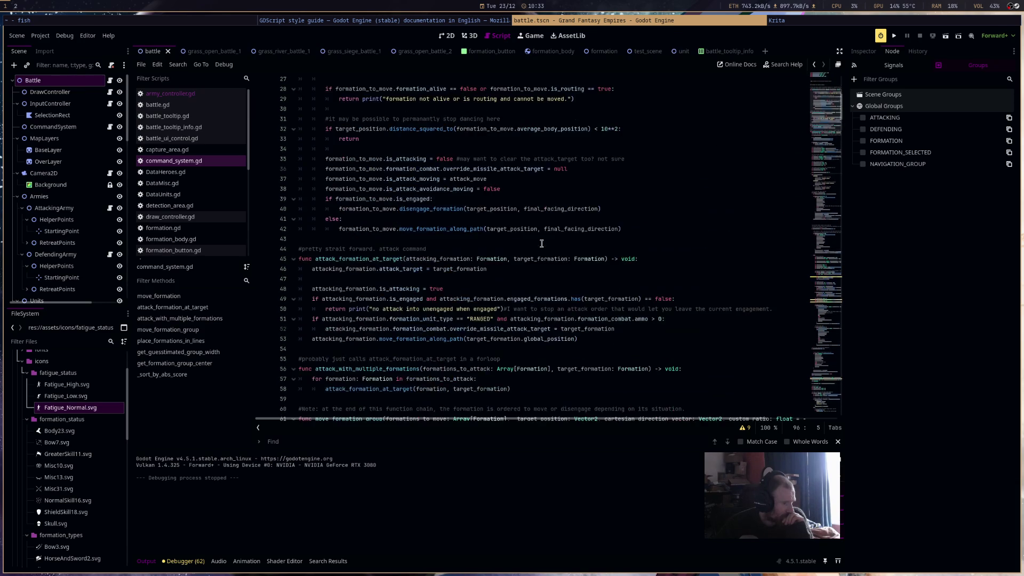
pyautogui.scroll(-3)
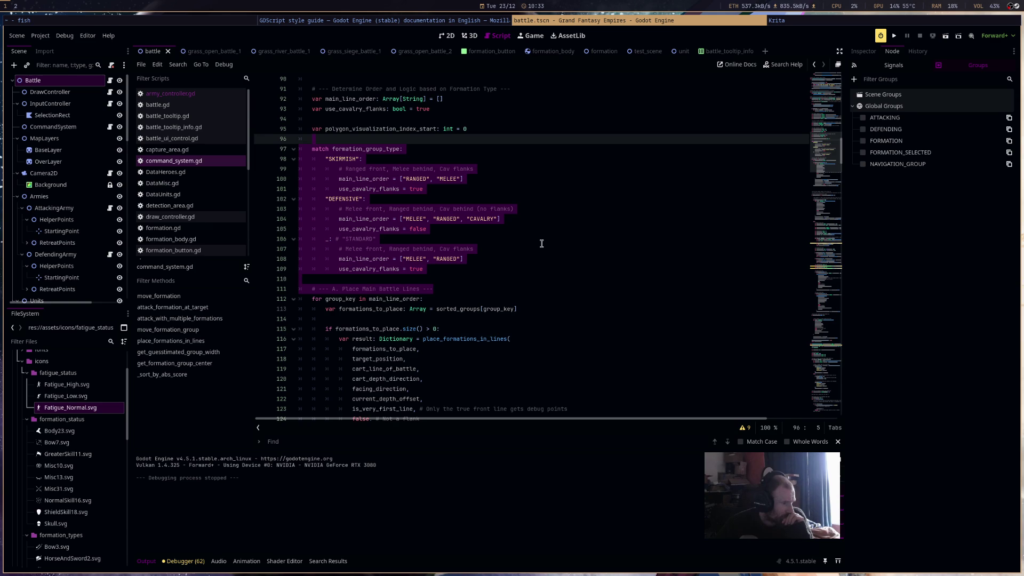
pyautogui.scroll(3)
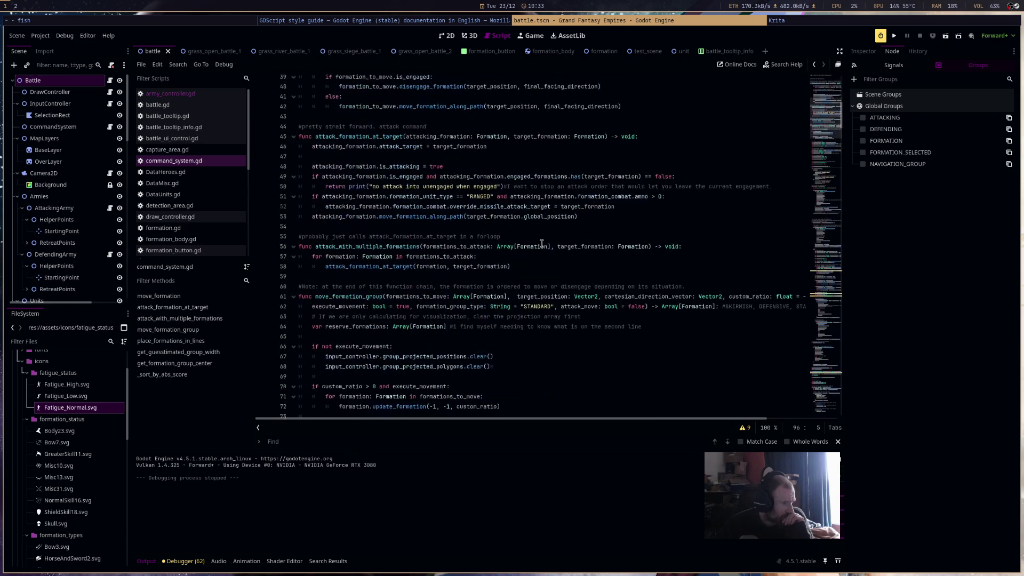
pyautogui.scroll(-3)
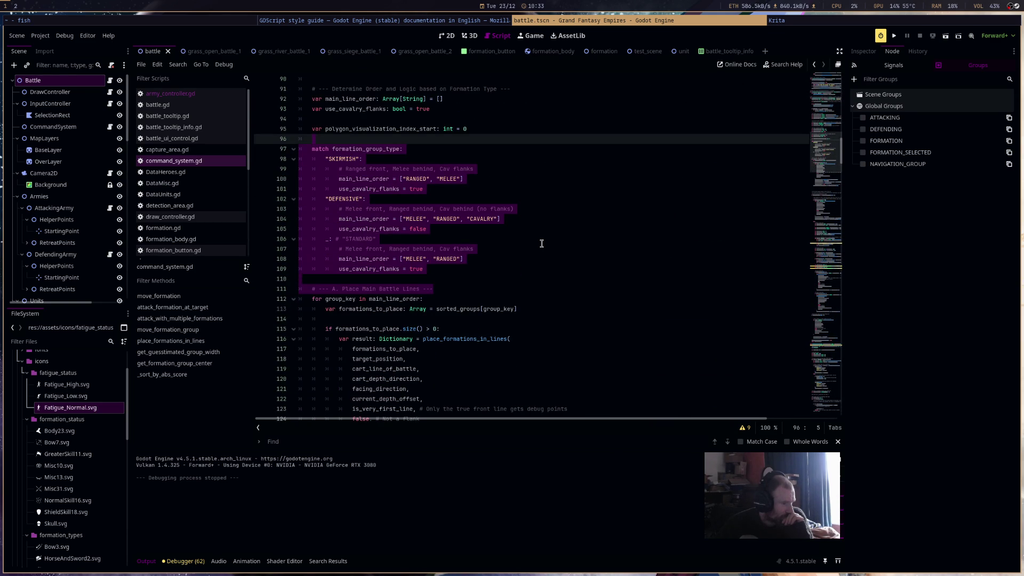
pyautogui.scroll(-3)
pyautogui.scroll(-3)
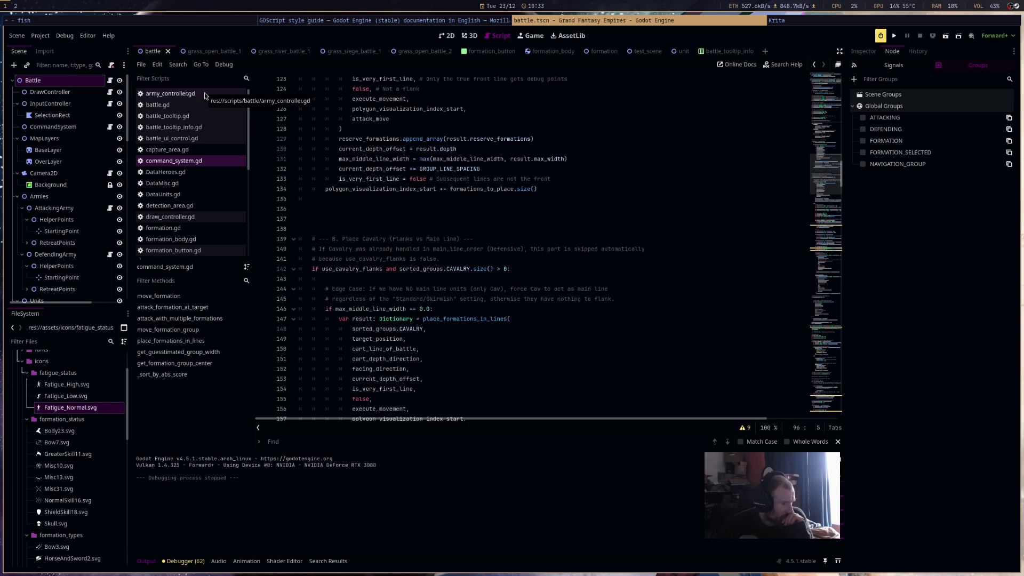
pyautogui.scroll(-3)
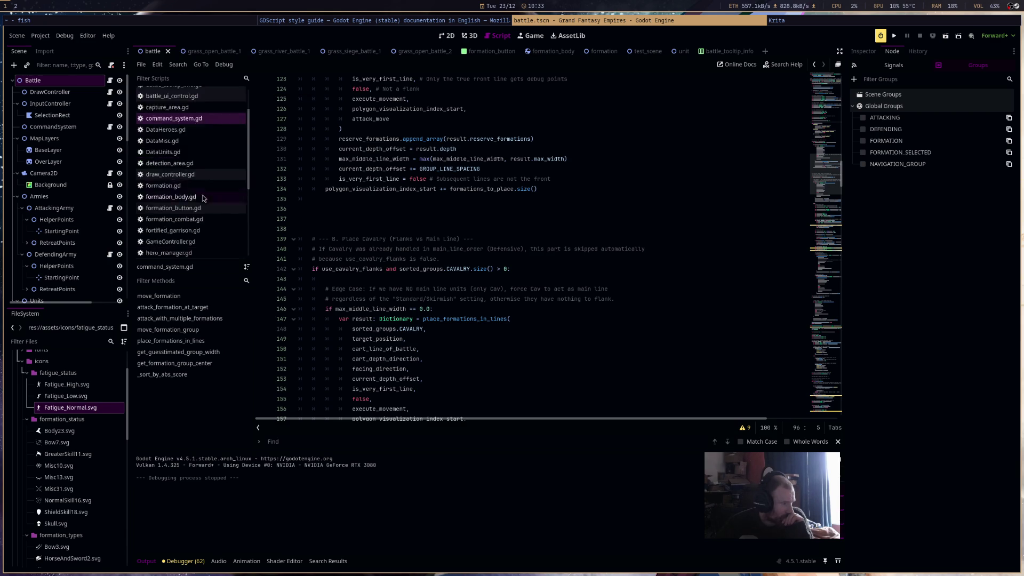
pyautogui.click(200, 236)
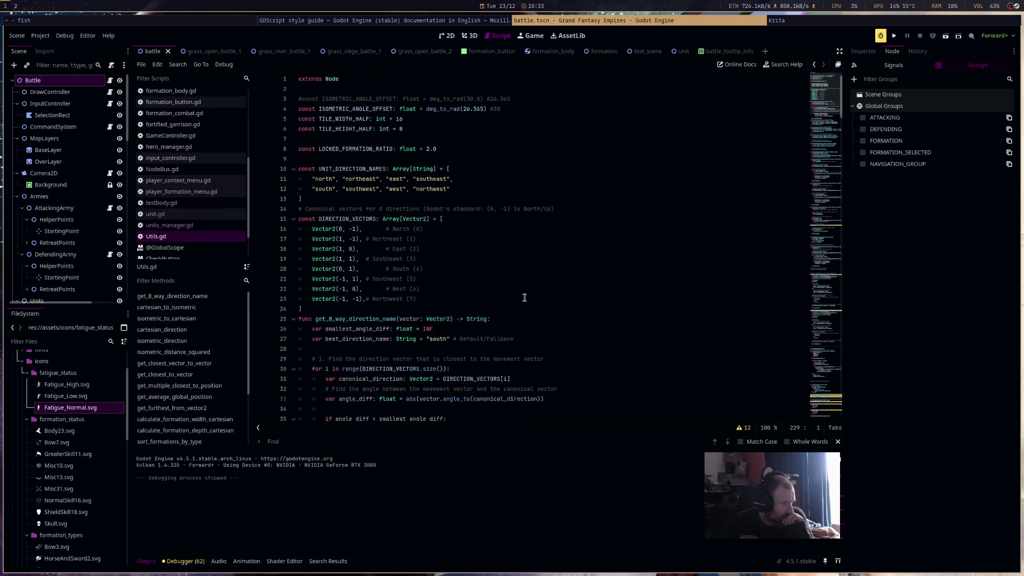
# Read further down Utils.gd and select the formation_unit_type property name
pyautogui.scroll(-3)
pyautogui.scroll(-3)
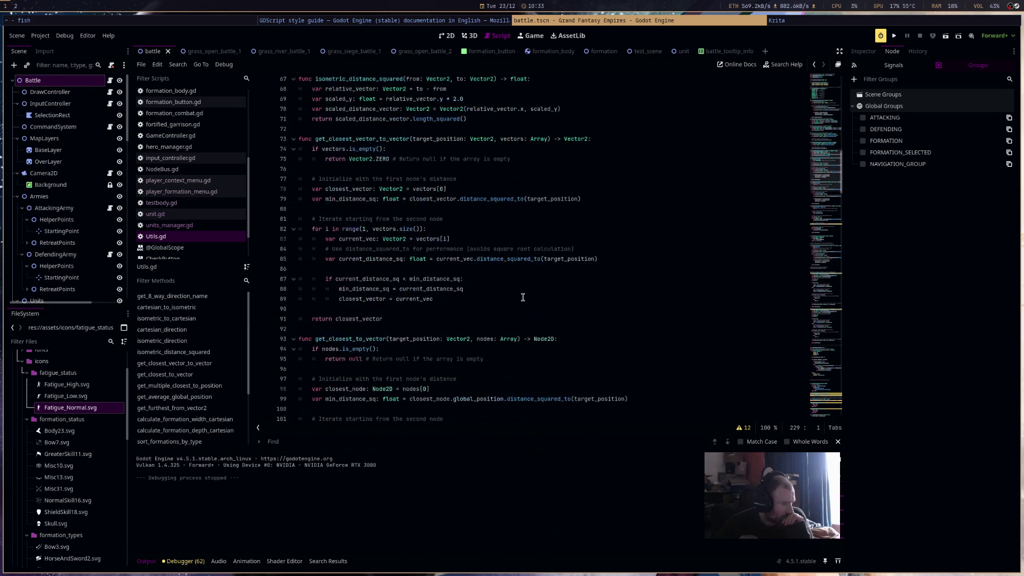
pyautogui.scroll(-3)
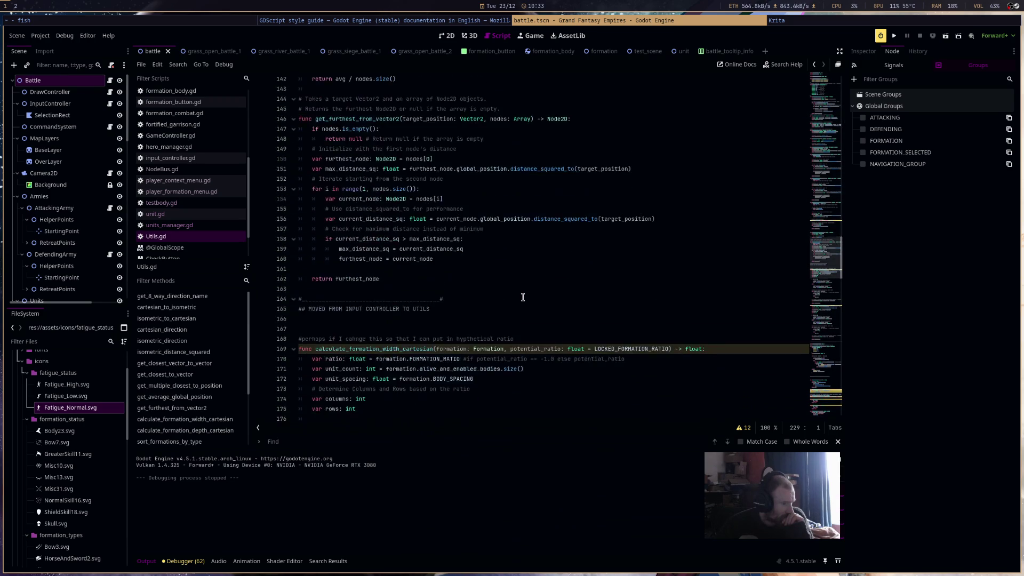
pyautogui.scroll(-3)
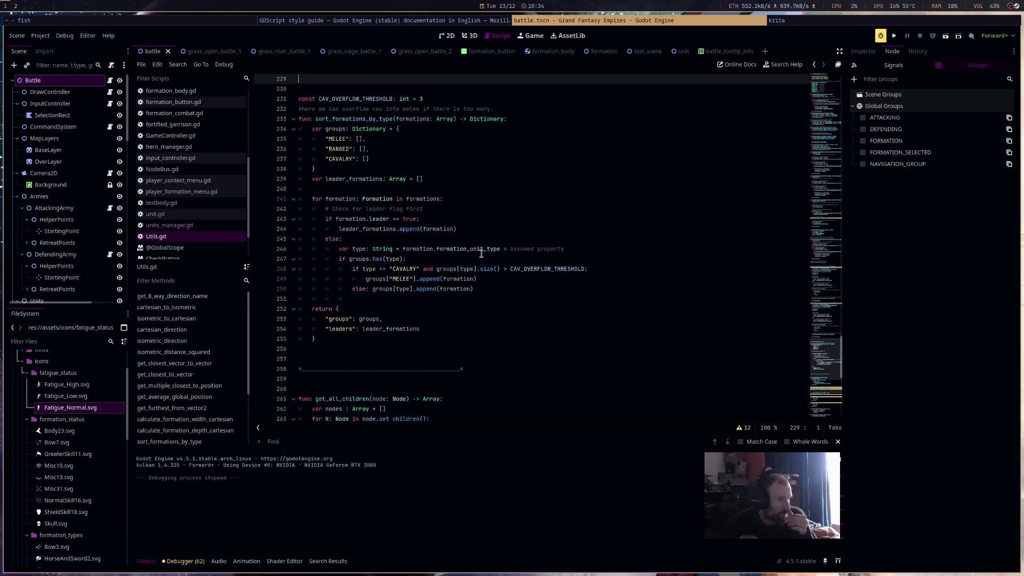
pyautogui.doubleClick(480, 248)
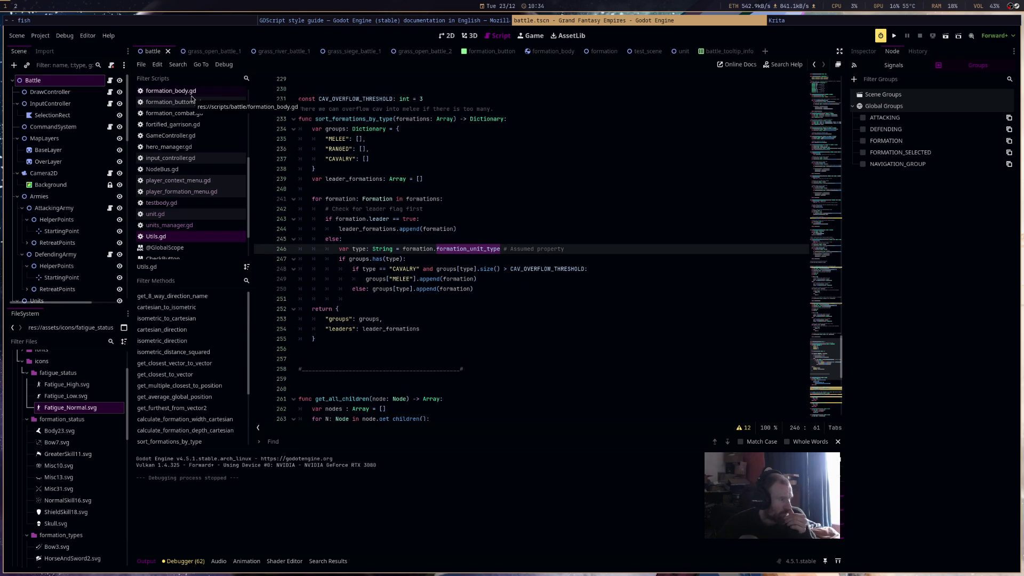
pyautogui.scroll(3)
# Open formation.gd and scroll to its _ready function
pyautogui.click(200, 143)
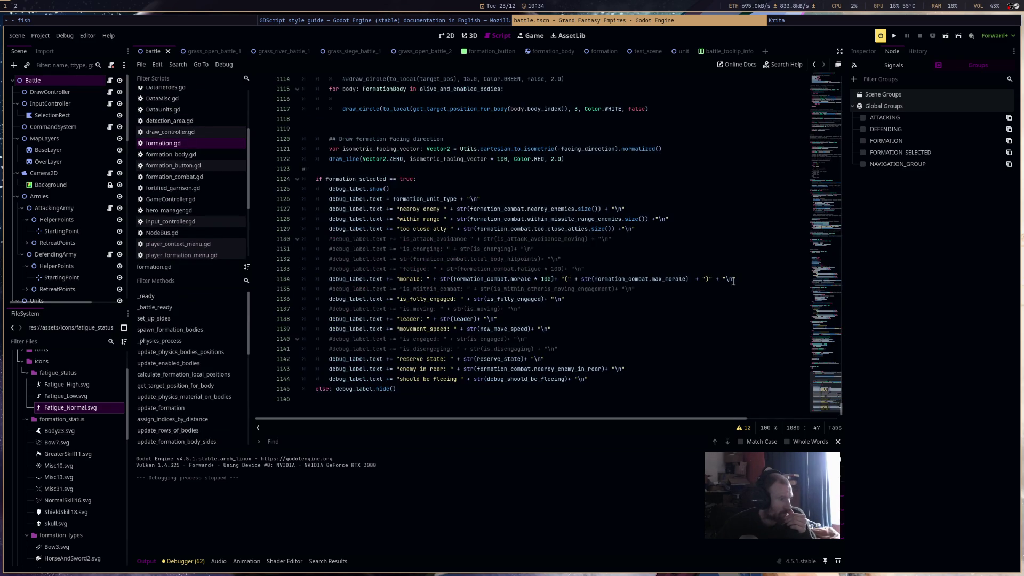
pyautogui.moveTo(827, 376); pyautogui.dragTo(823, 58)
pyautogui.scroll(-3)
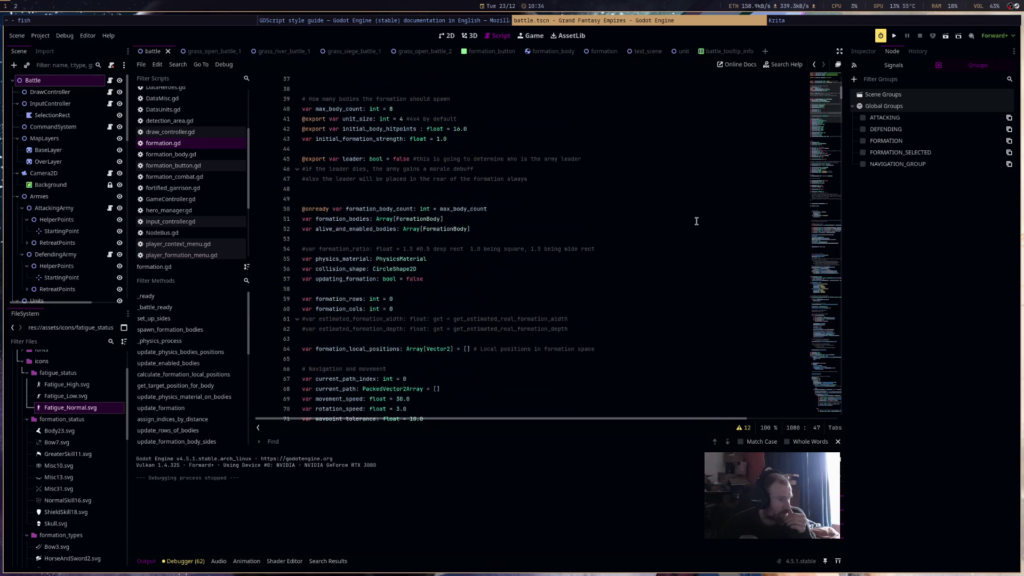
pyautogui.scroll(-3)
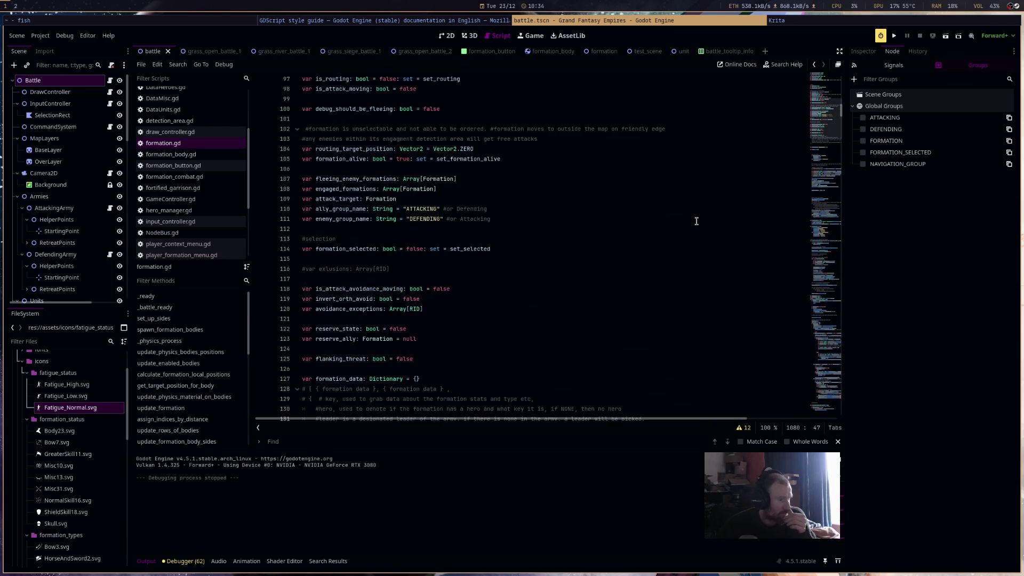
pyautogui.scroll(-3)
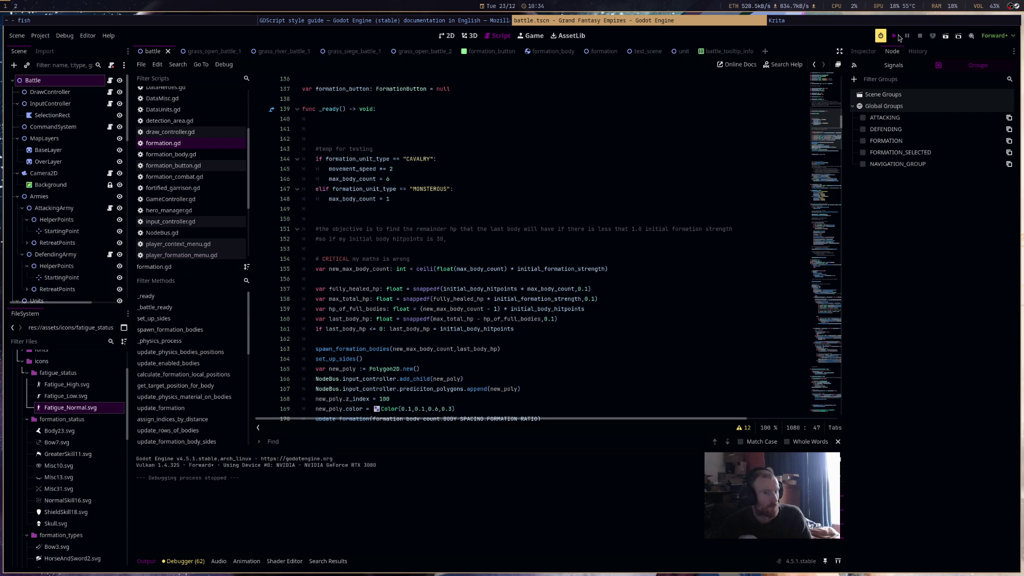
# Launch a debug run of the battle and return to the Godot editor
pyautogui.click(896, 36)
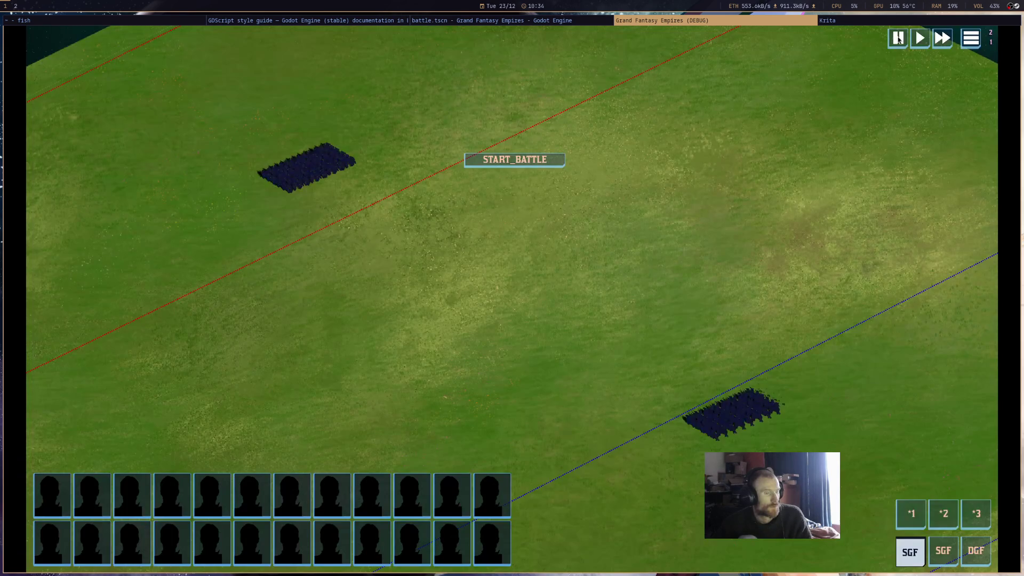
pyautogui.click(238, 21)
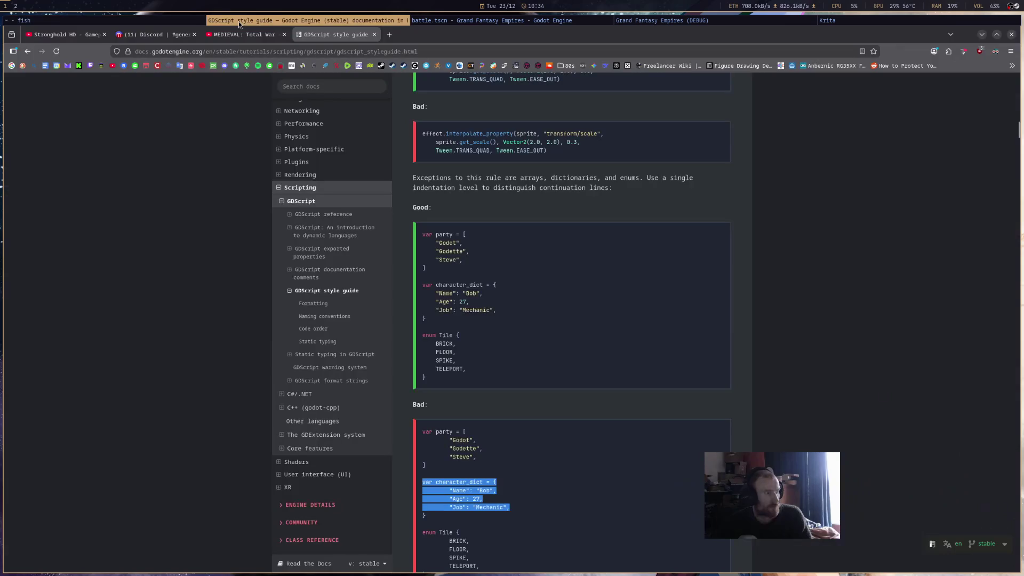
pyautogui.click(565, 20)
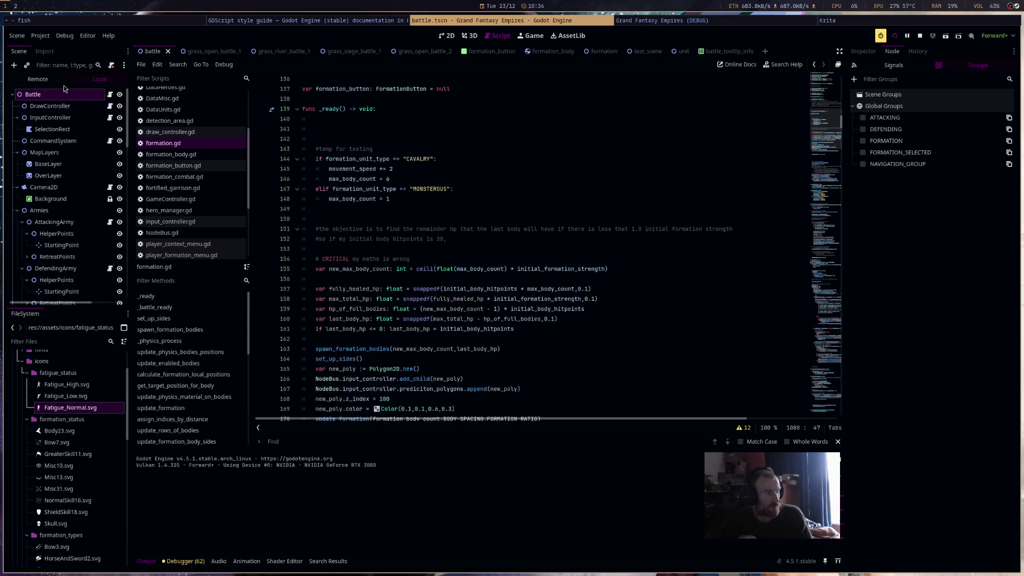
# In the Remote scene tree, expand Armies > AttackingArmy to check its AttackingMelee units, then stop the game
pyautogui.click(59, 80)
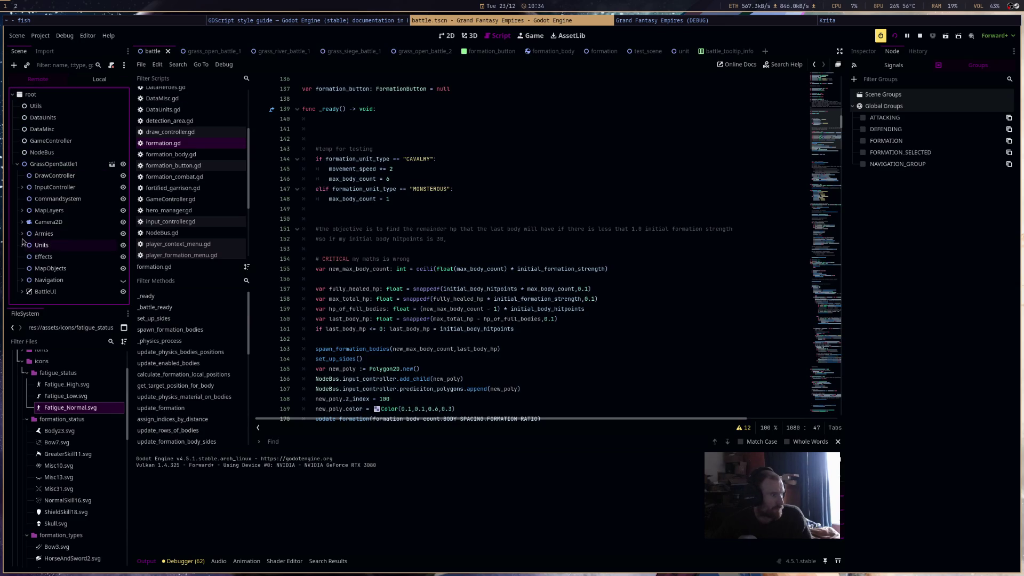
pyautogui.click(22, 233)
pyautogui.click(45, 246)
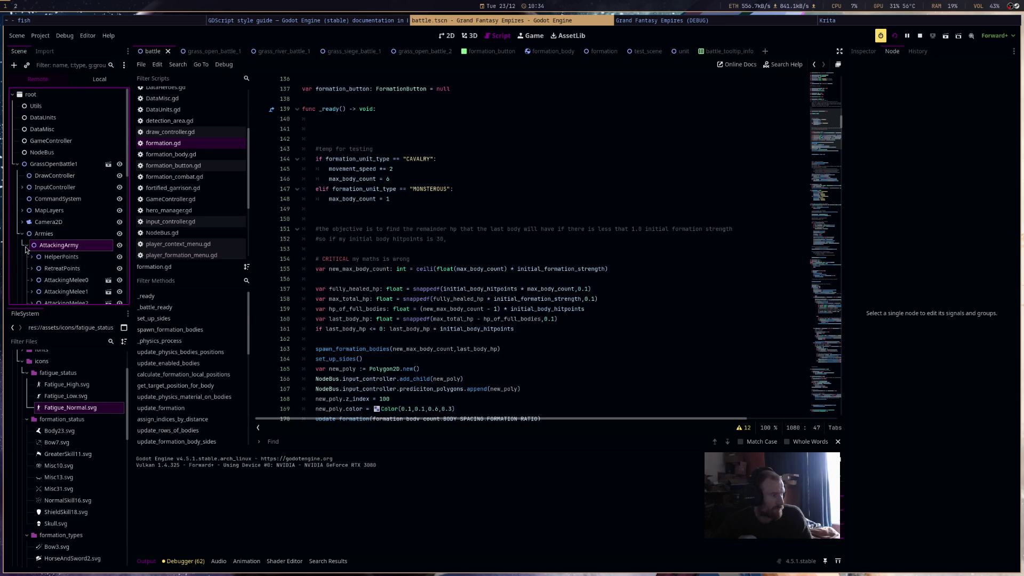
pyautogui.scroll(-3)
pyautogui.scroll(3)
pyautogui.click(920, 36)
pyautogui.scroll(3)
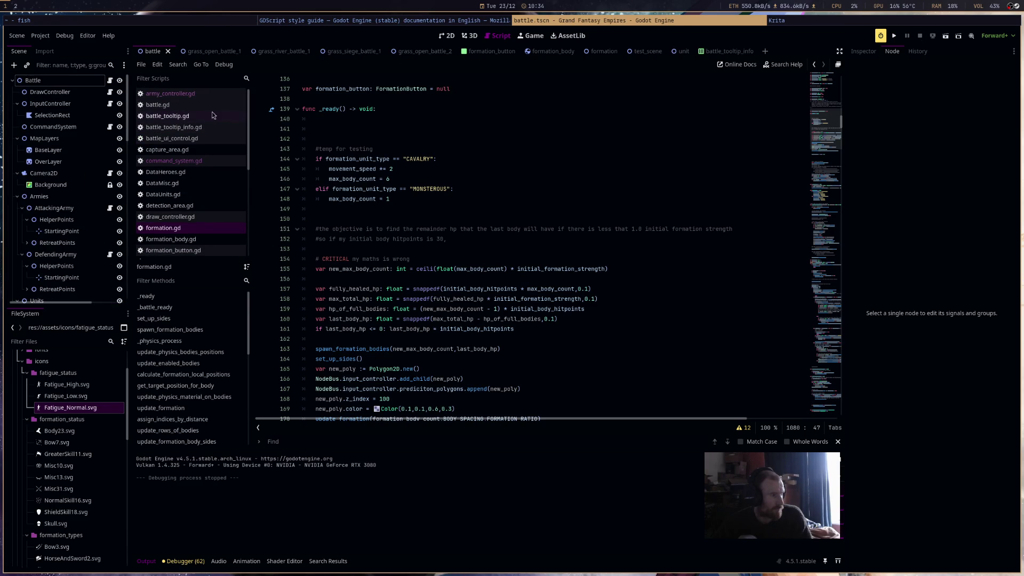
# Open battle.gd and place the cursor on the instantiate_formation function definition
pyautogui.click(171, 104)
pyautogui.scroll(3)
pyautogui.scroll(3)
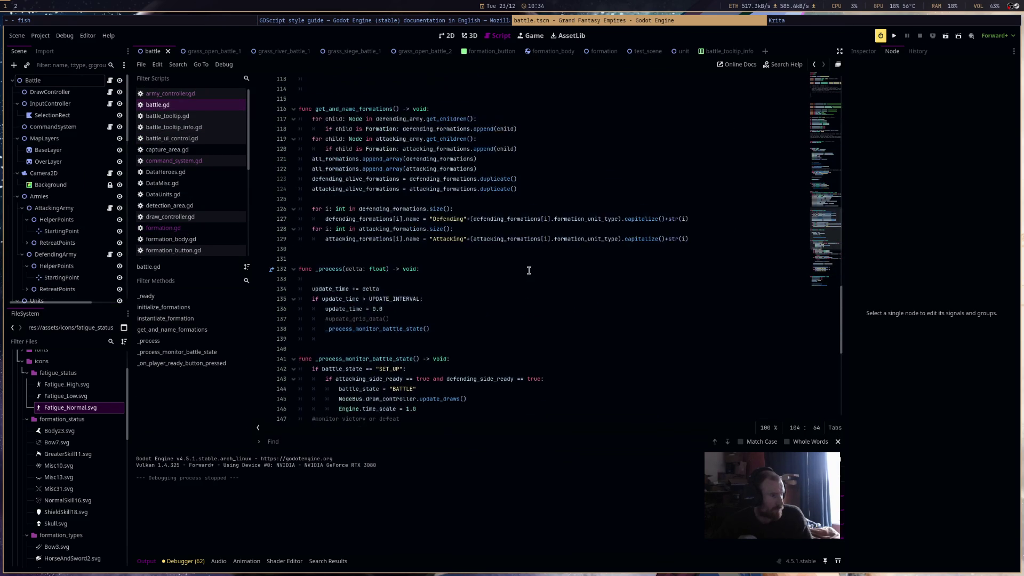
pyautogui.scroll(3)
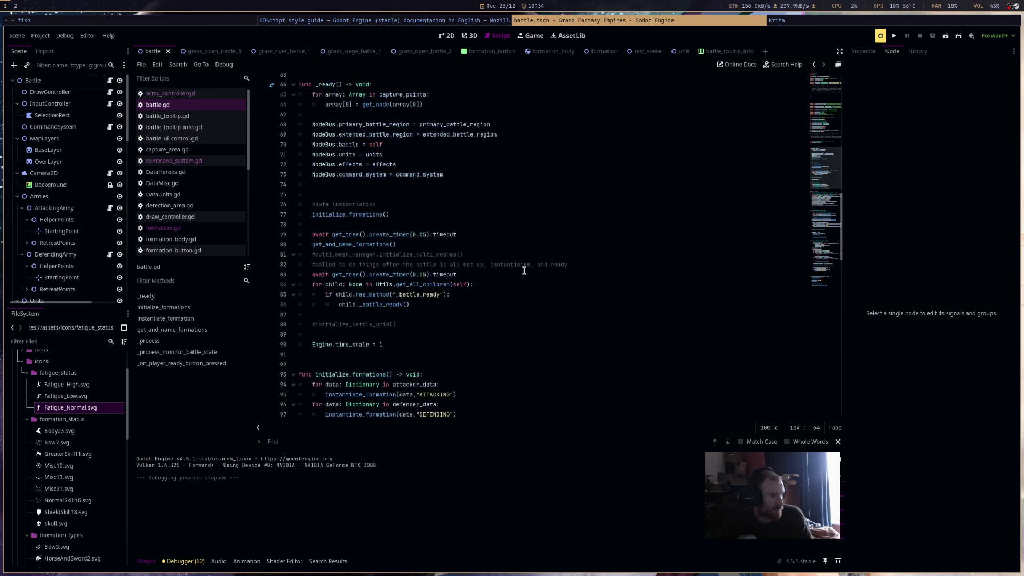
pyautogui.scroll(-3)
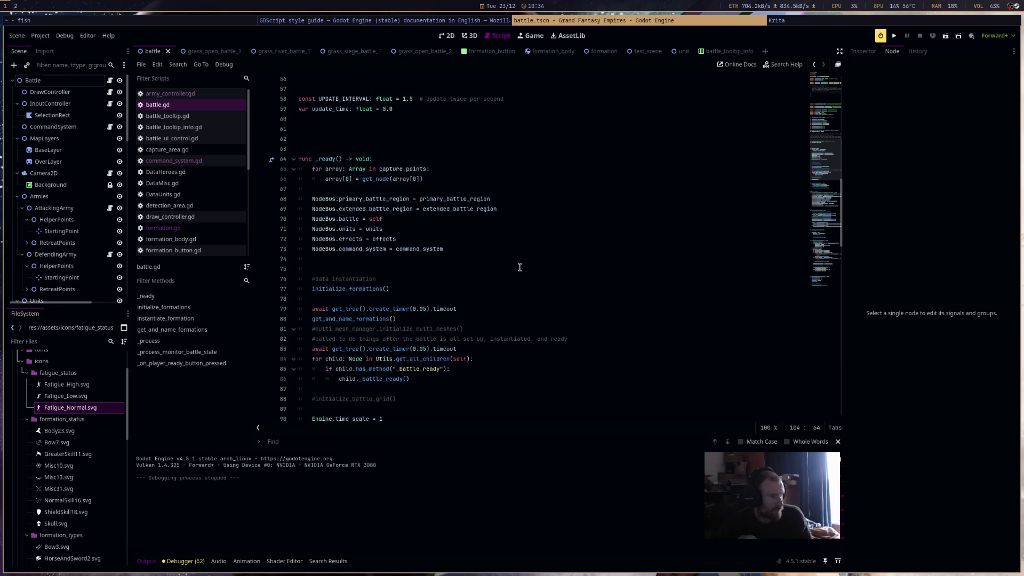
pyautogui.scroll(-3)
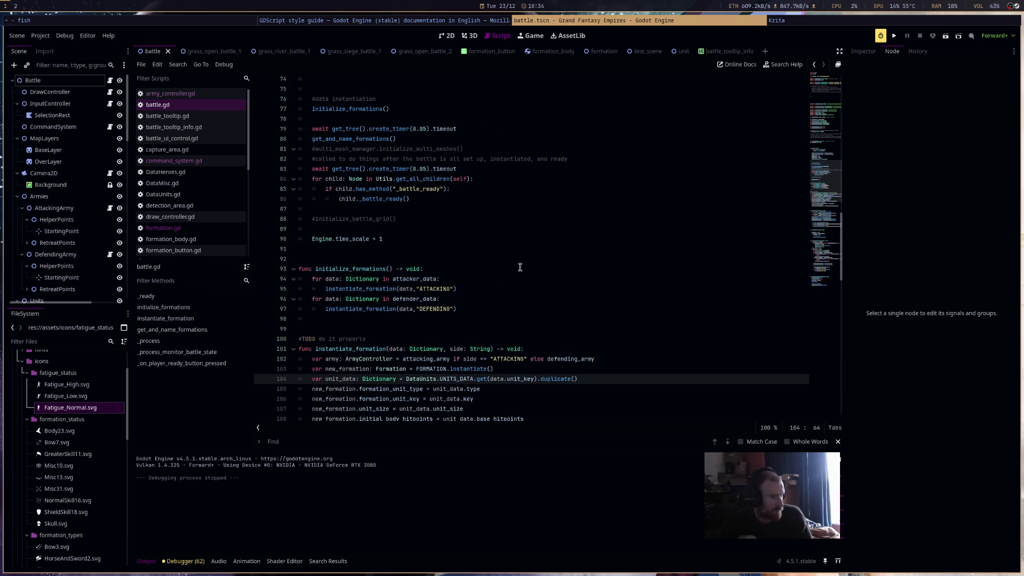
pyautogui.scroll(-3)
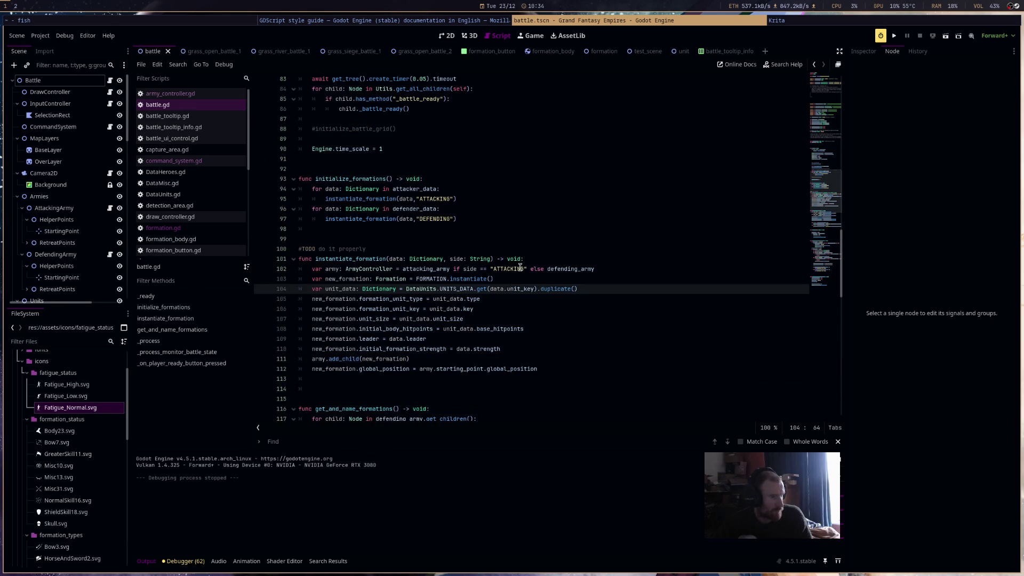
pyautogui.click(394, 219)
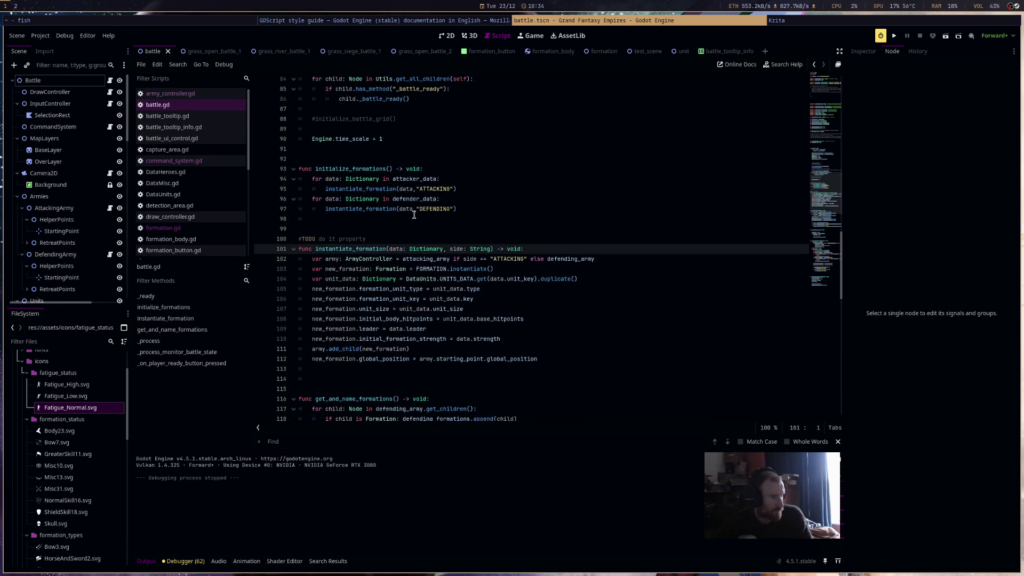
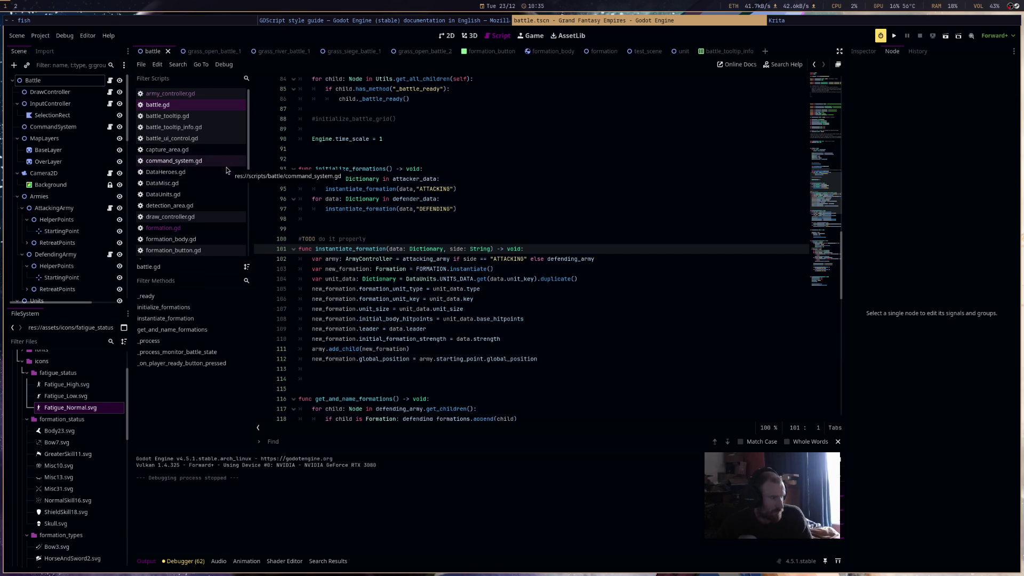
# In DataUnits.gd, replace MELEE with RANGED for TEMP_RANGED and with CAVALRY for TEMP_CAVALRY
pyautogui.scroll(-3)
pyautogui.scroll(3)
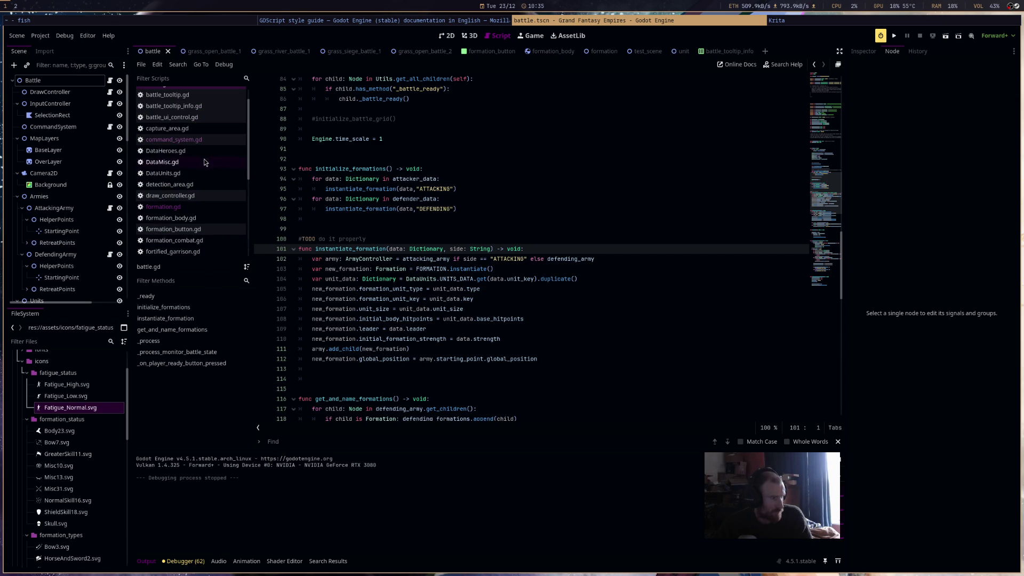
pyautogui.click(176, 173)
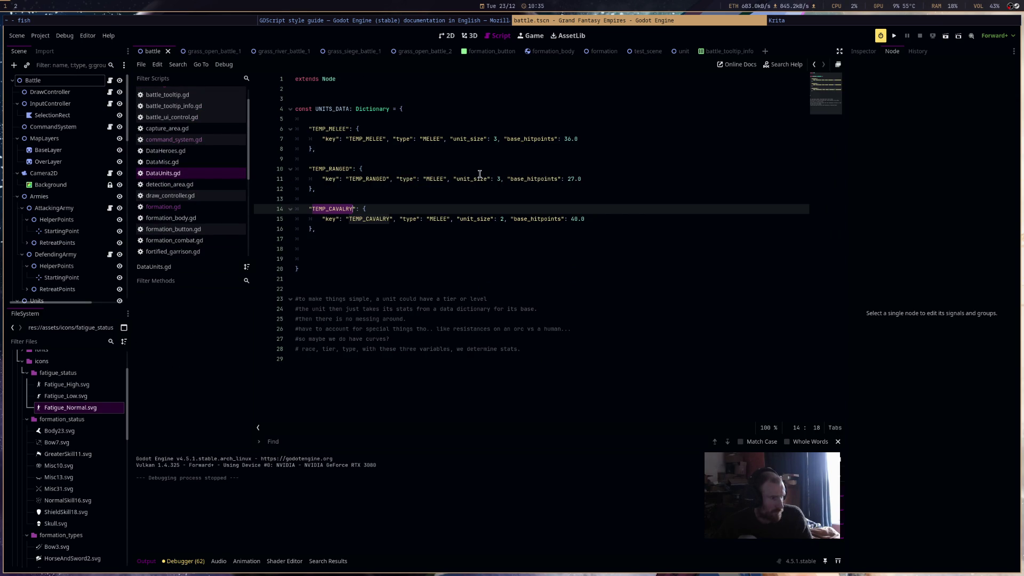
pyautogui.doubleClick(430, 179)
pyautogui.write('RA')
pyautogui.write('NGED')
pyautogui.doubleClick(437, 219)
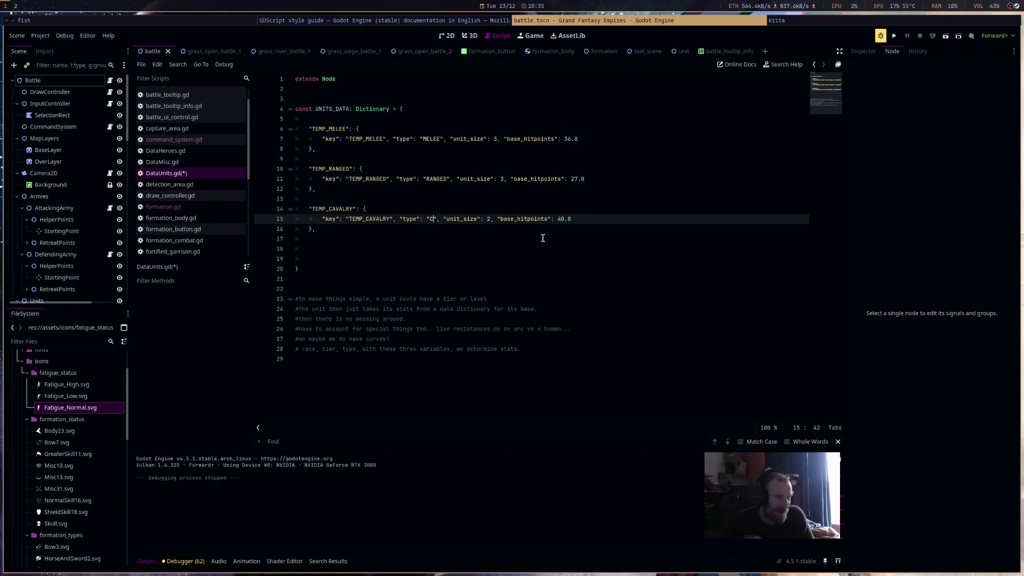
pyautogui.write('AVALRY')
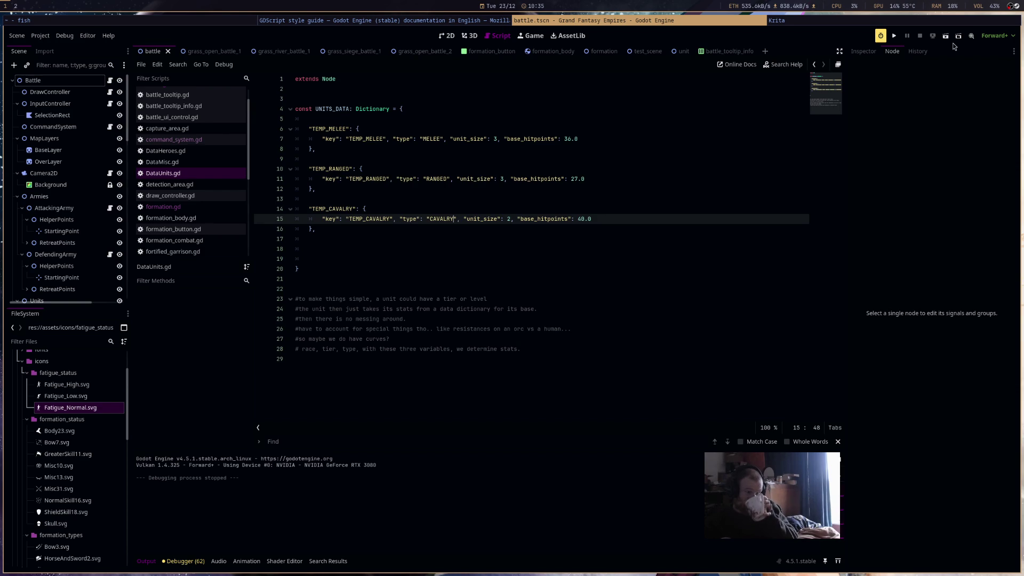
# Run Grand Fantasy Empires in debug, zoom the battle camera, and start the battle with START_BATTLE
pyautogui.click(898, 37)
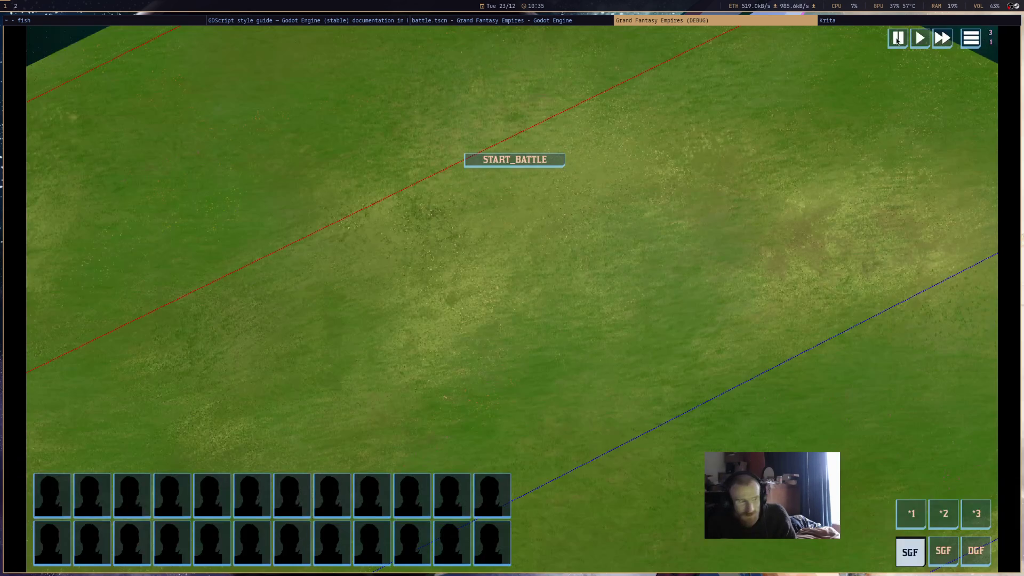
pyautogui.scroll(-3)
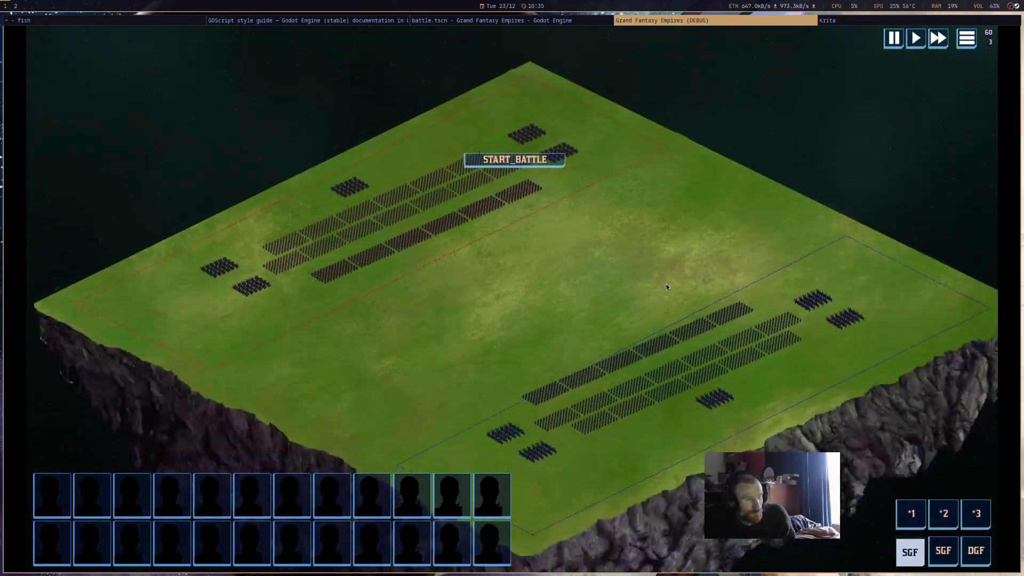
pyautogui.scroll(3)
pyautogui.scroll(-3)
pyautogui.scroll(3)
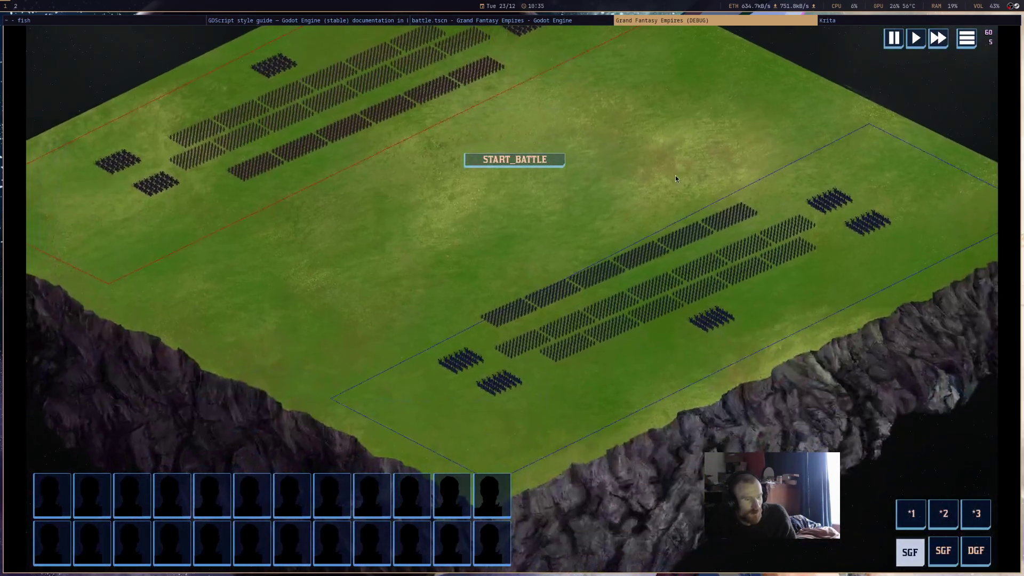
pyautogui.click(527, 159)
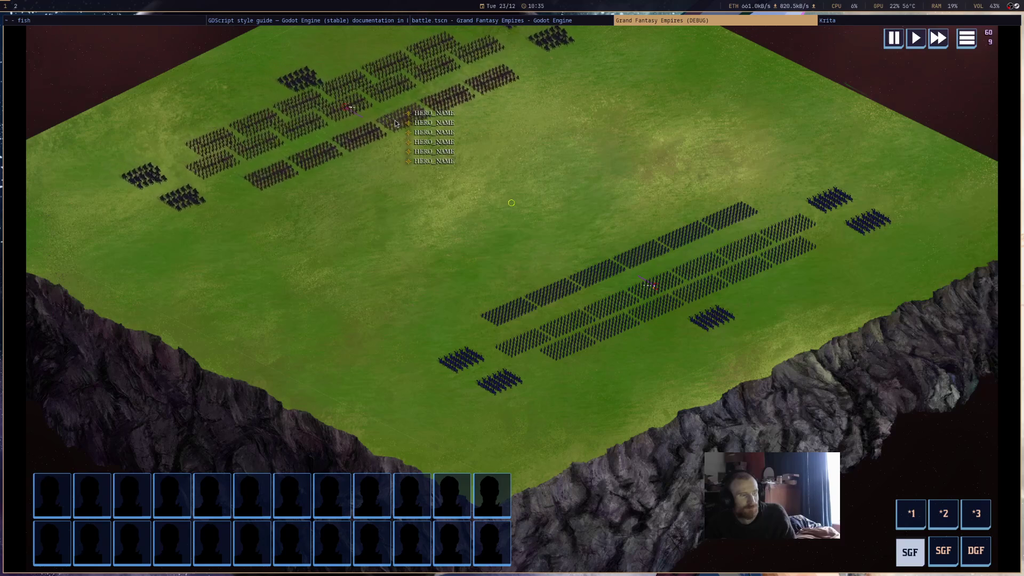
pyautogui.scroll(3)
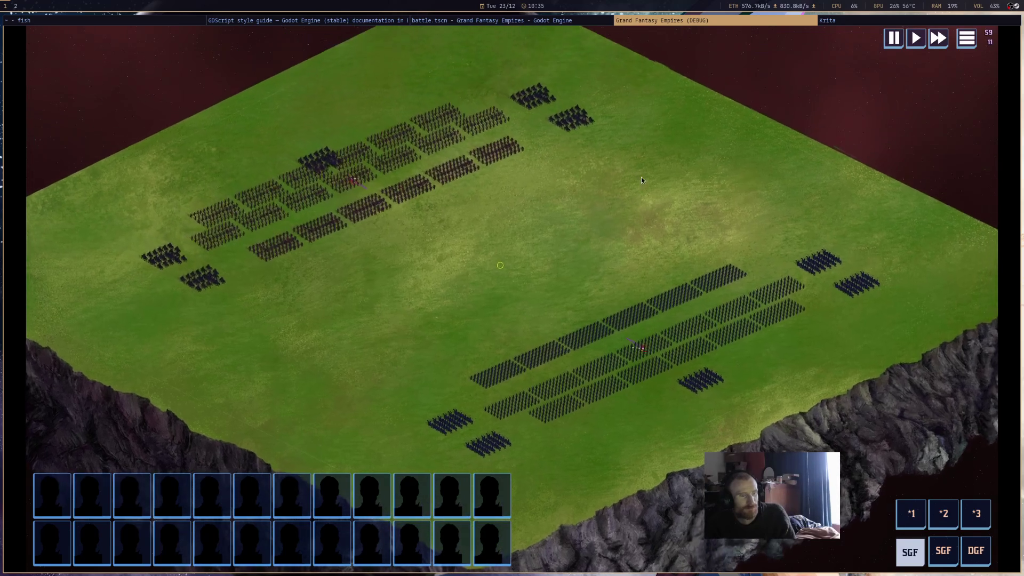
pyautogui.scroll(-3)
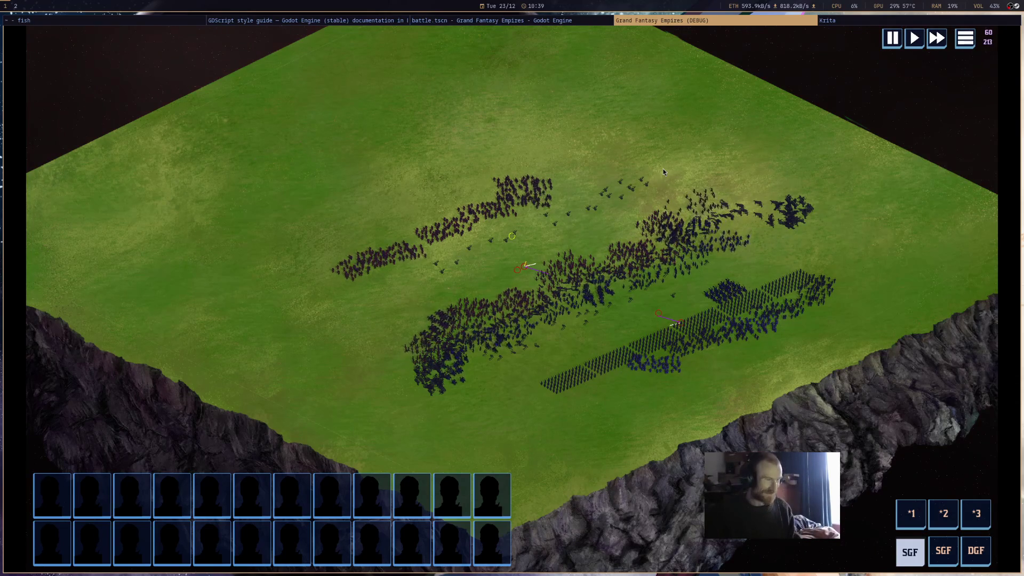
# Close the running debug game and return to DataUnits.gd in the script editor
pyautogui.middleClick(789, 22)
pyautogui.click(712, 288)
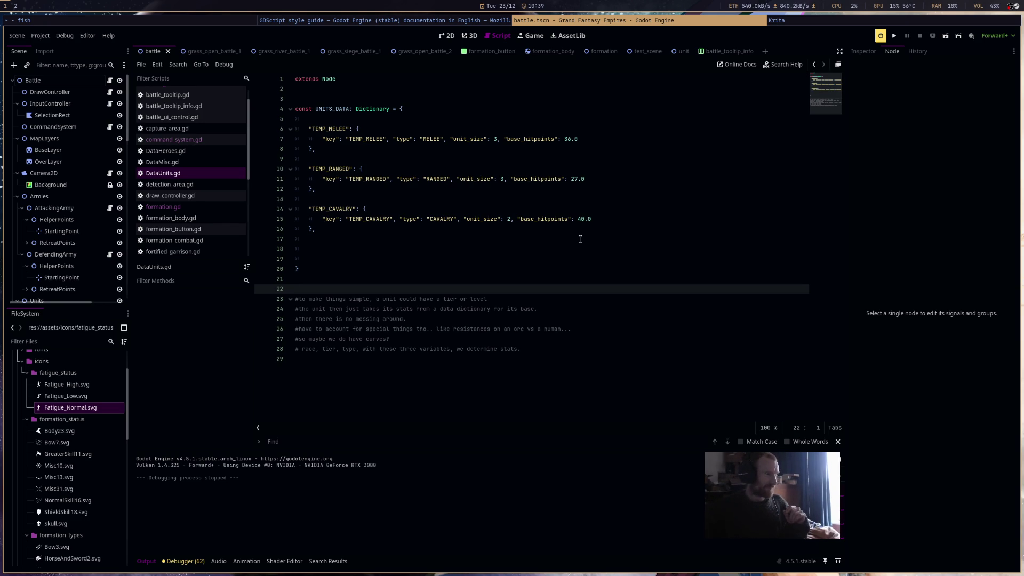
# Insert a '#data structure' comment above UNITS_DATA, followed by an '#anything that…' line about constant keys
pyautogui.click(329, 91)
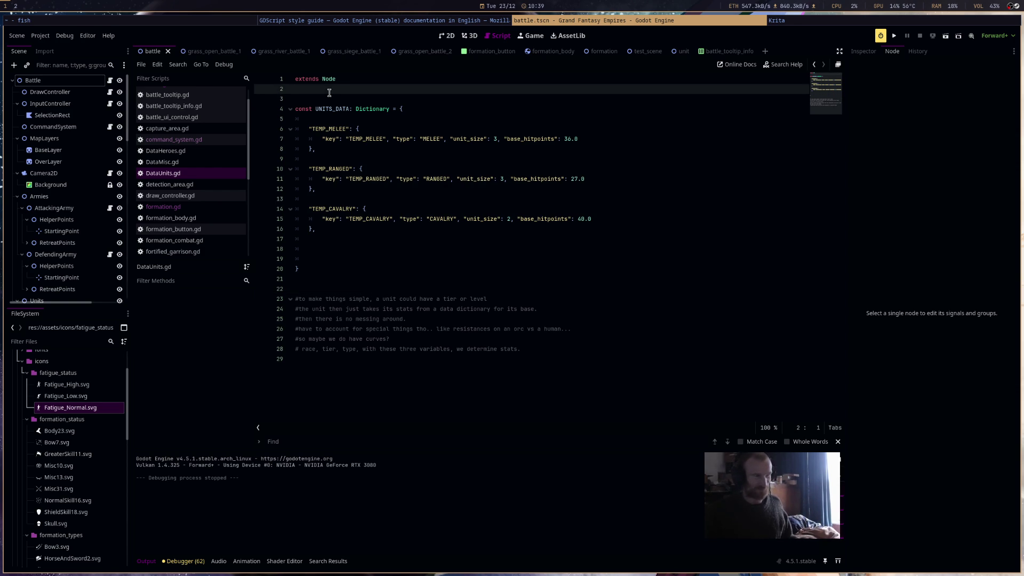
pyautogui.press('Return')
pyautogui.press('Return')
pyautogui.press('Up')
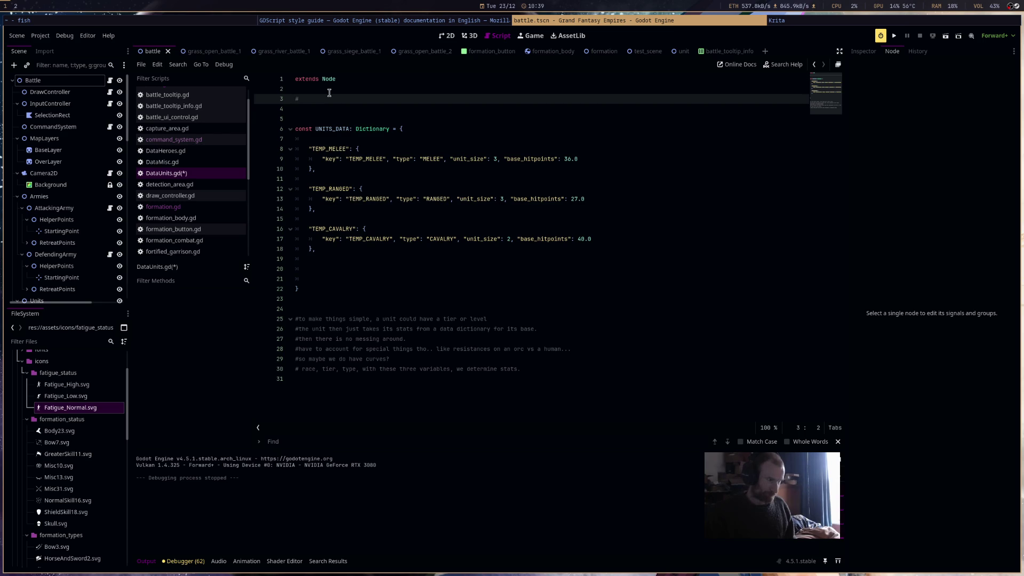
pyautogui.write('data st')
pyautogui.write('ructure')
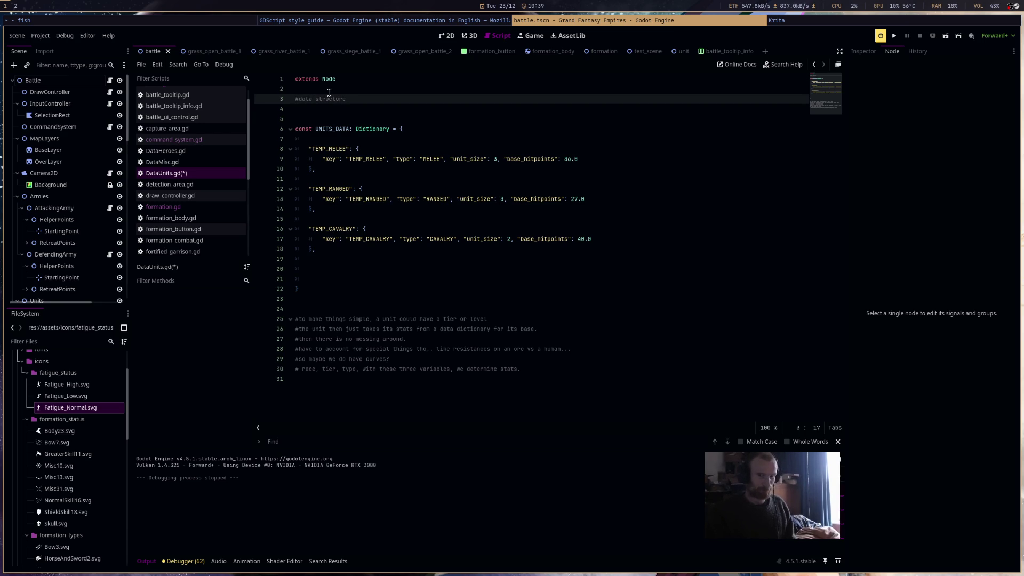
pyautogui.press('Return')
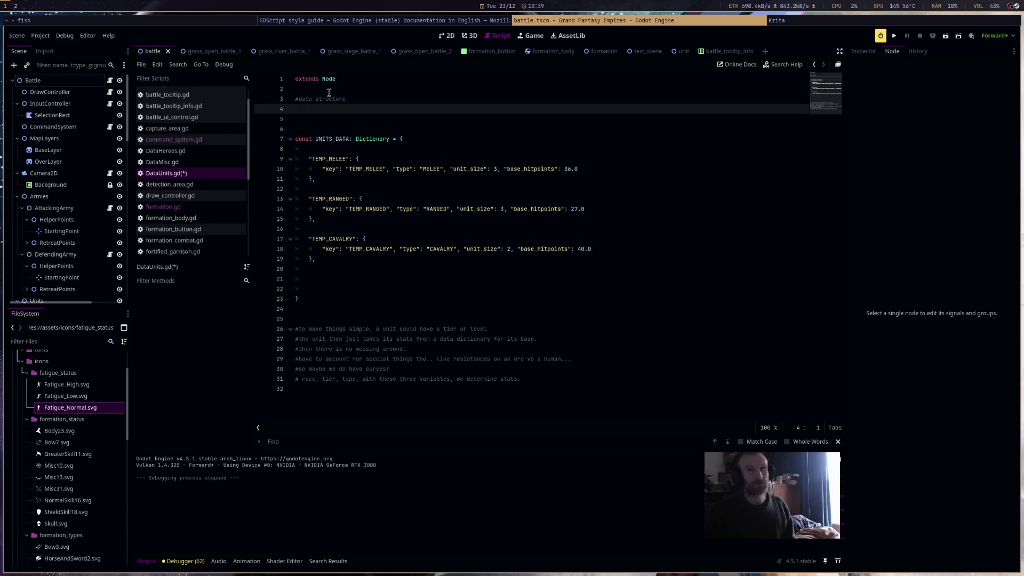
pyautogui.write("#'")
pyautogui.press('BackSpace')
pyautogui.press('BackSpace')
pyautogui.write('ything that i')
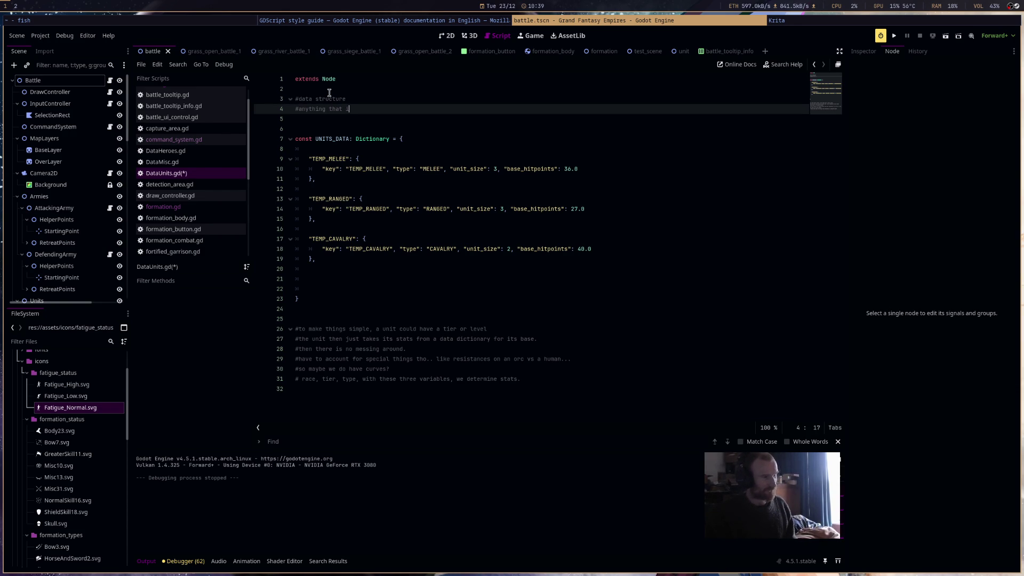
pyautogui.write('s a constant')
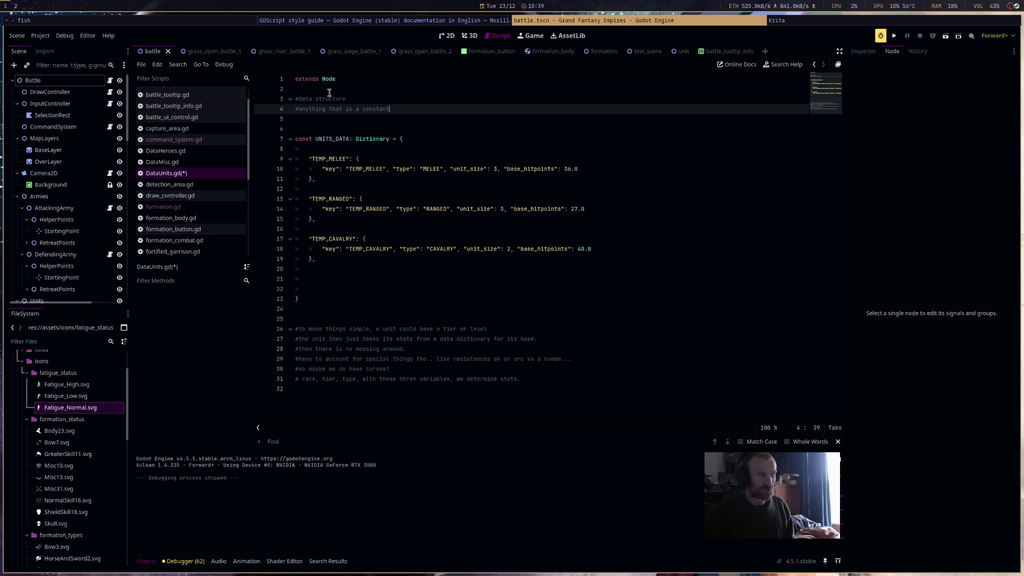
pyautogui.write(' key')
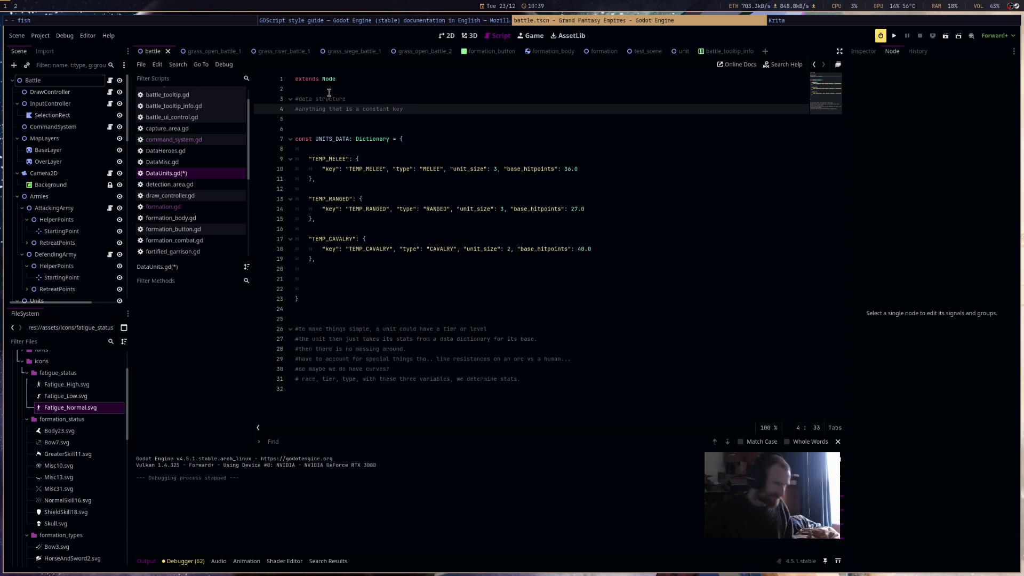
pyautogui.write(' inside a ')
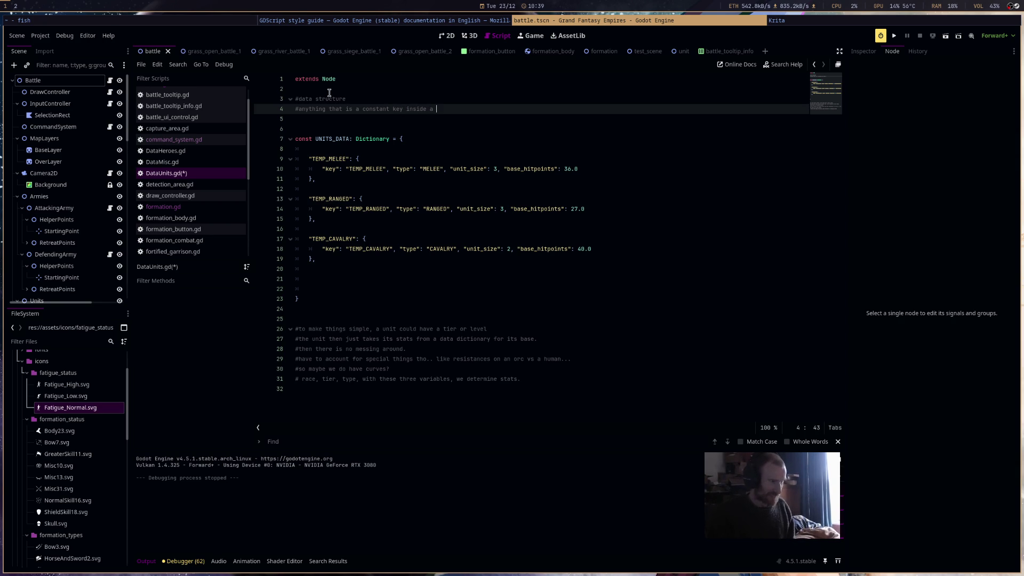
pyautogui.write('constant data')
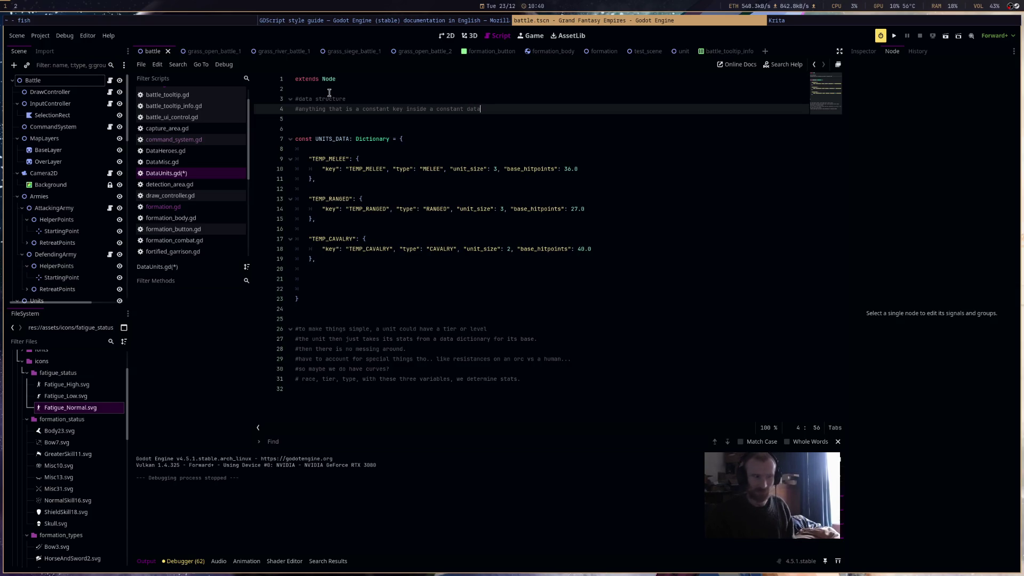
pyautogui.write(' dic')
pyautogui.write('ction is')
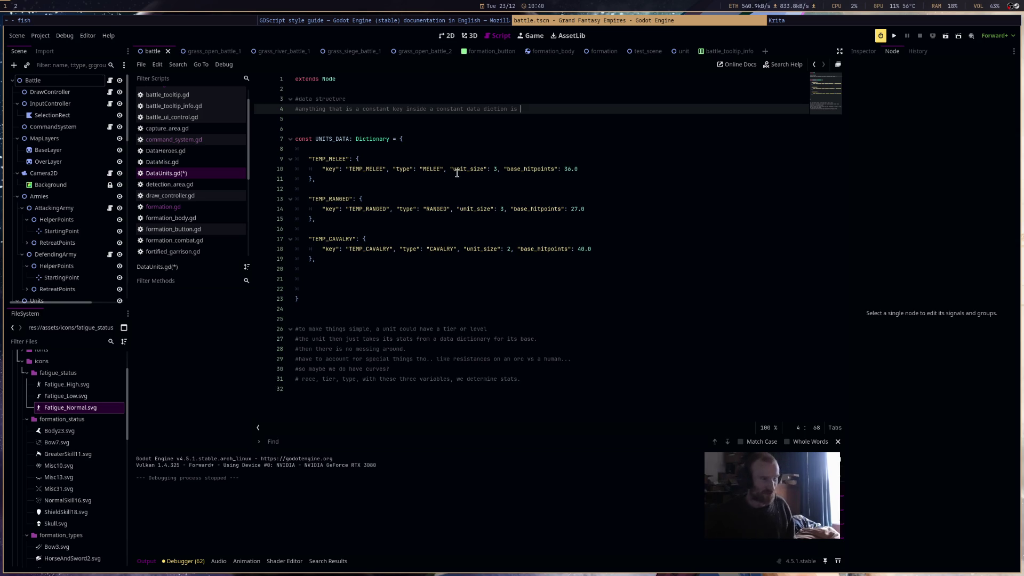
# Extend the line-4 comment to state the naming case used for dictionary keys
pyautogui.doubleClick(464, 169)
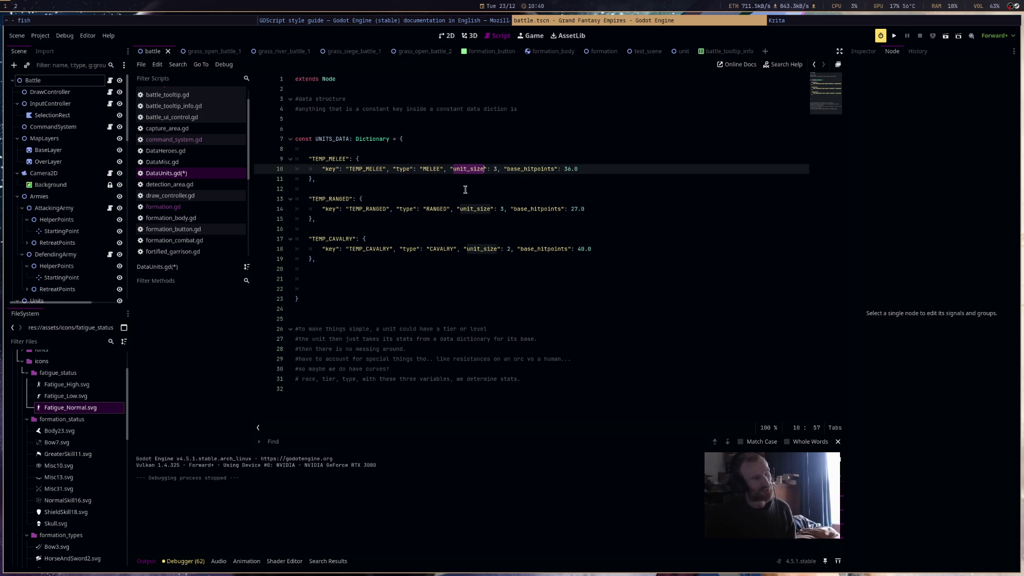
pyautogui.click(465, 190)
pyautogui.moveTo(567, 108); pyautogui.dragTo(286, 110)
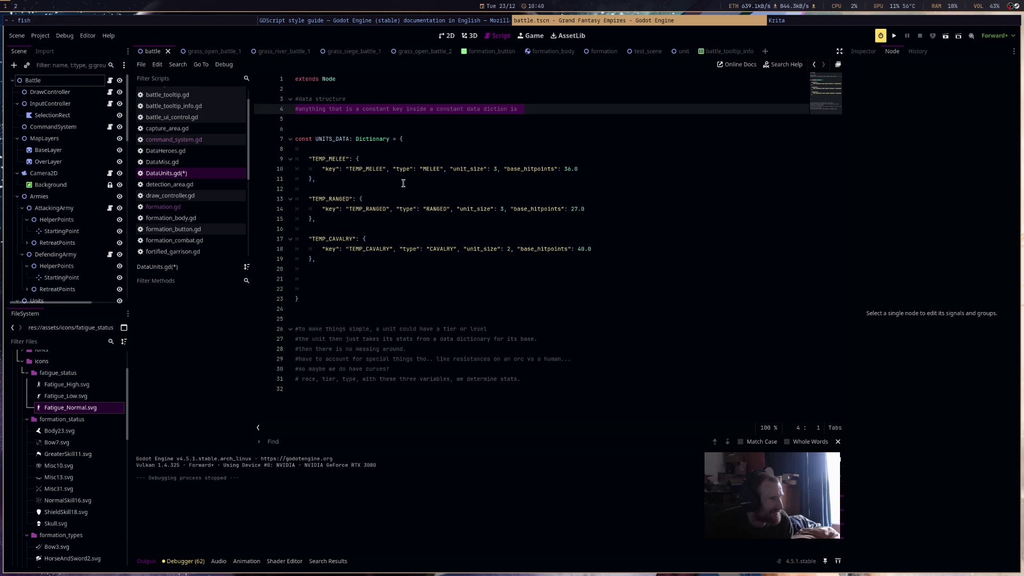
pyautogui.click(567, 109)
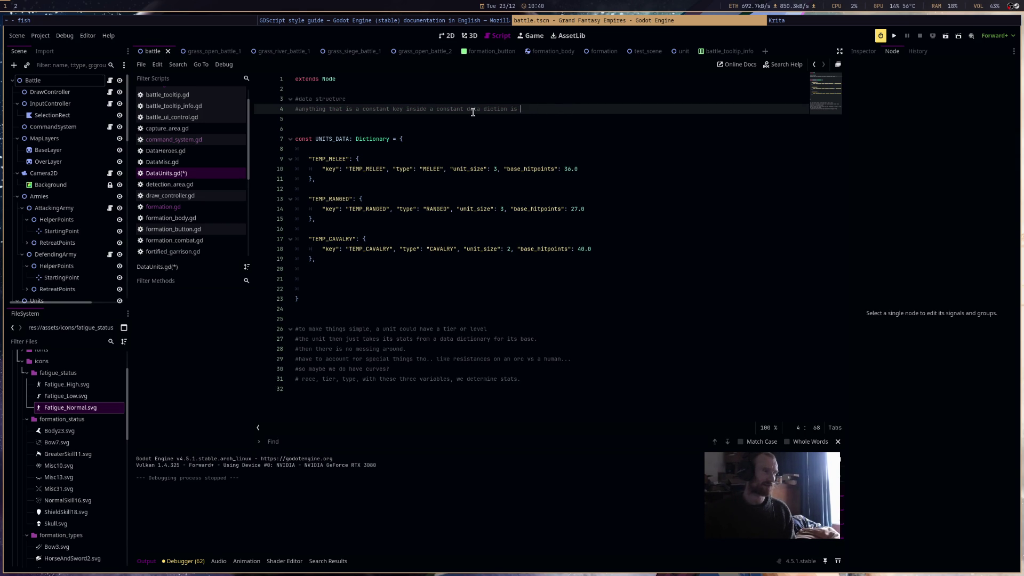
pyautogui.write('snap')
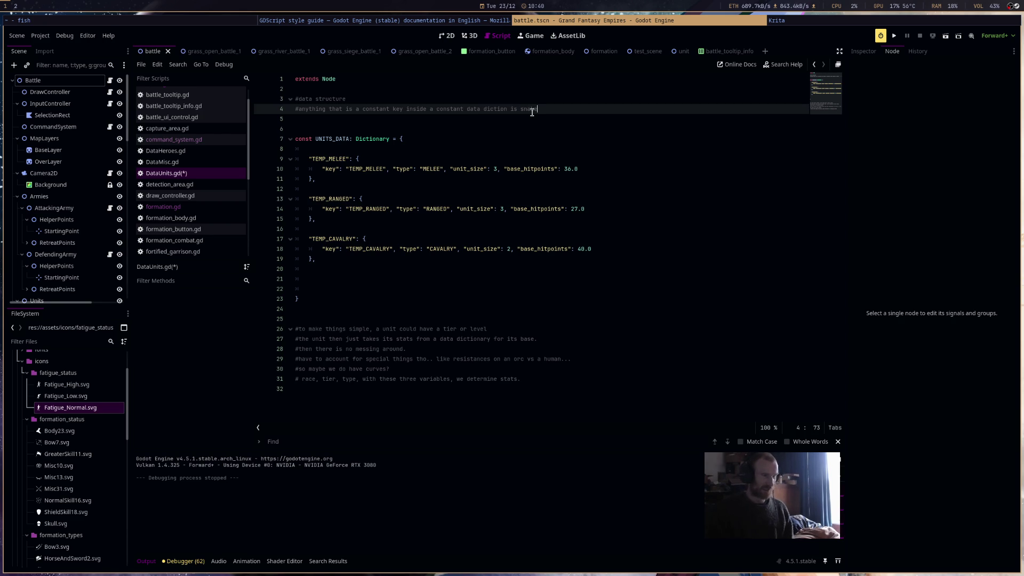
pyautogui.write('case')
pyautogui.press('Return')
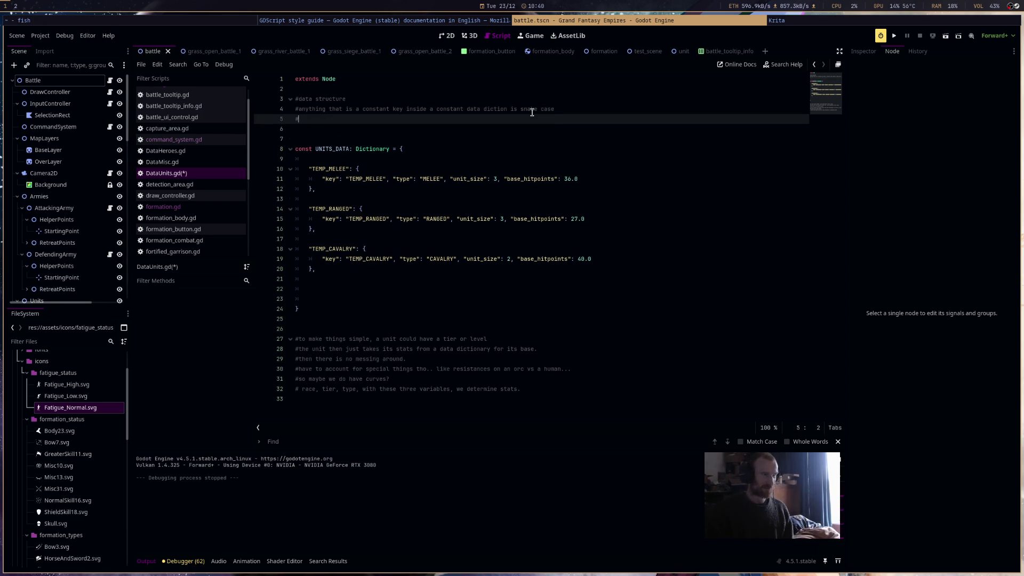
# Add a comment that enum-like 'type' values use CONSTANT_CASE, save, and open command_system.gd
pyautogui.write('but anything that i')
pyautogui.write('s a sort of "')
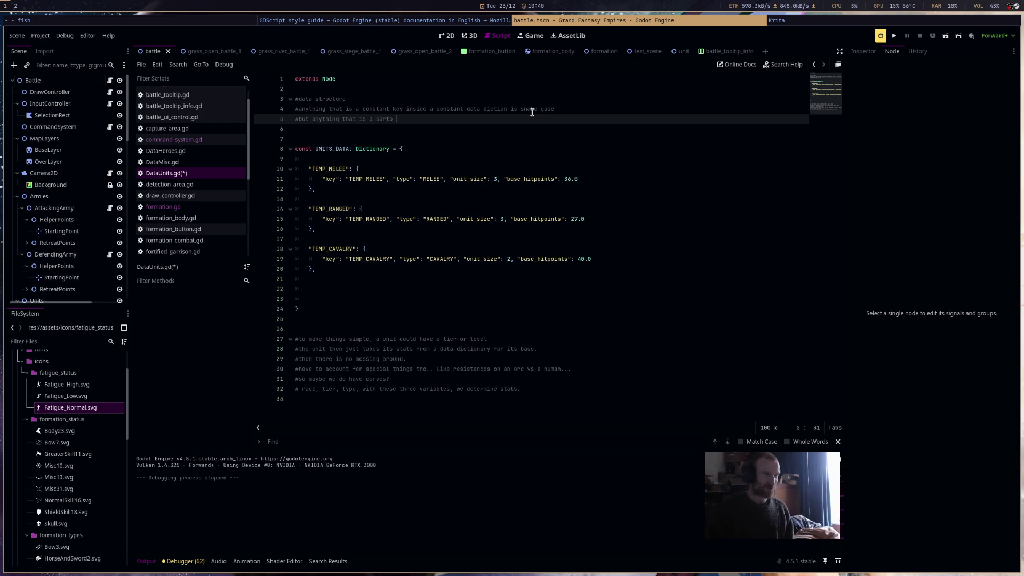
pyautogui.write('type" s')
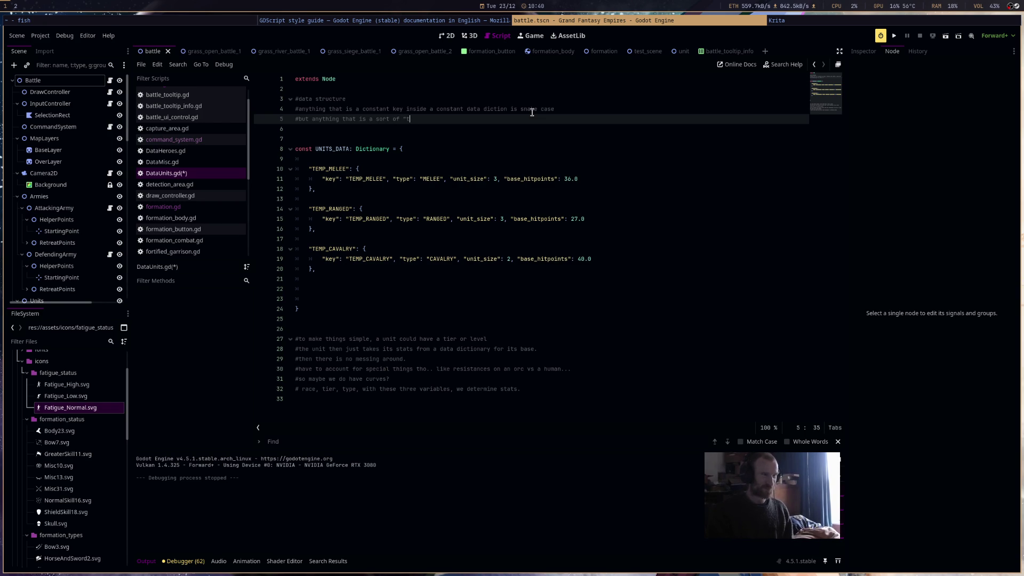
pyautogui.press('BackSpace')
pyautogui.write('do ')
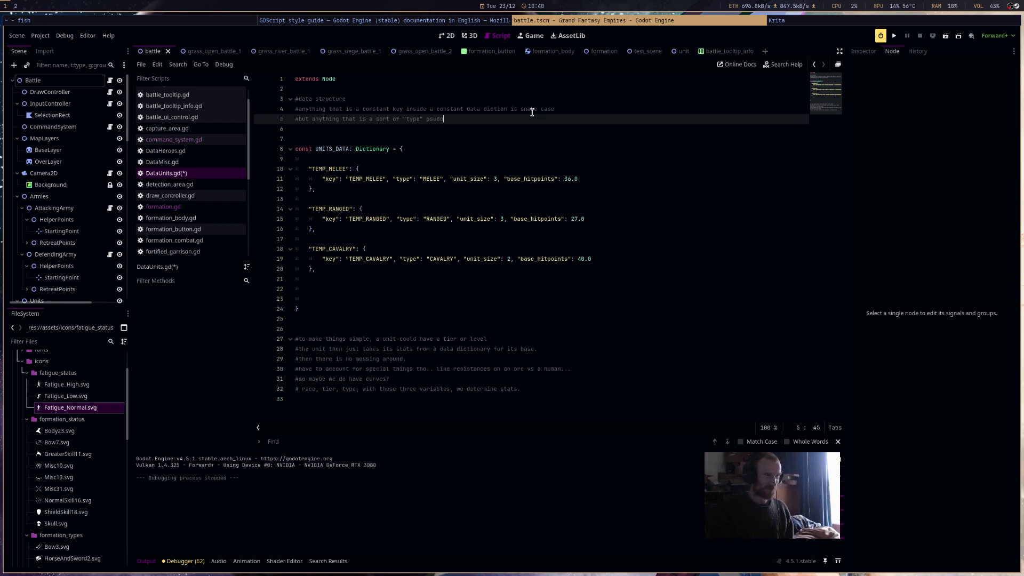
pyautogui.write('enum s')
pyautogui.write('ort of thing is ')
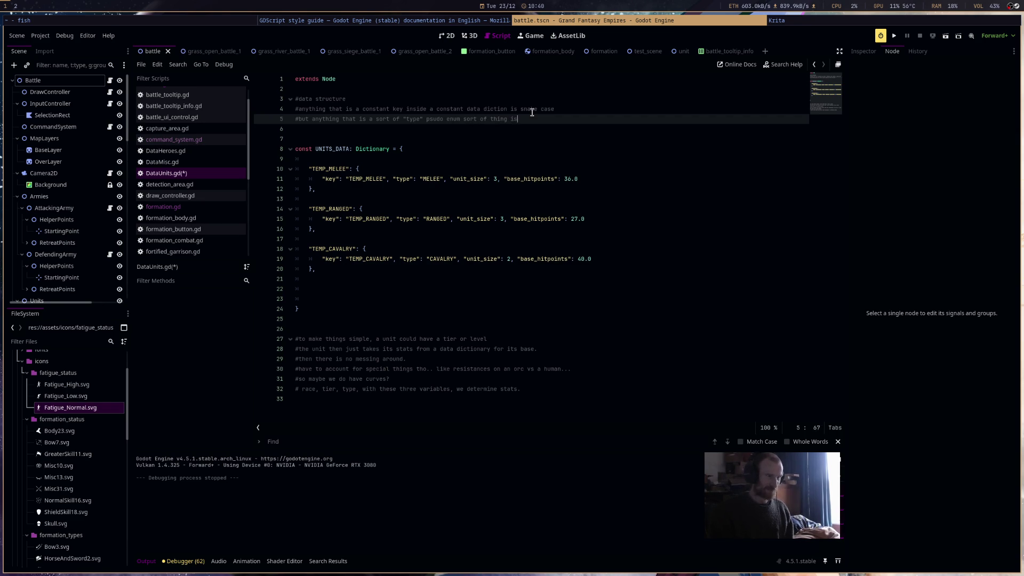
pyautogui.write('CONTANST')
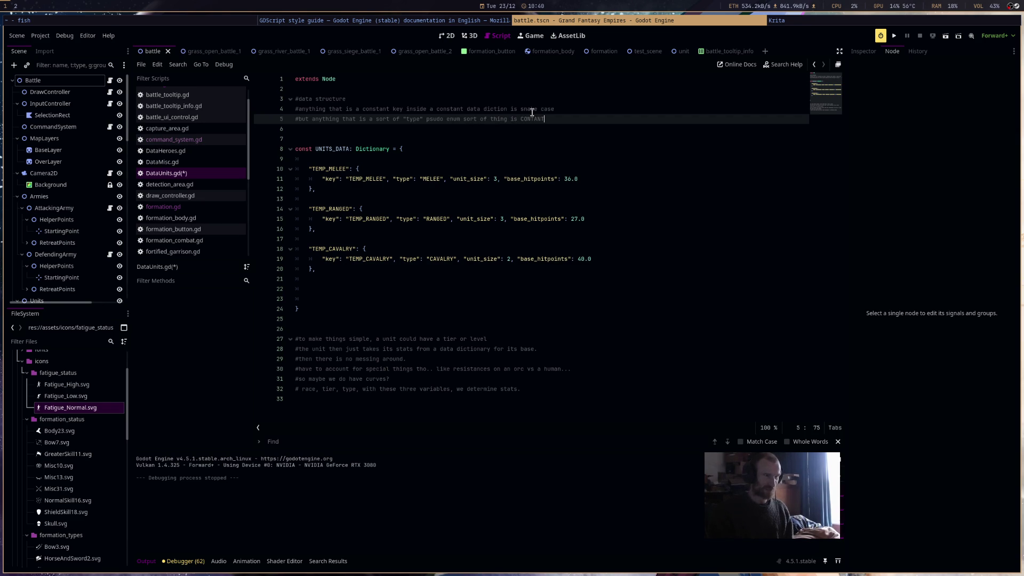
pyautogui.write('CASE')
pyautogui.hotkey('ctrl', 's')
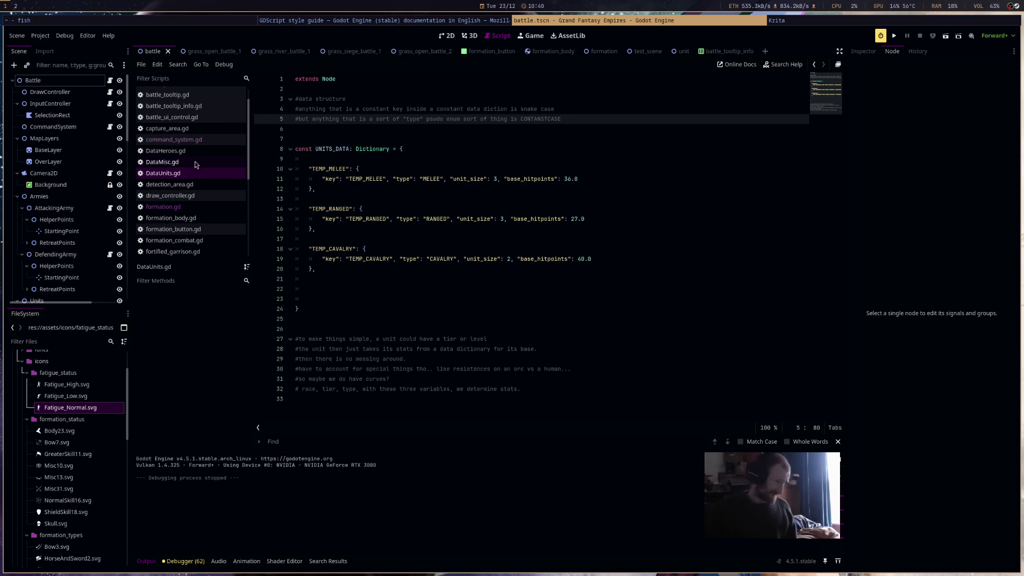
pyautogui.click(206, 140)
# Review the formation score dictionary in command_system.gd, then glance at DataUnits and capture area scripts
pyautogui.scroll(-3)
pyautogui.scroll(-3)
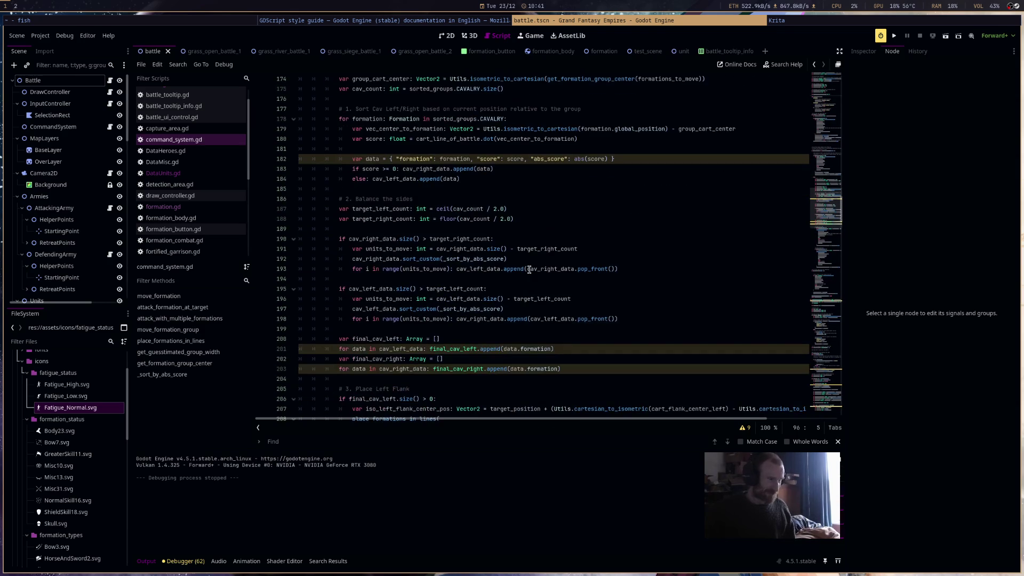
pyautogui.click(644, 158)
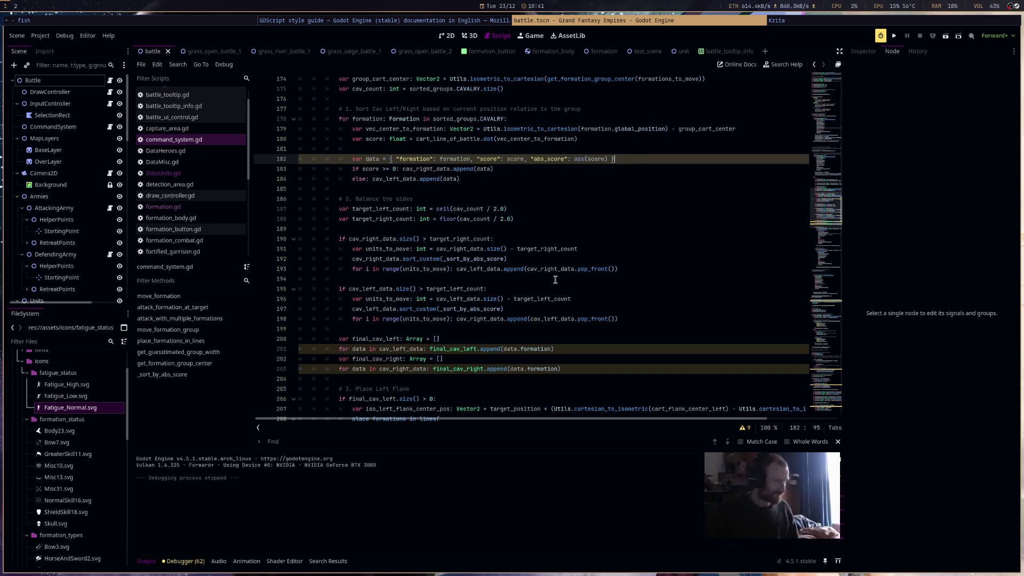
pyautogui.click(206, 151)
pyautogui.click(216, 193)
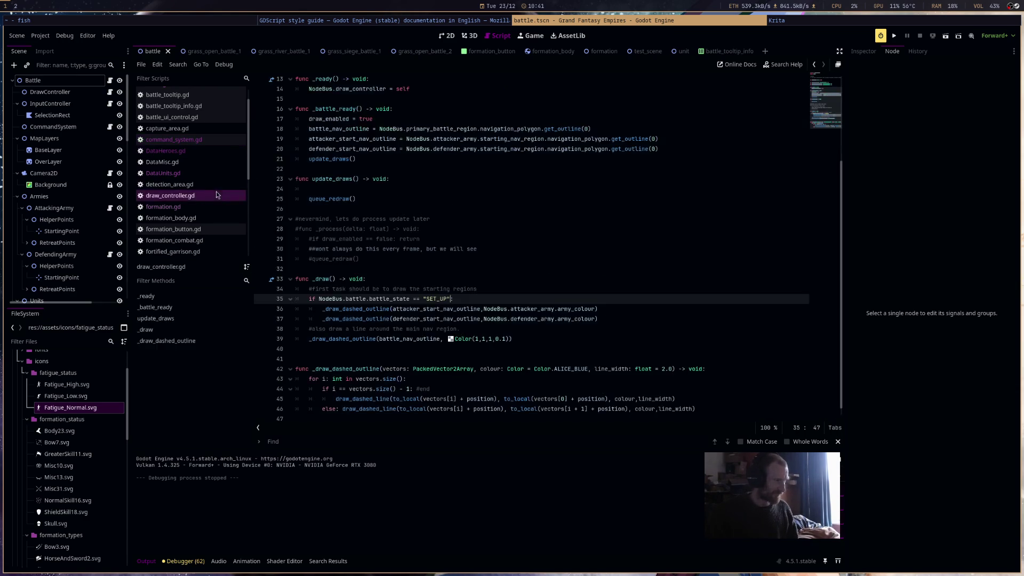
pyautogui.click(218, 175)
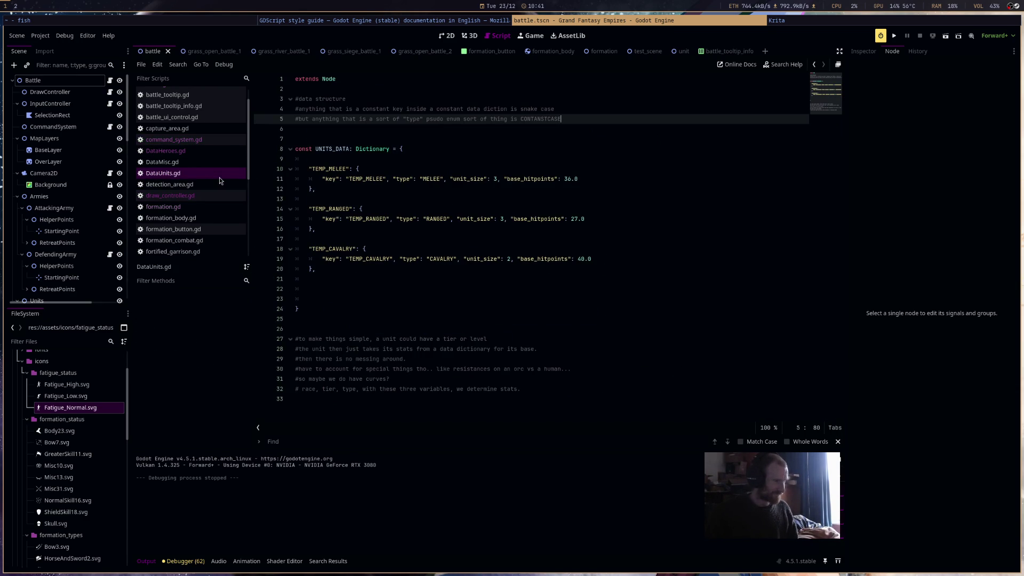
pyautogui.click(206, 131)
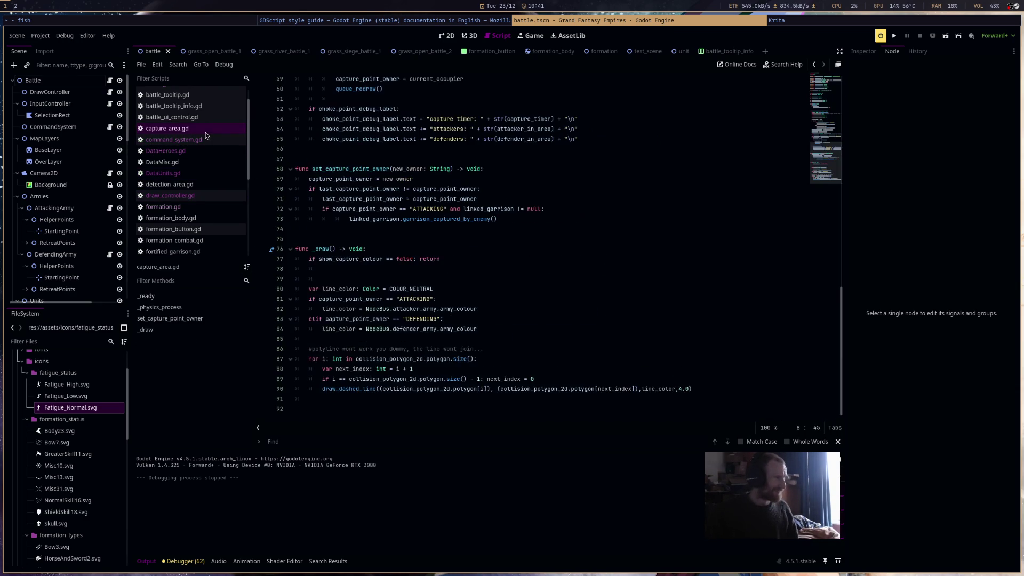
pyautogui.click(203, 141)
pyautogui.click(205, 173)
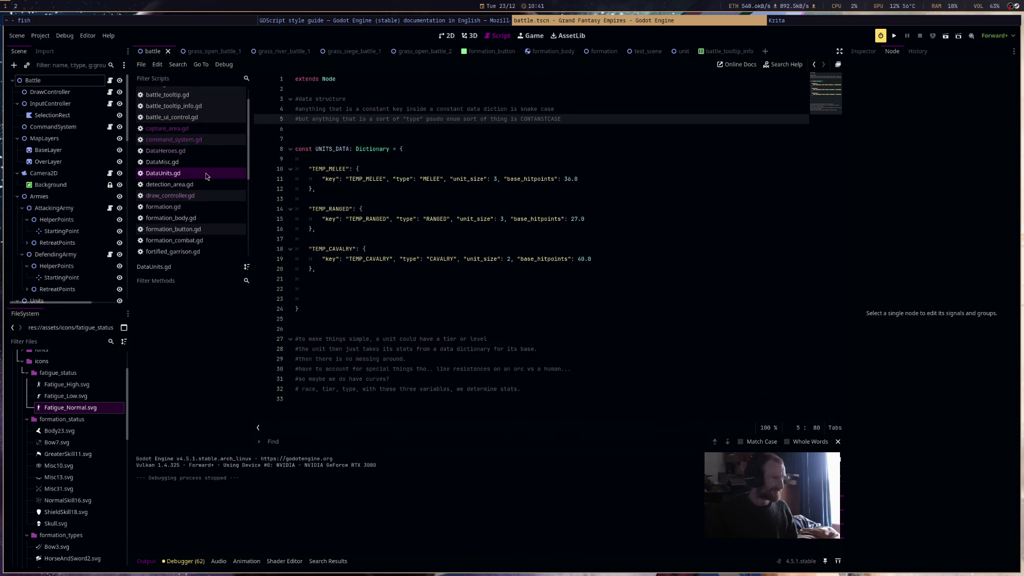
# Check the dashed outline colour in draw_controller.gd and the UI colours in DataMisc.gd
pyautogui.click(204, 183)
pyautogui.click(204, 196)
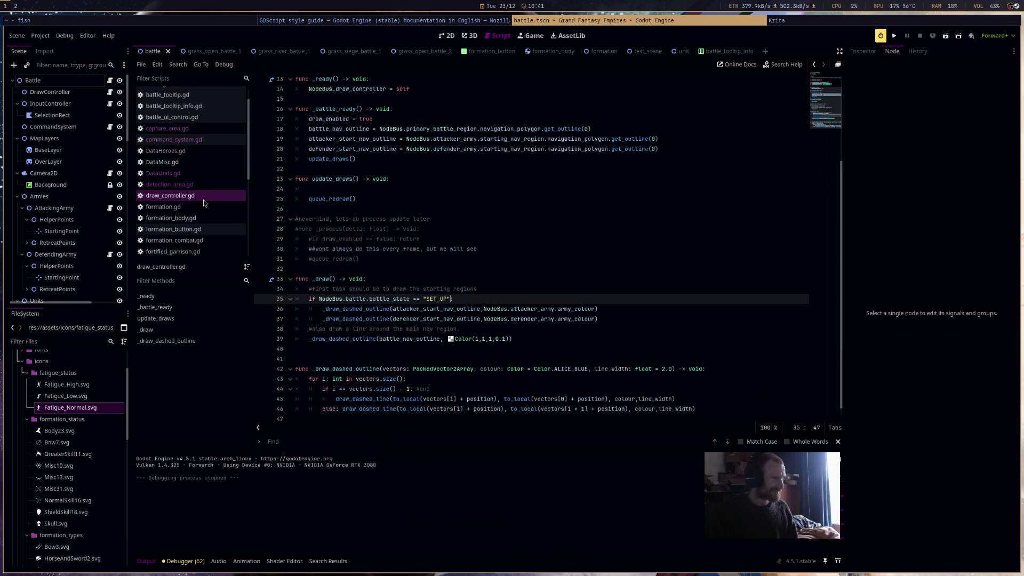
pyautogui.click(203, 162)
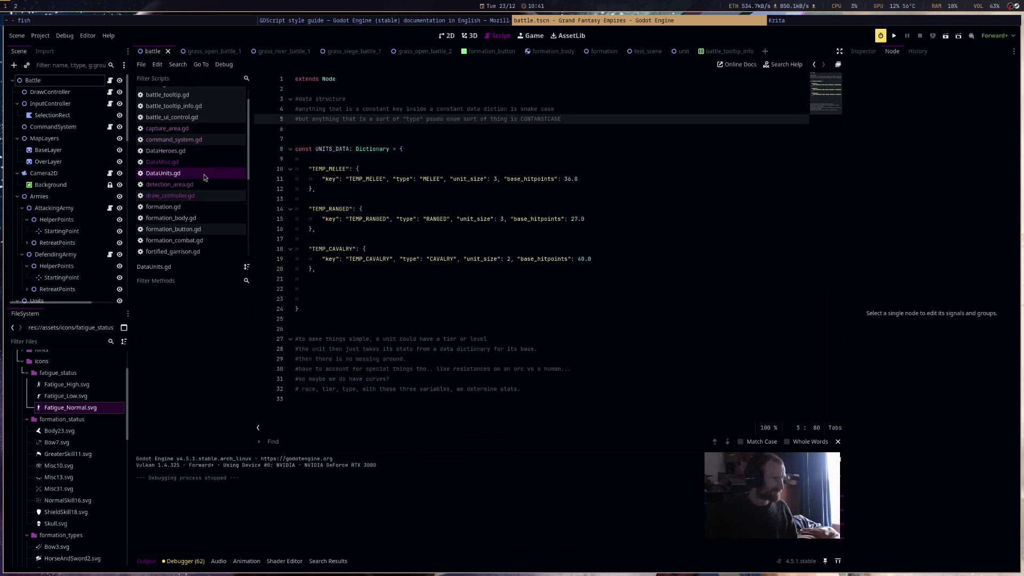
pyautogui.click(206, 184)
pyautogui.click(209, 196)
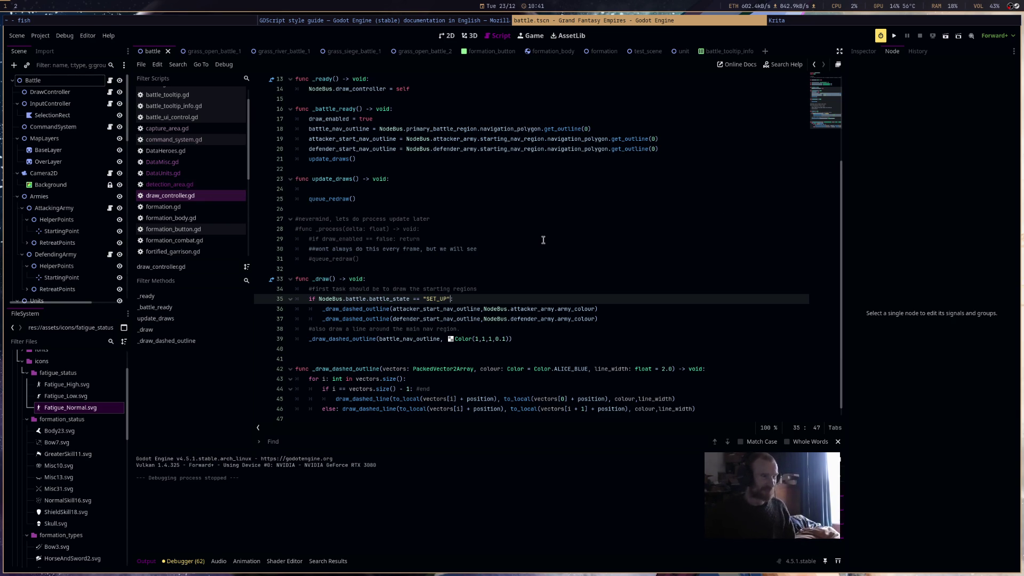
pyautogui.scroll(-3)
pyautogui.click(488, 329)
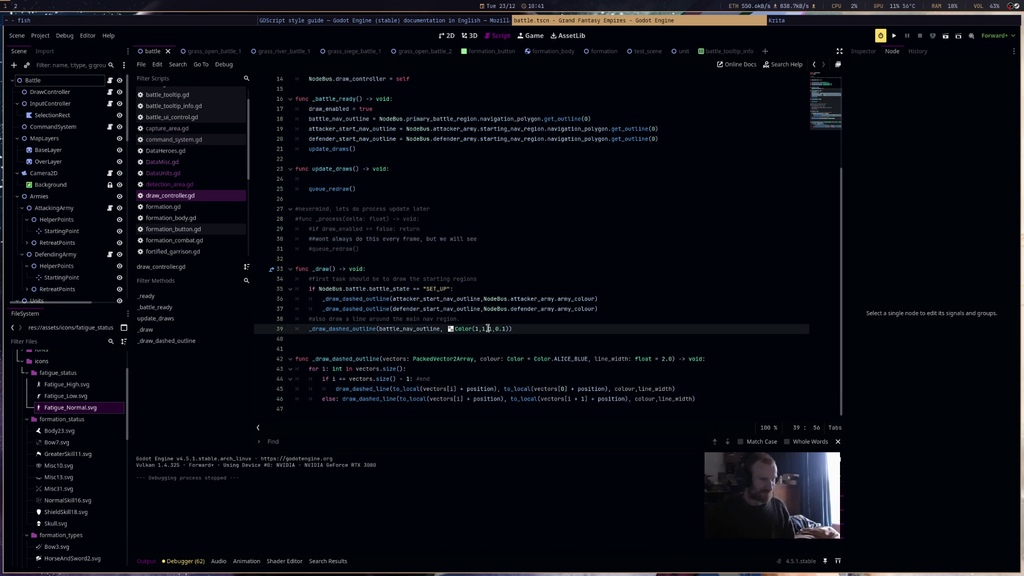
pyautogui.click(224, 173)
pyautogui.click(213, 164)
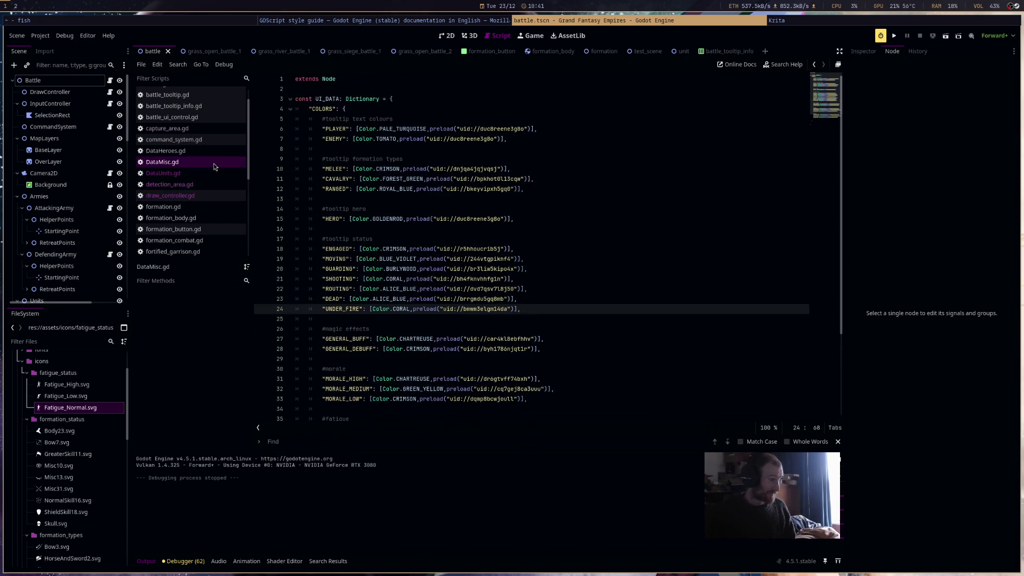
pyautogui.scroll(-3)
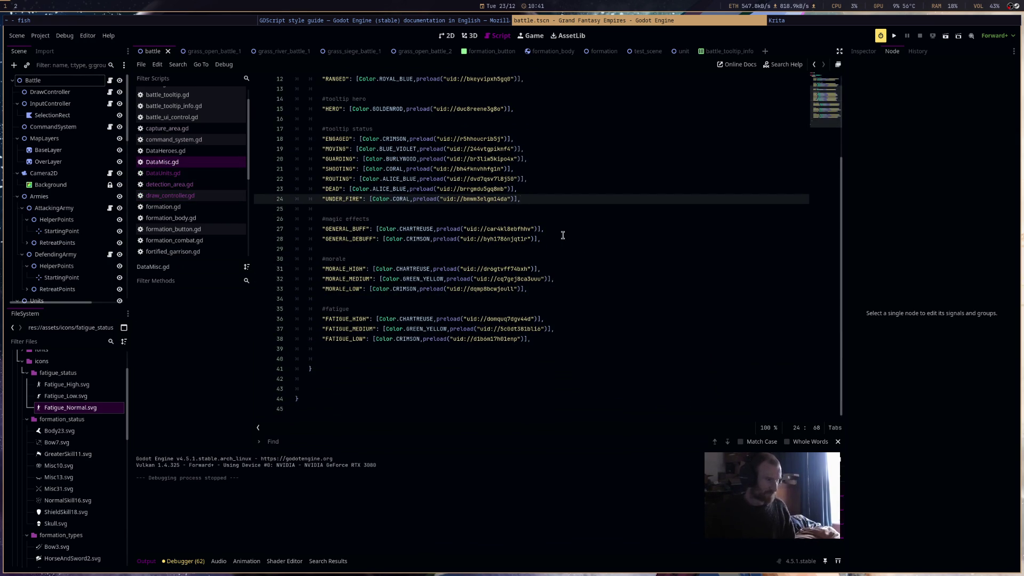
pyautogui.scroll(3)
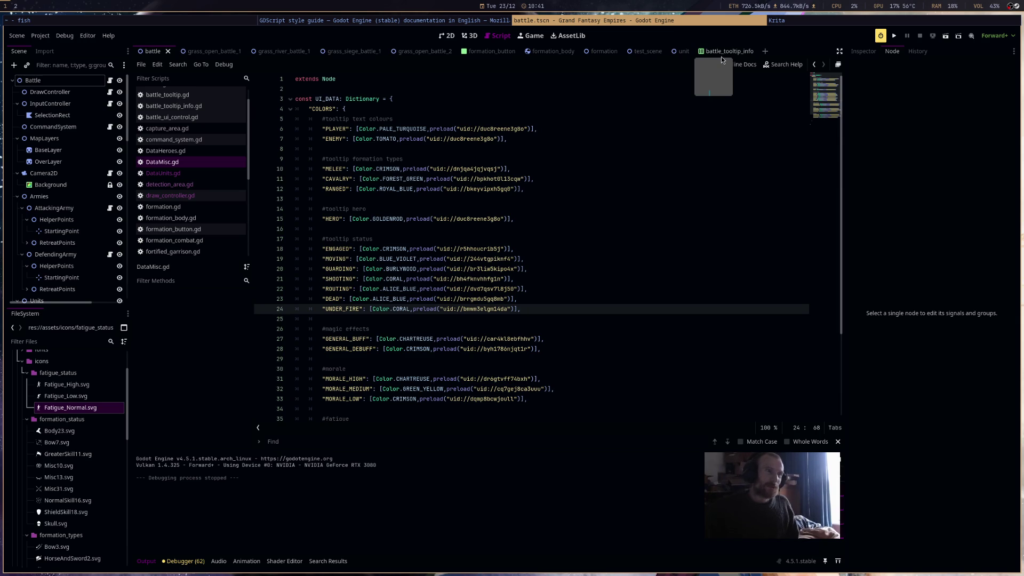
# Open the battle_tooltip_info scene and bring up update_battle_tooltip in battle_tooltip.gd
pyautogui.click(484, 53)
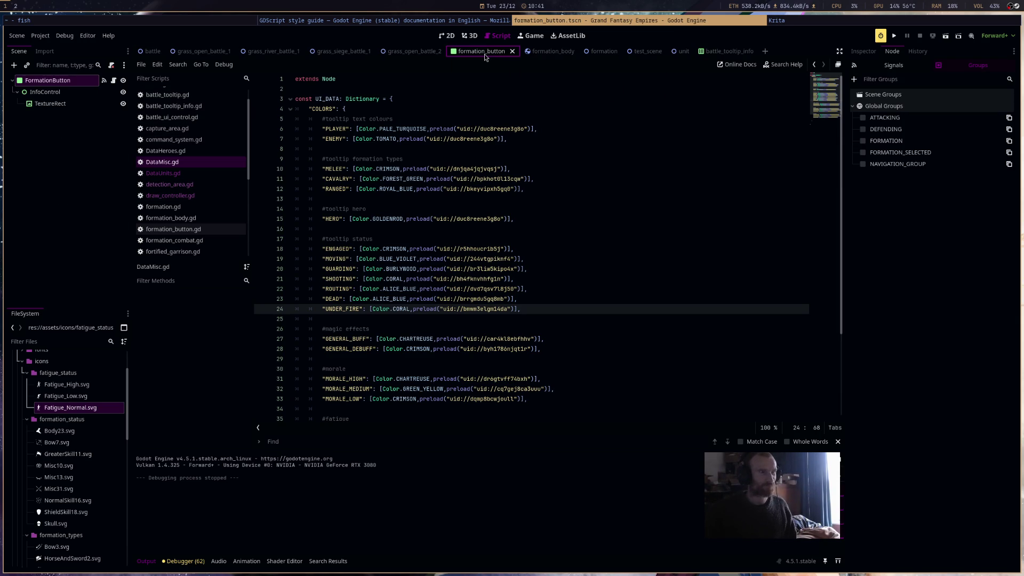
pyautogui.click(739, 52)
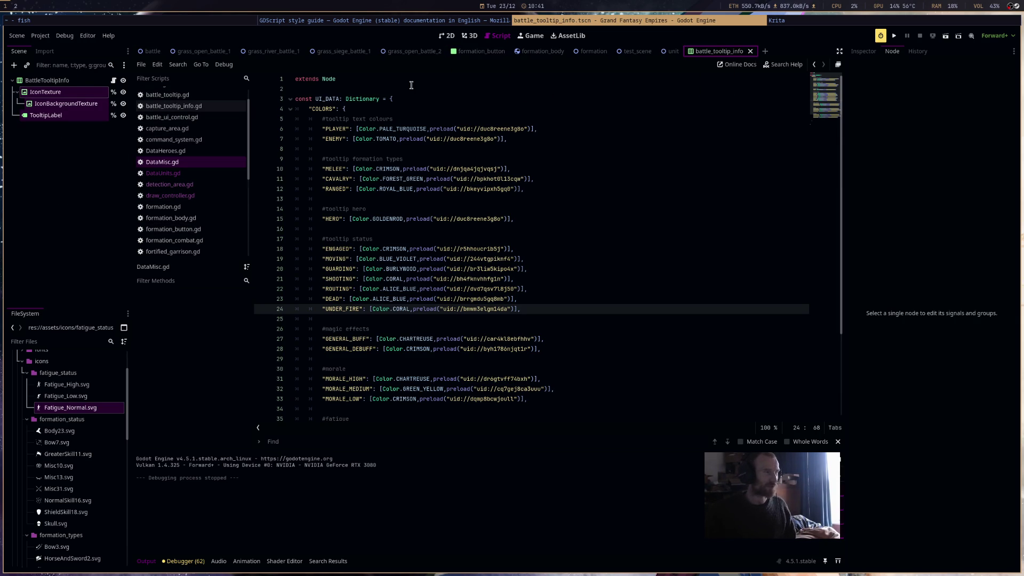
pyautogui.scroll(3)
pyautogui.click(210, 117)
pyautogui.click(527, 308)
pyautogui.scroll(3)
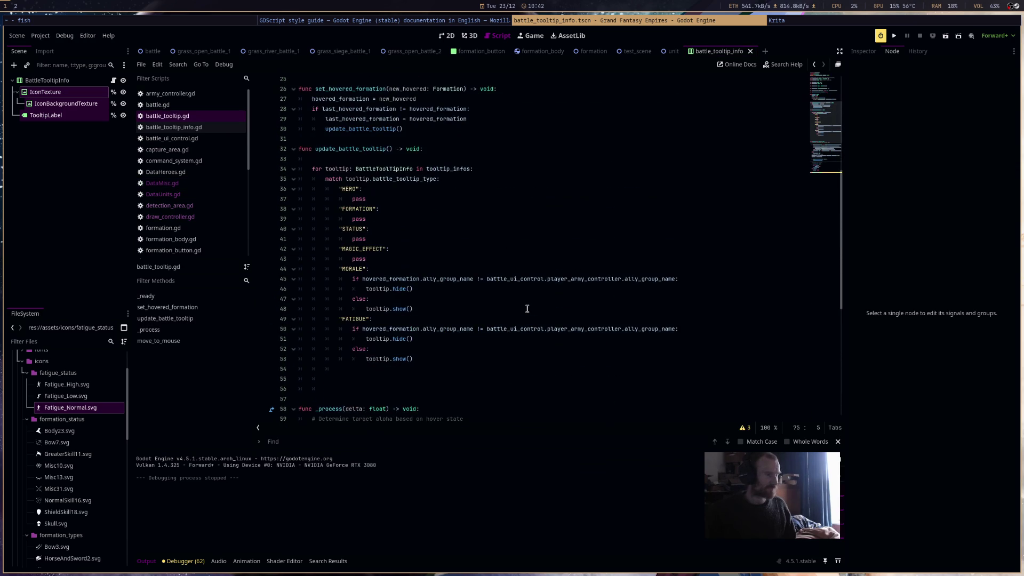
# Inspect the match block's HERO case in update_battle_tooltip, then switch to formation.tscn
pyautogui.moveTo(324, 179); pyautogui.dragTo(519, 359)
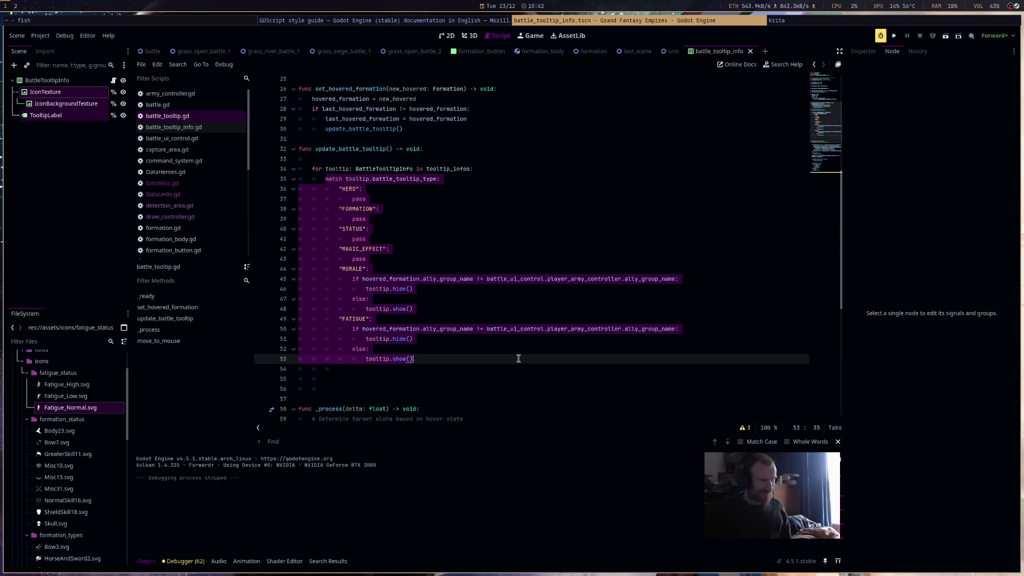
pyautogui.click(523, 360)
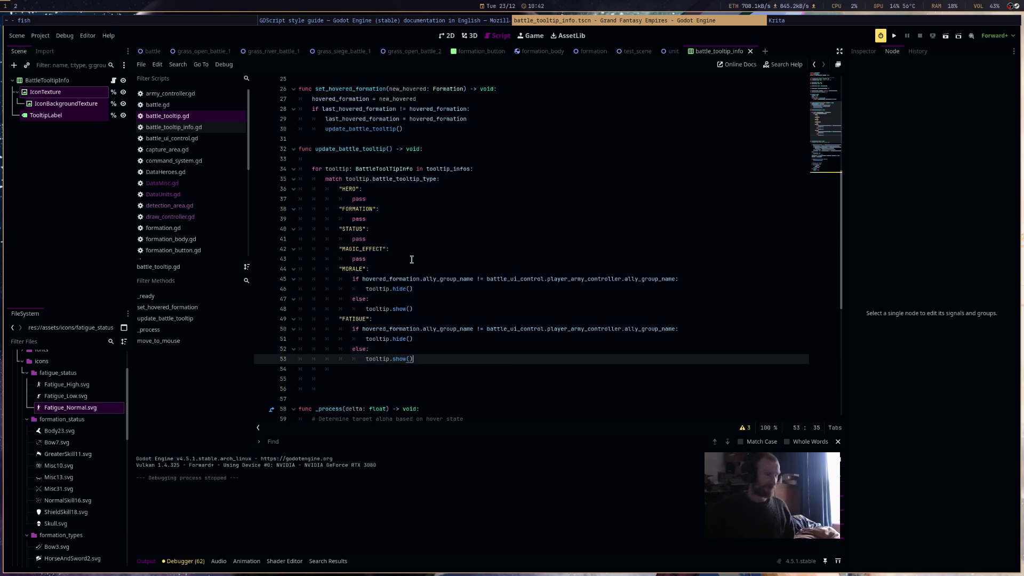
pyautogui.click(395, 199)
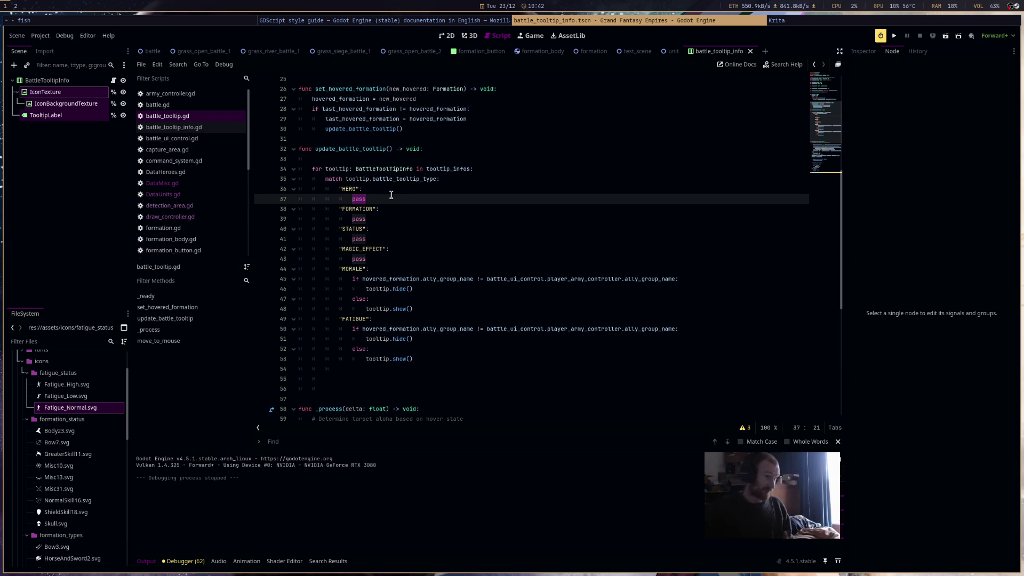
pyautogui.click(595, 52)
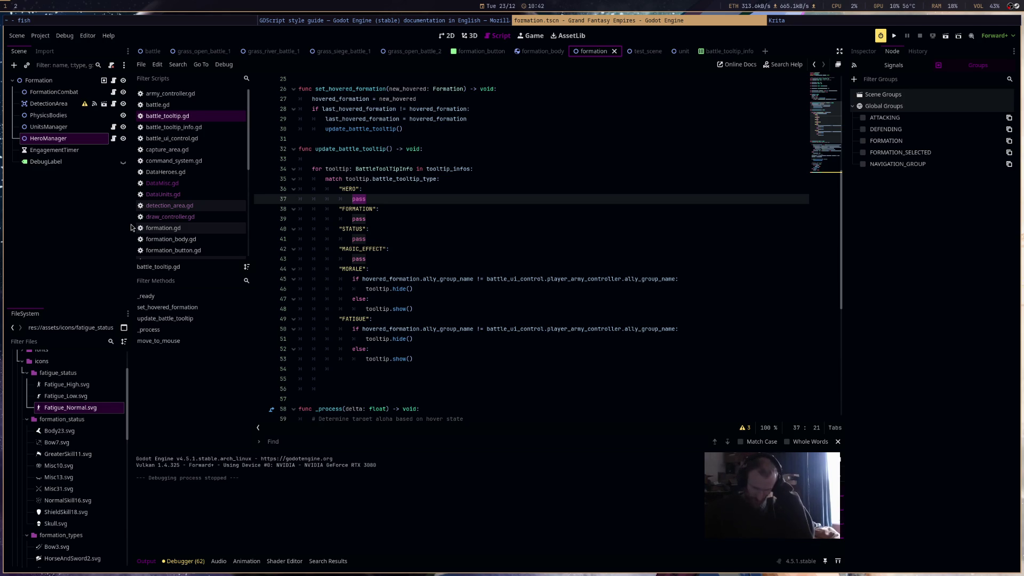
# In DataHeroes.gd, add a "key": "GALAHAD" field to the GALAHAD entry and save
pyautogui.click(113, 138)
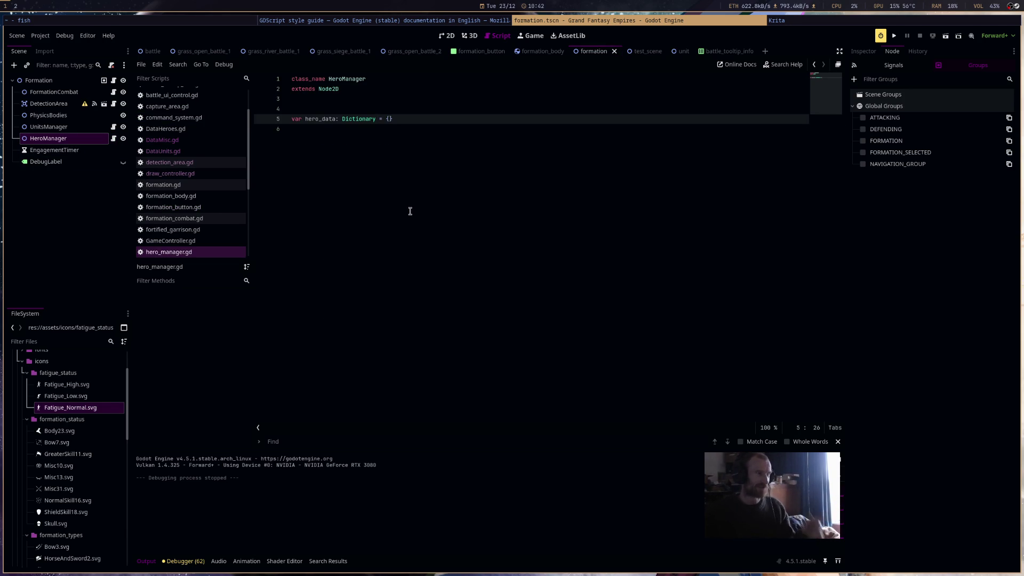
pyautogui.click(202, 129)
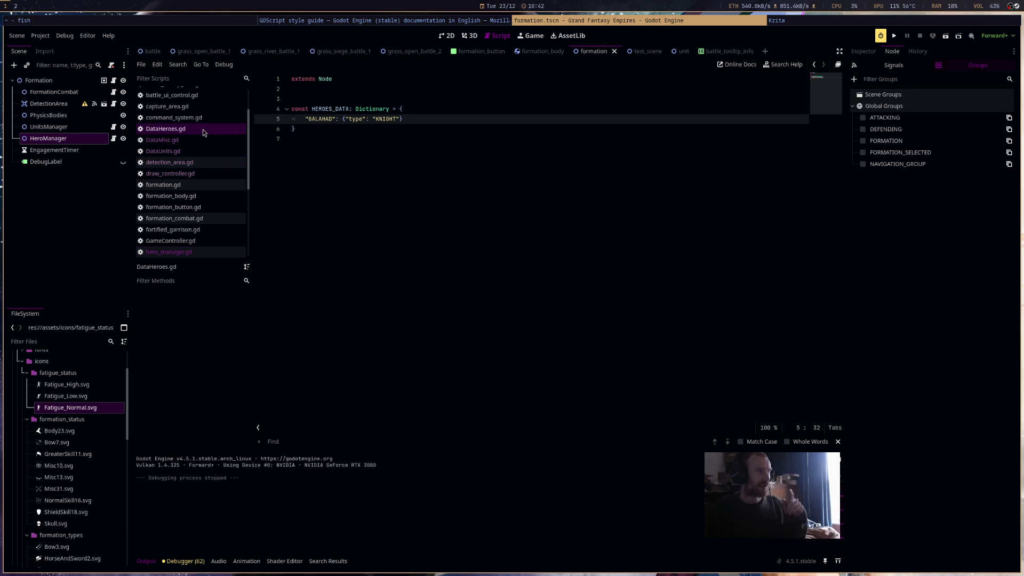
pyautogui.moveTo(404, 118); pyautogui.dragTo(341, 118)
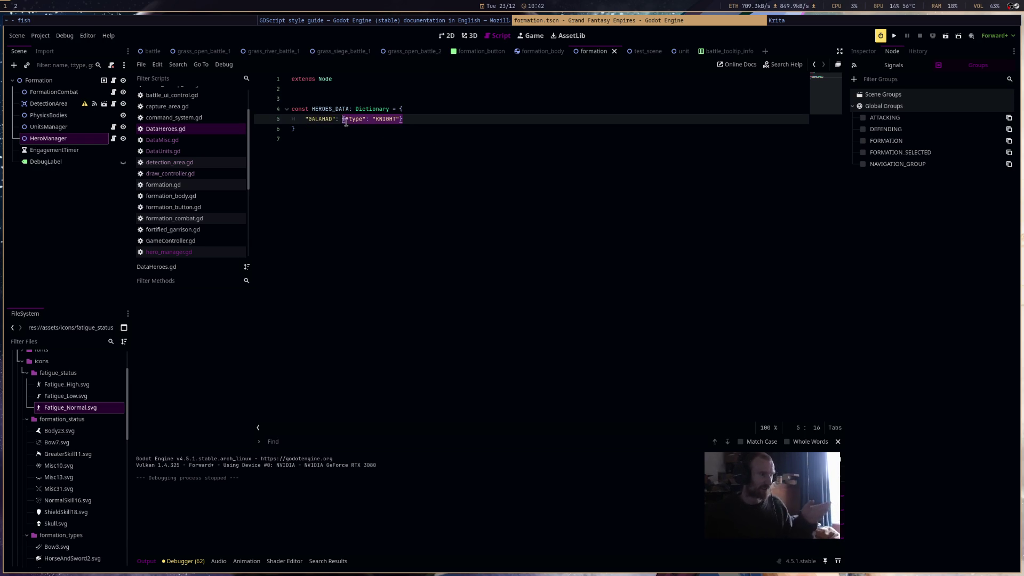
pyautogui.click(344, 118)
pyautogui.press('Left')
pyautogui.write('"key')
pyautogui.write('": "G')
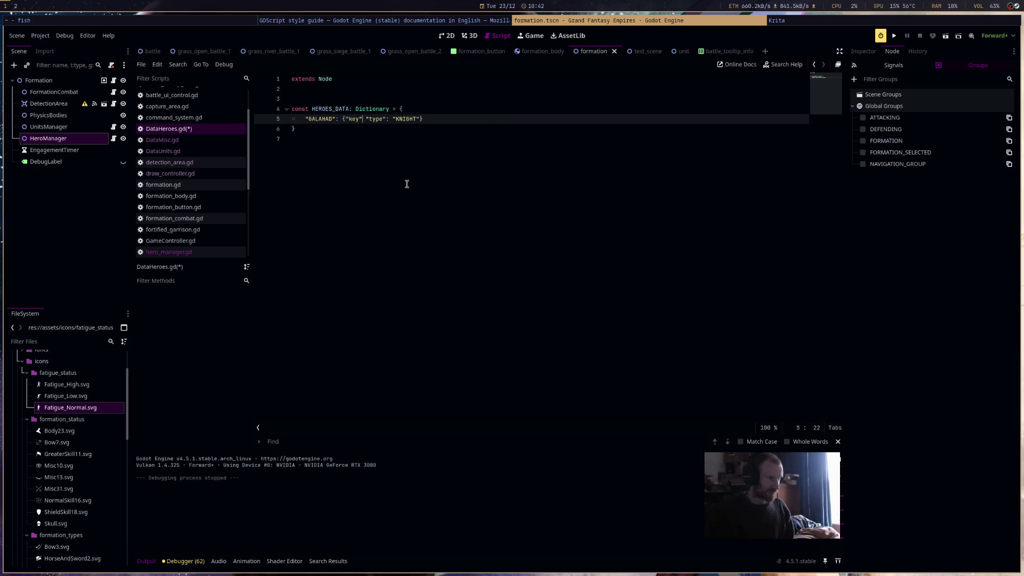
pyautogui.write('ALAHA')
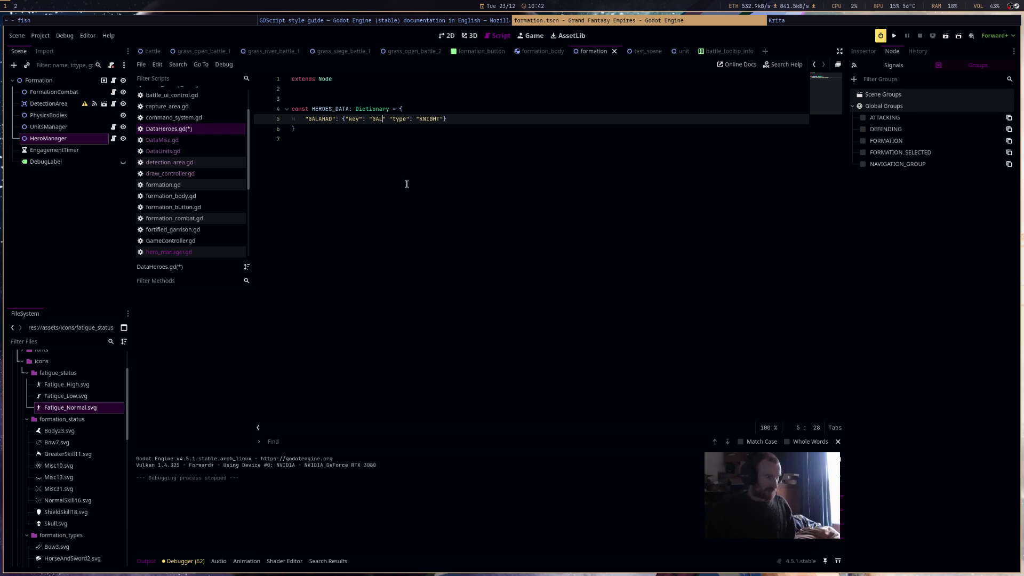
pyautogui.press('BackSpace')
pyautogui.press('BackSpace')
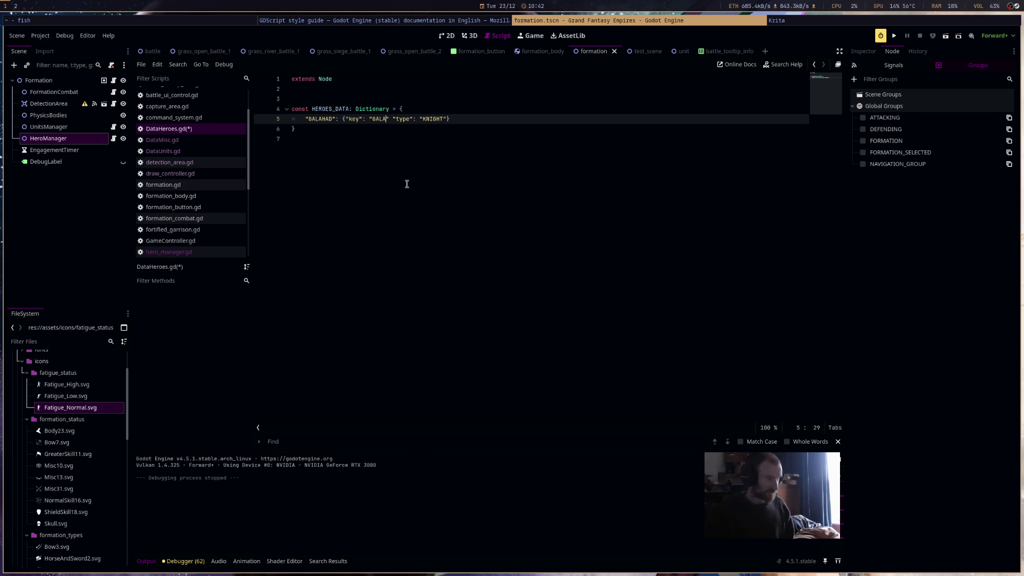
pyautogui.write('HAD"')
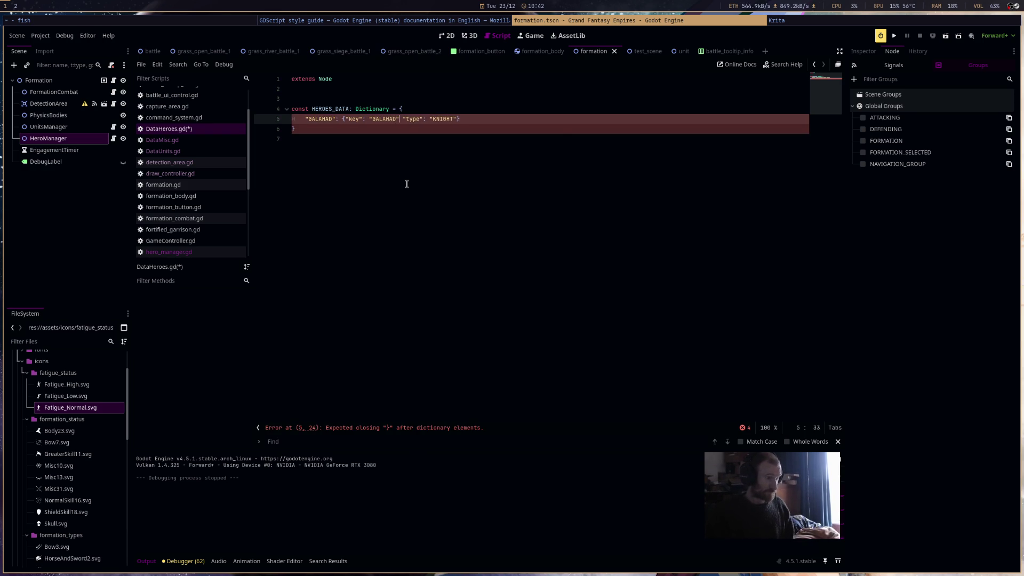
pyautogui.write(',')
pyautogui.click(432, 158)
pyautogui.hotkey('ctrl', 's')
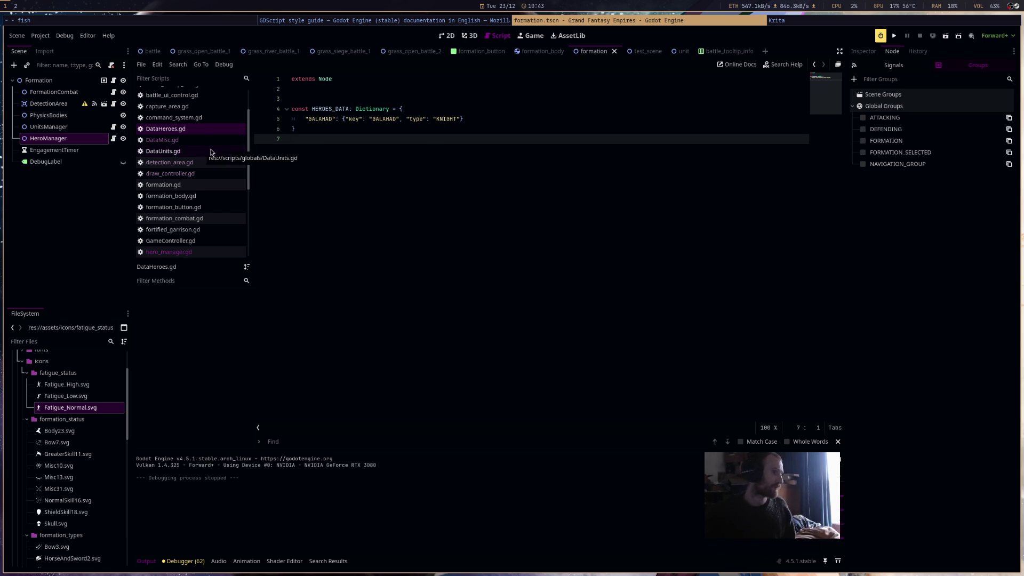
# Insert a '#Kingdom' comment line above the GALAHAD entry
pyautogui.click(552, 123)
pyautogui.press('Return')
pyautogui.write('""')
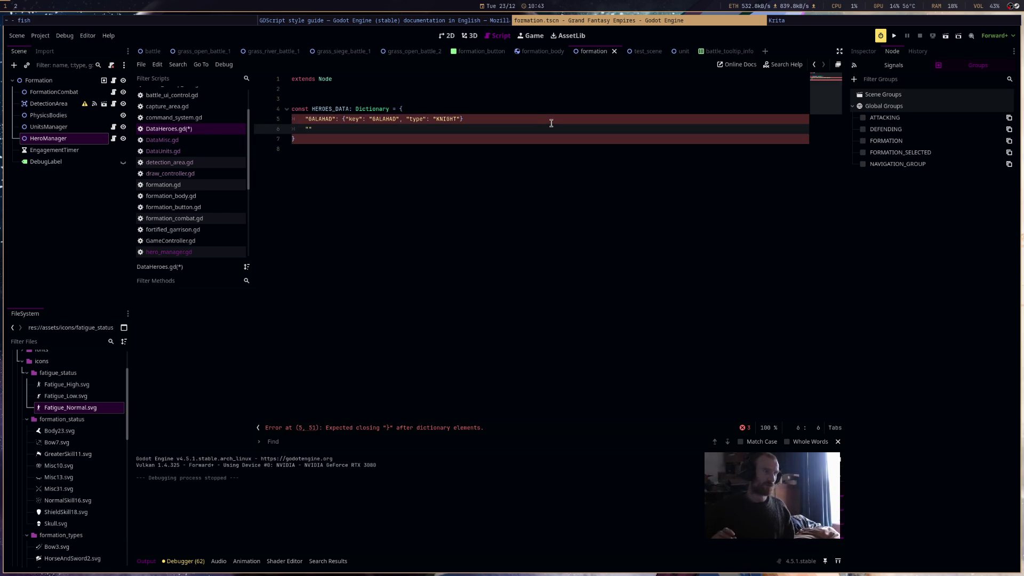
pyautogui.click(557, 109)
pyautogui.press('Return')
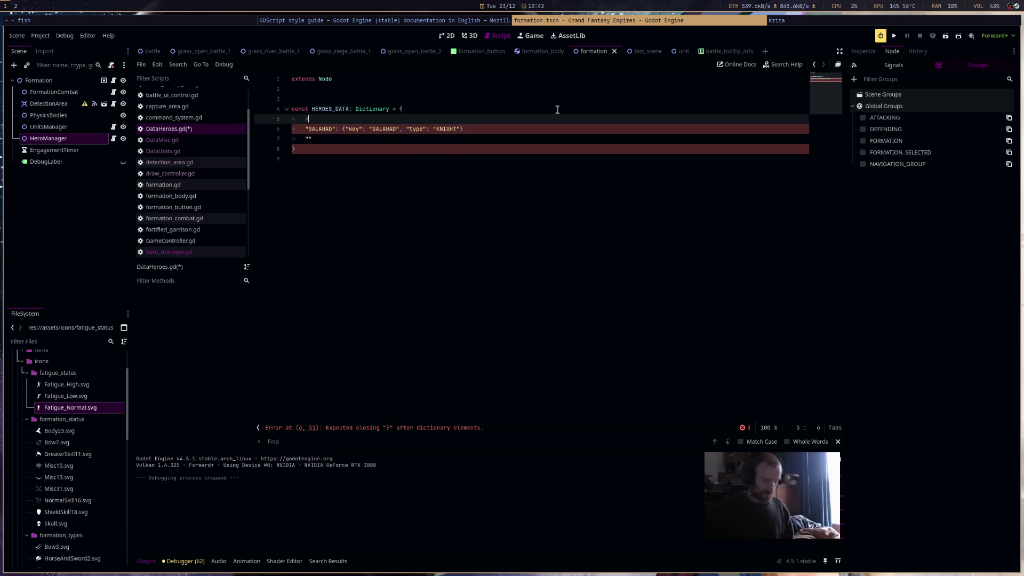
pyautogui.write('Kindom')
pyautogui.press('Left')
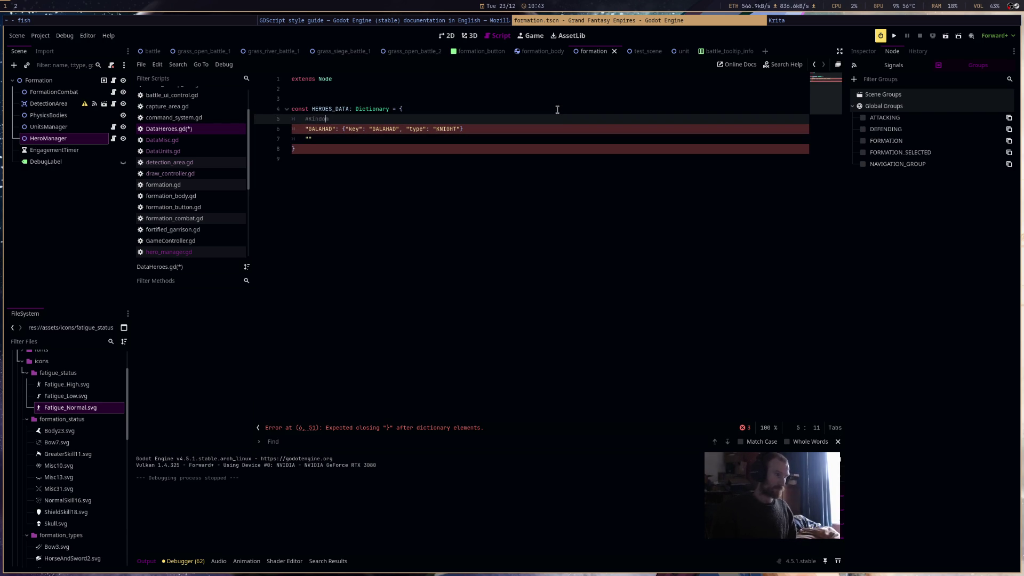
pyautogui.press('BackSpace')
pyautogui.write('g')
pyautogui.press('Down')
pyautogui.press('Down')
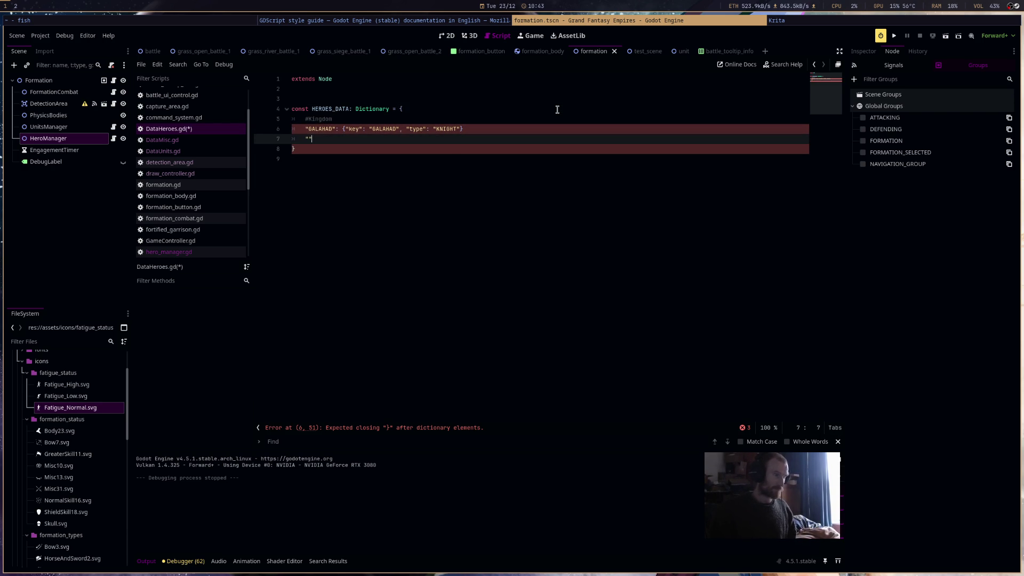
# Add a '#Demons' group with a BERITH SUCCUBUS entry, put a comma after GALAHAD, and save
pyautogui.press('Return')
pyautogui.press('Return')
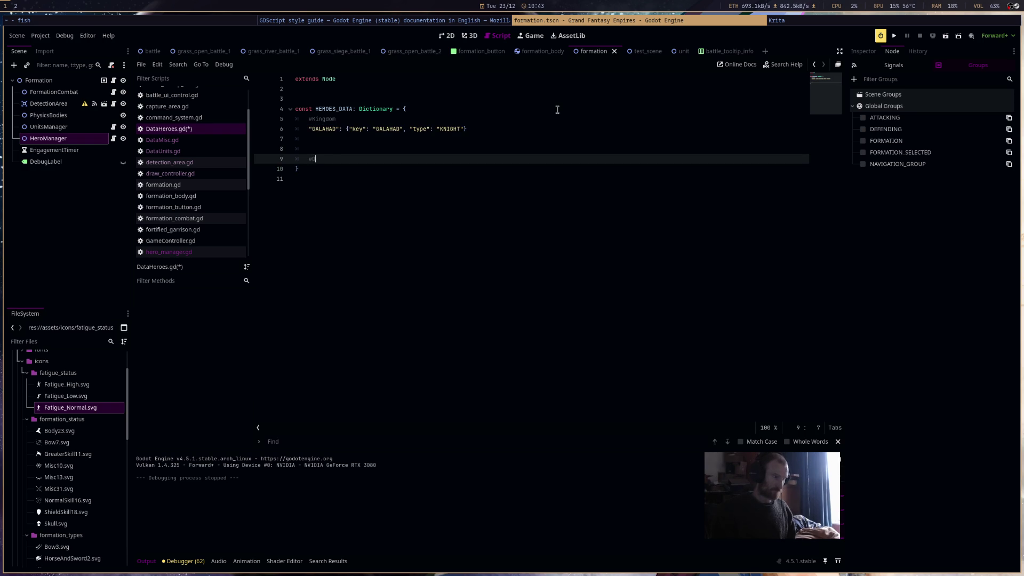
pyautogui.press('Return')
pyautogui.write('"BE')
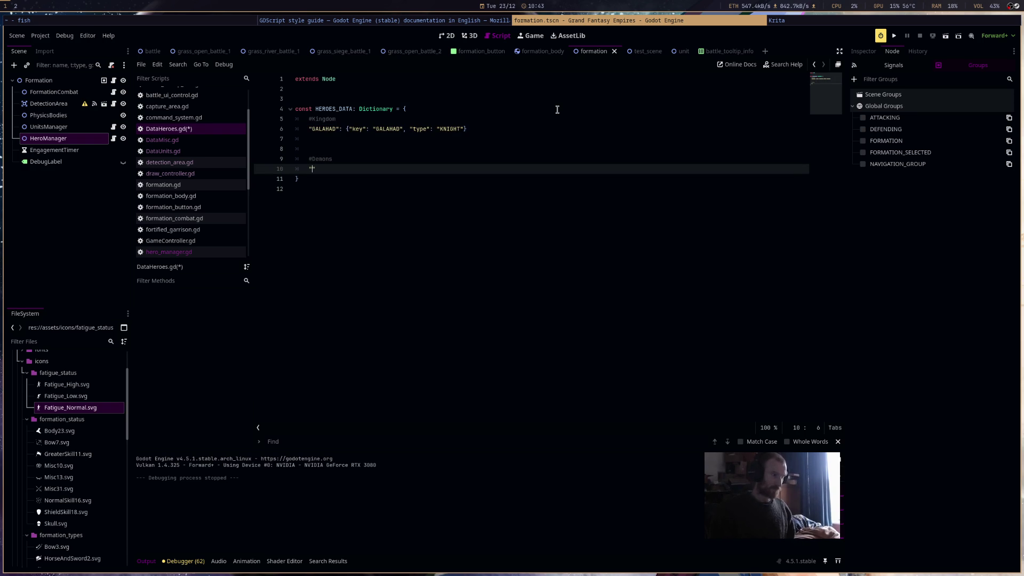
pyautogui.write('RITH"')
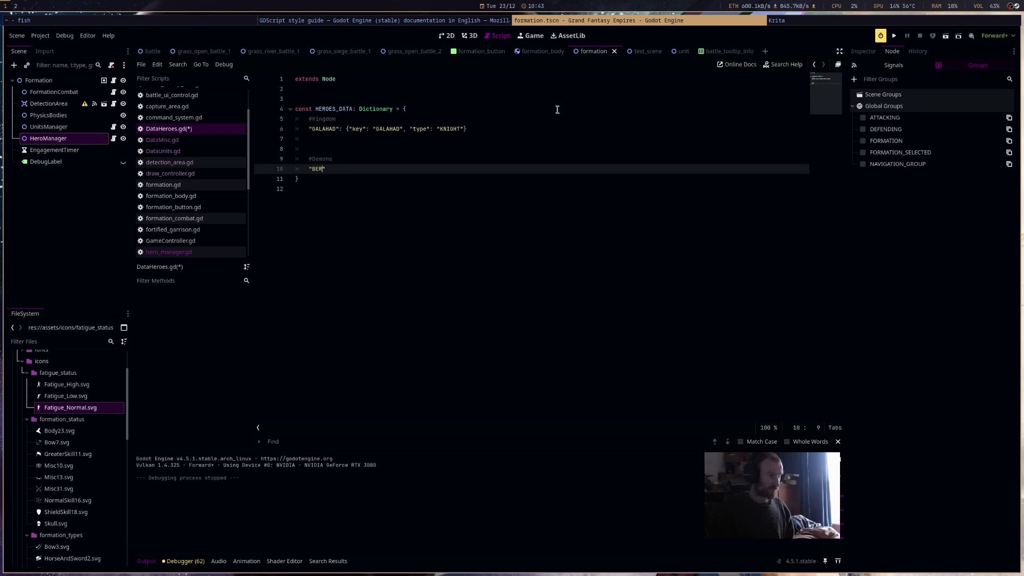
pyautogui.write(': ')
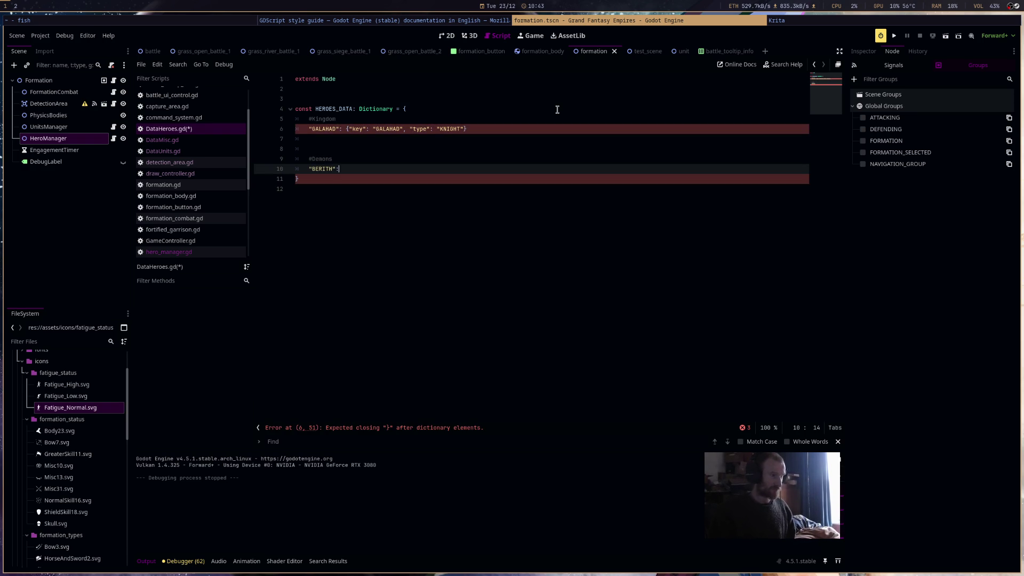
pyautogui.write('{')
pyautogui.write('"key')
pyautogui.write('": "BER')
pyautogui.write('ITH')
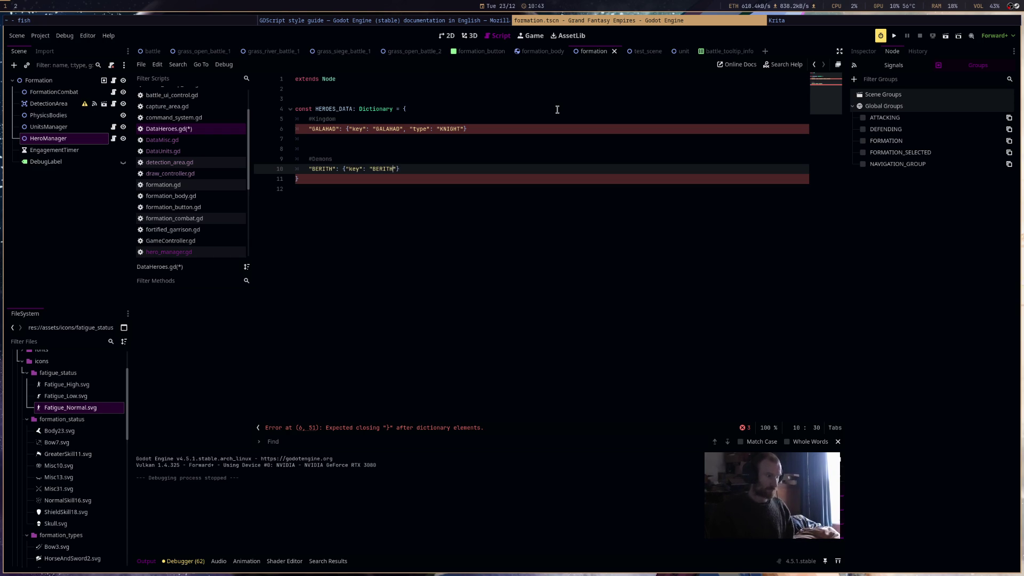
pyautogui.write('", "')
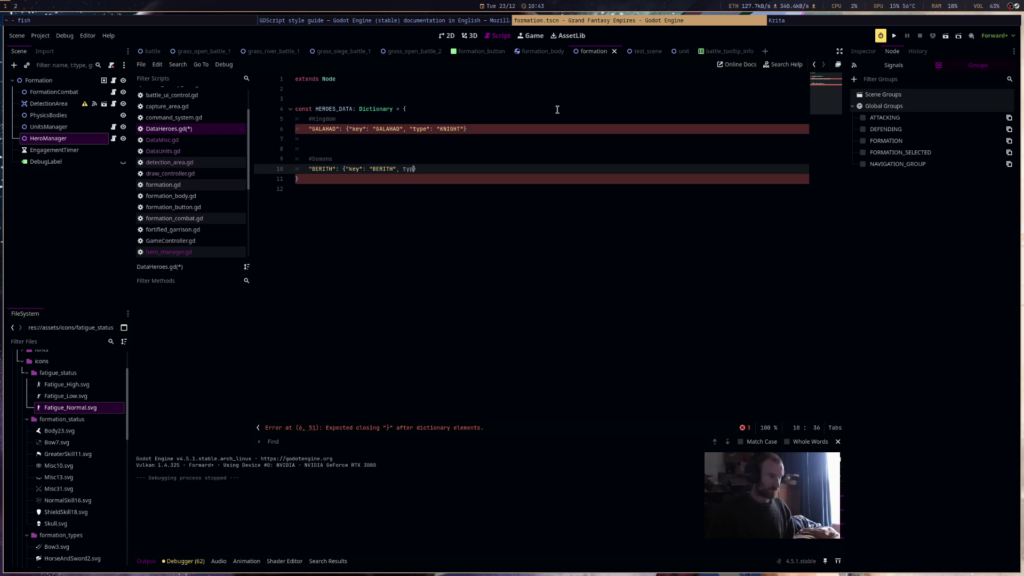
pyautogui.write('type')
pyautogui.write('": "SUCCU')
pyautogui.write('BUS')
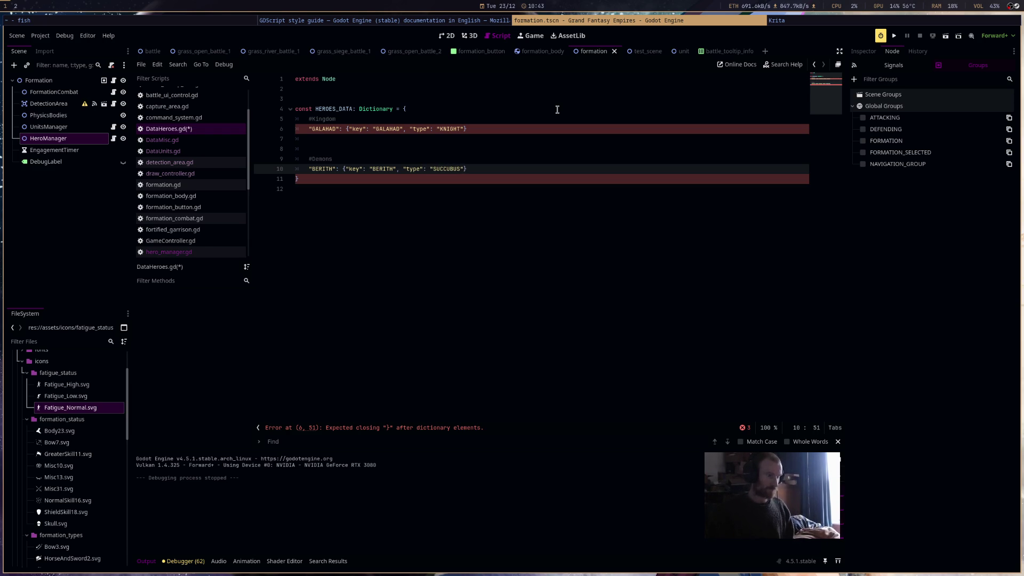
pyautogui.press('Up')
pyautogui.press('Up')
pyautogui.press('Up')
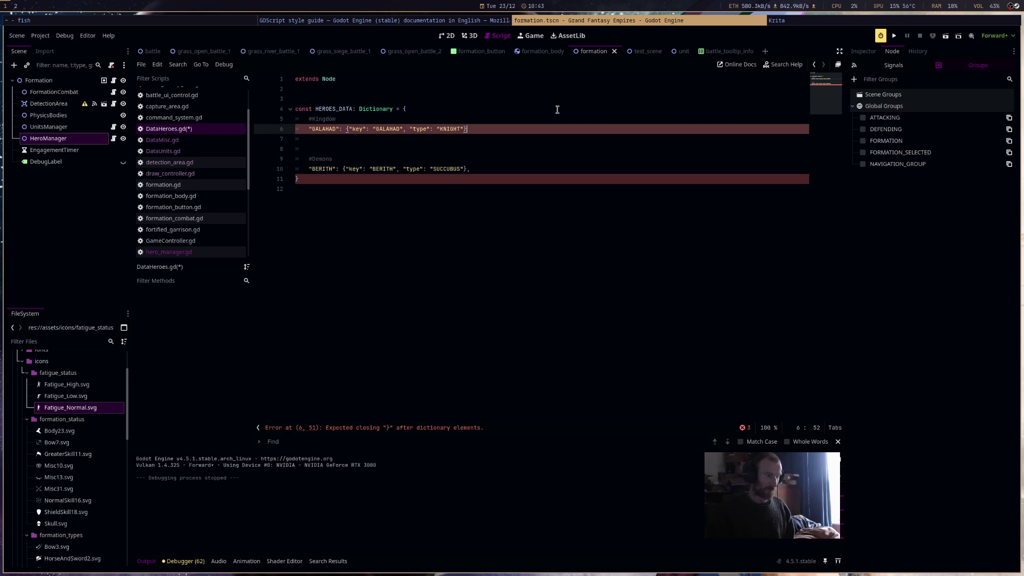
pyautogui.write(',')
pyautogui.press('Return')
pyautogui.hotkey('ctrl', 's')
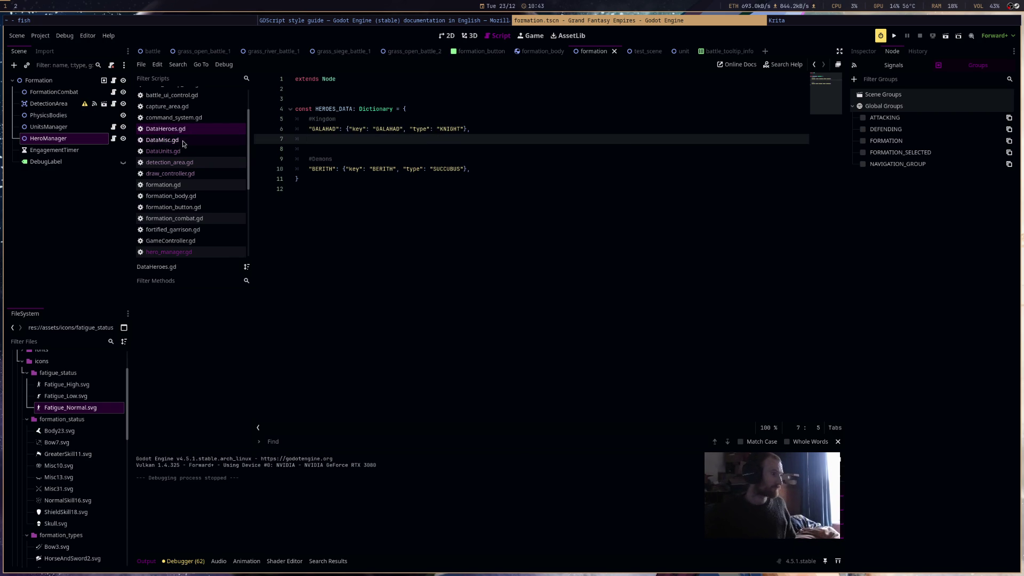
# Glance through formation.gd, DataHeroes.gd, DataUnits.gd and draw_controller.gd, then view grass_open_battle_1's battle node properties
pyautogui.click(114, 82)
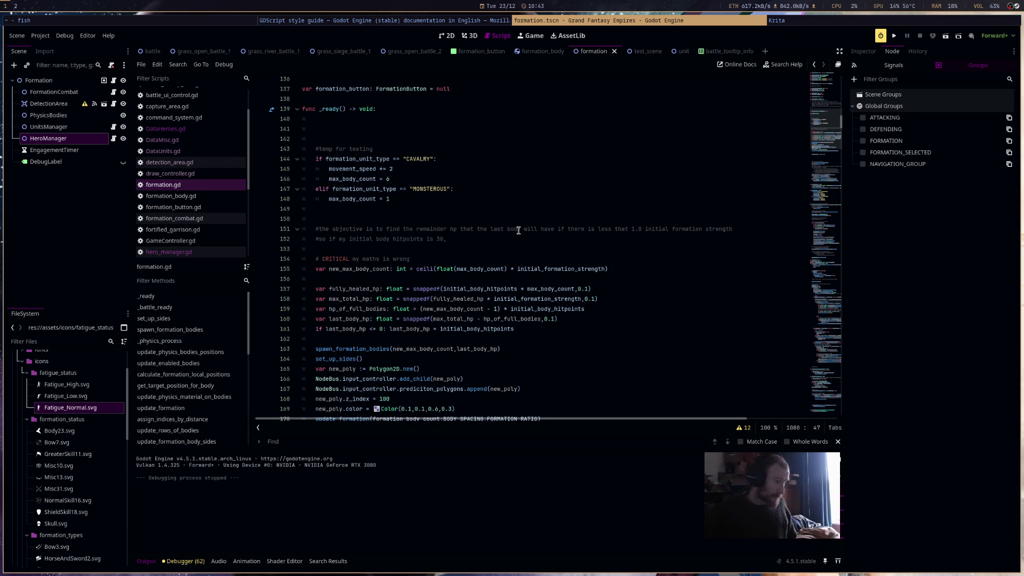
pyautogui.click(223, 129)
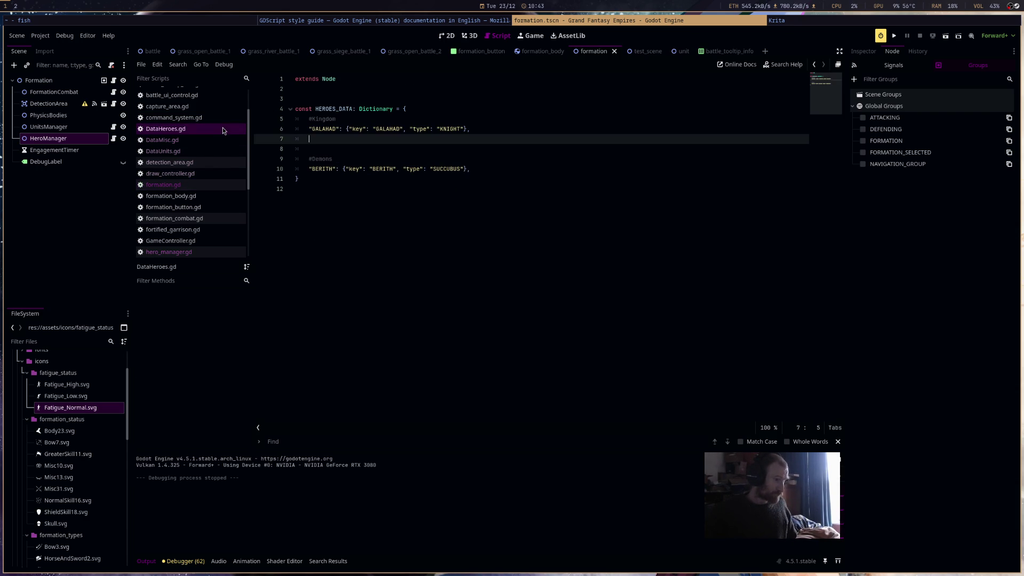
pyautogui.click(218, 151)
pyautogui.click(209, 174)
pyautogui.click(204, 185)
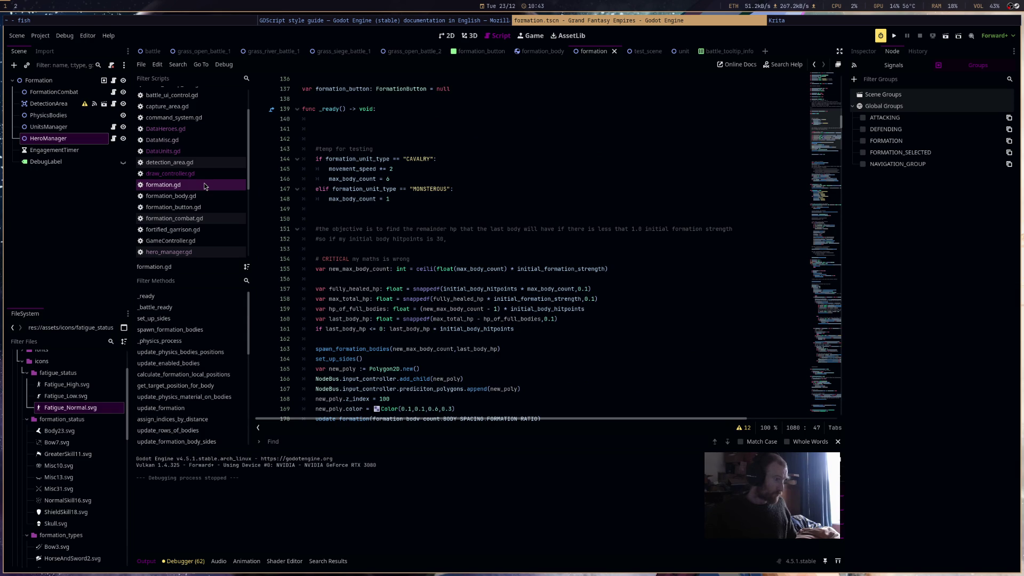
pyautogui.click(213, 51)
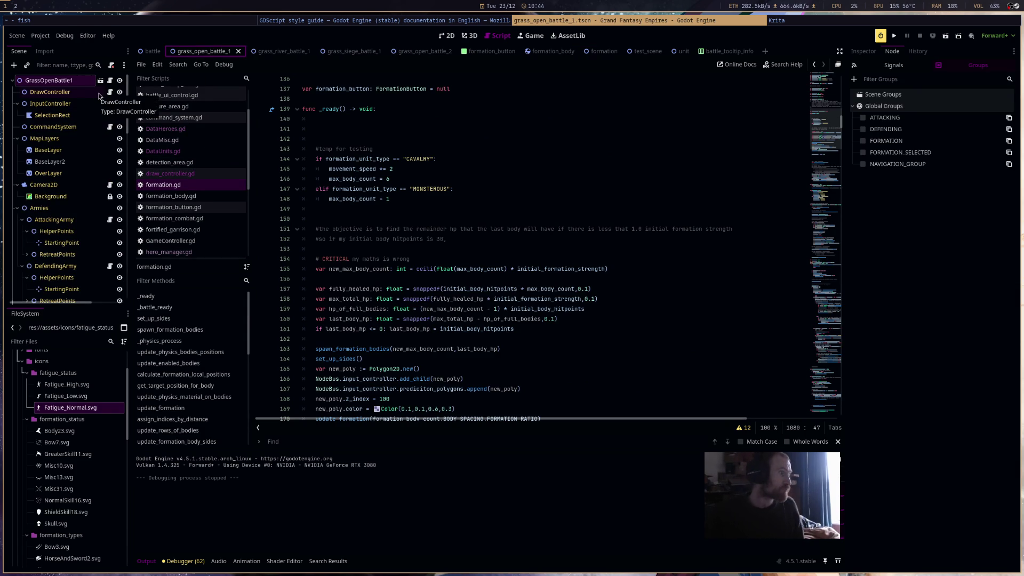
pyautogui.click(863, 51)
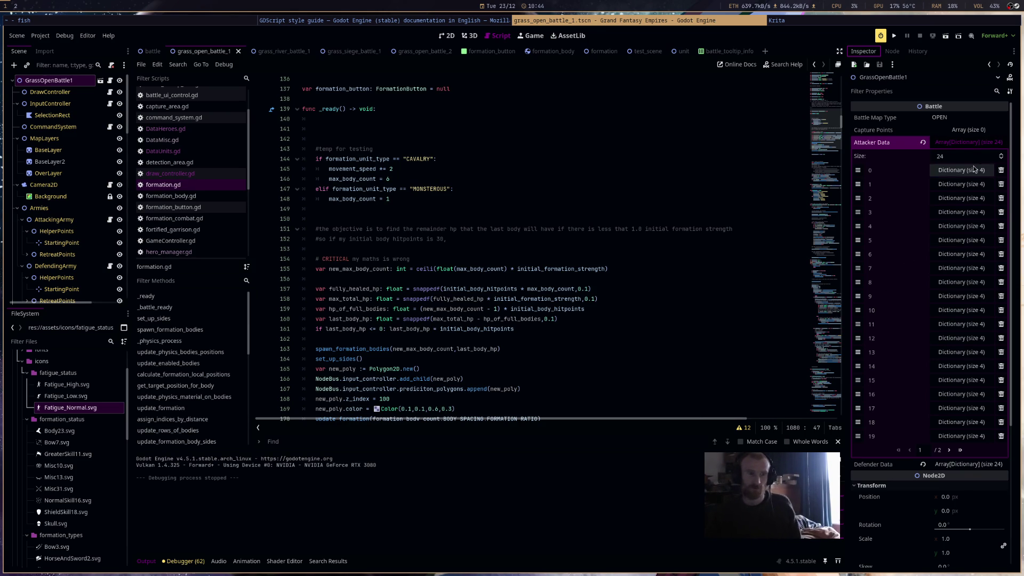
# Set Attacker Data 0's hero_key to BERITH with leader enabled
pyautogui.click(974, 169)
pyautogui.click(959, 185)
pyautogui.write('GA')
pyautogui.write('AD_FORMATION_SELECTED')
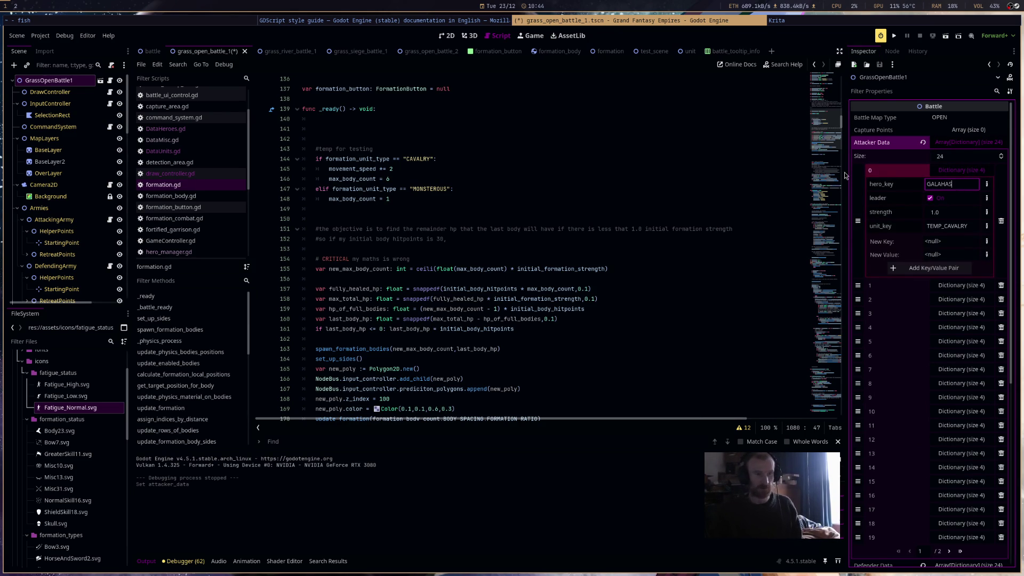
pyautogui.click(966, 198)
pyautogui.hotkey('ctrl', 'a')
pyautogui.write('G')
pyautogui.click(940, 197)
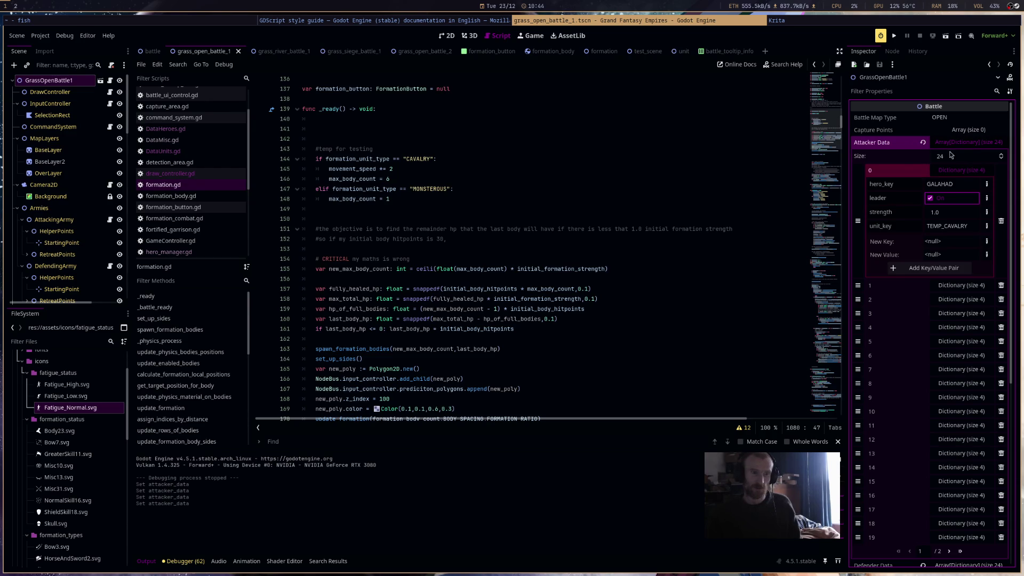
pyautogui.click(968, 184)
pyautogui.hotkey('ctrl', 'a')
pyautogui.press('BackSpace')
pyautogui.write('BERITH')
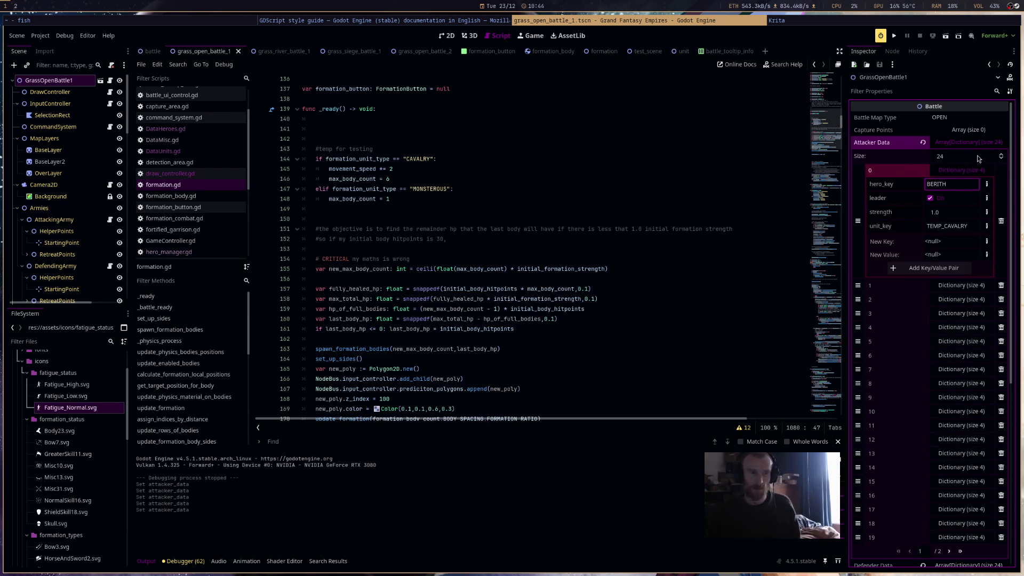
pyautogui.click(964, 142)
# Set Defender Data 0's hero_key to GALAHAD and save the battle scene
pyautogui.click(965, 155)
pyautogui.click(962, 183)
pyautogui.click(959, 198)
pyautogui.write('GALAHAD')
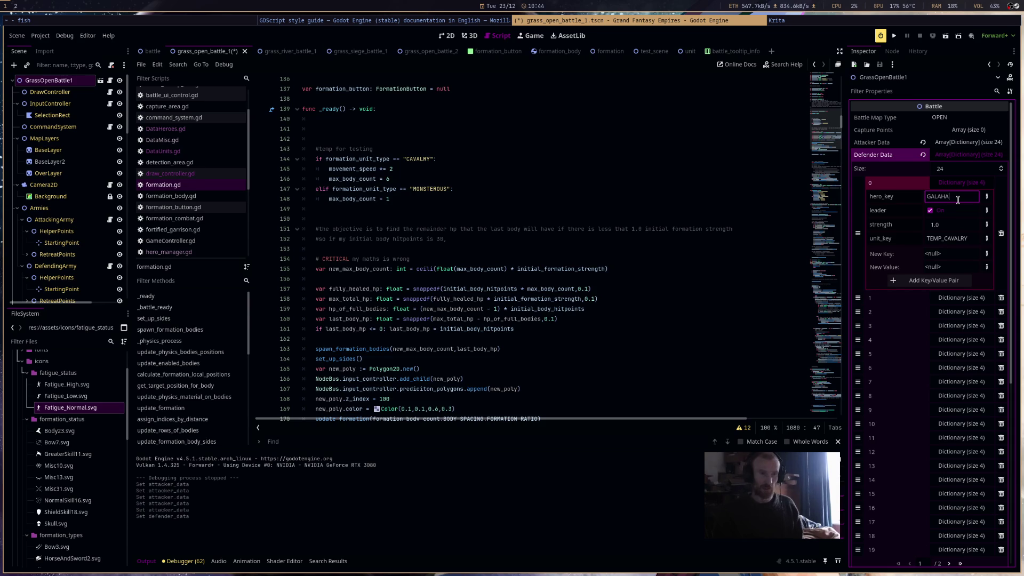
pyautogui.press('Return')
pyautogui.click(960, 155)
pyautogui.hotkey('ctrl', 's')
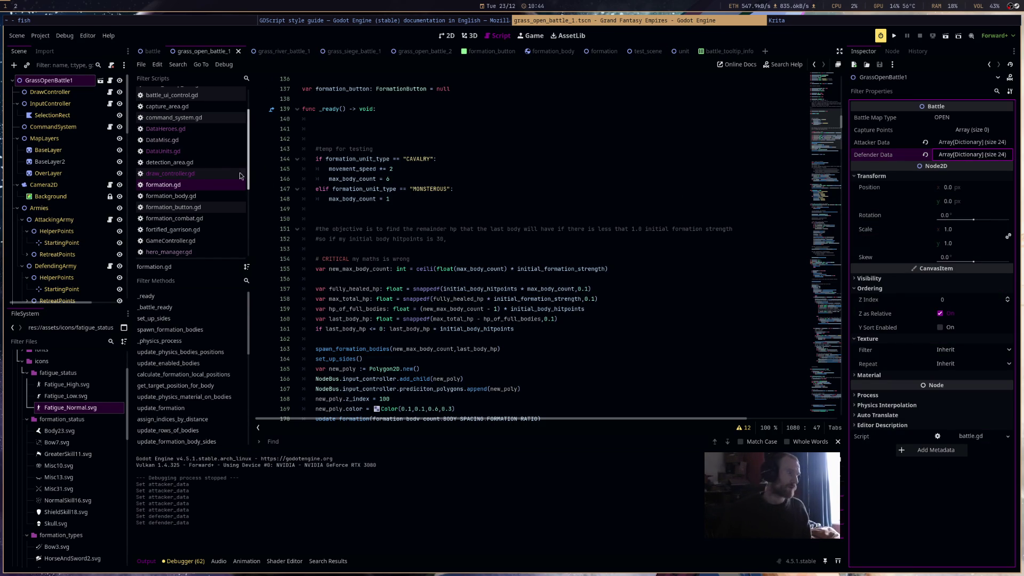
# Bring formation.gd back and scroll up to its formation_data comments above _ready
pyautogui.click(207, 184)
pyautogui.scroll(3)
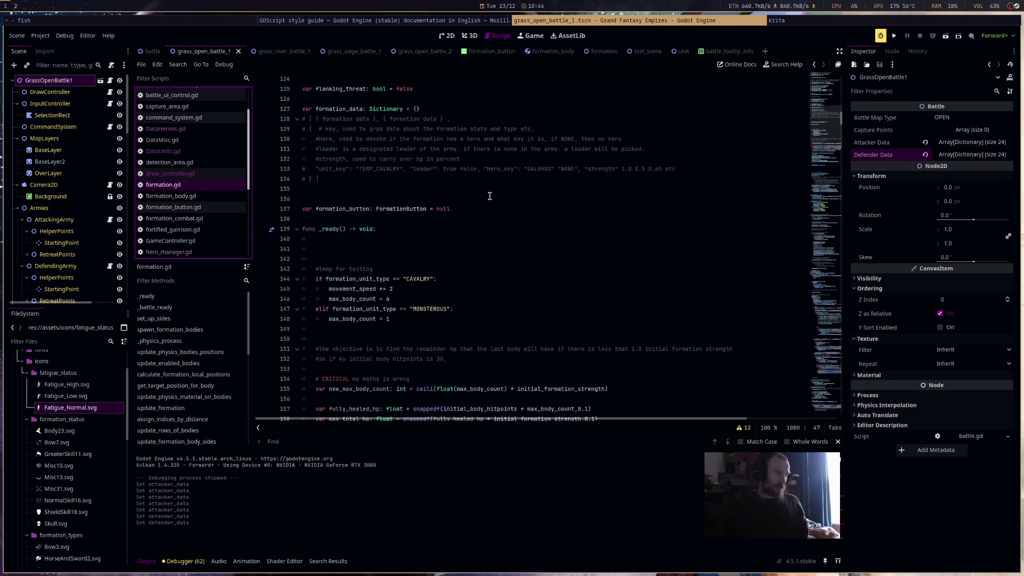
pyautogui.scroll(3)
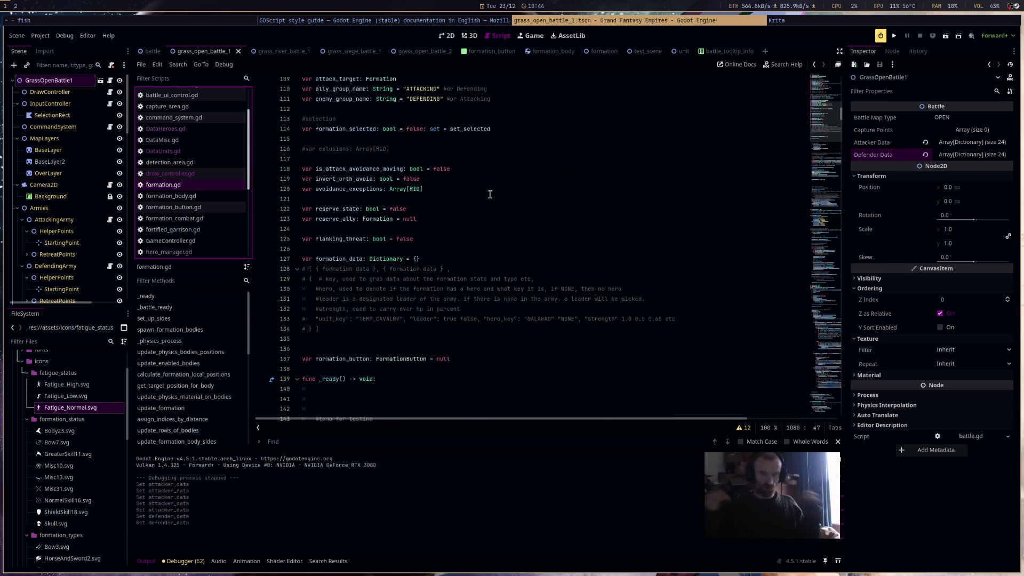
pyautogui.click(777, 20)
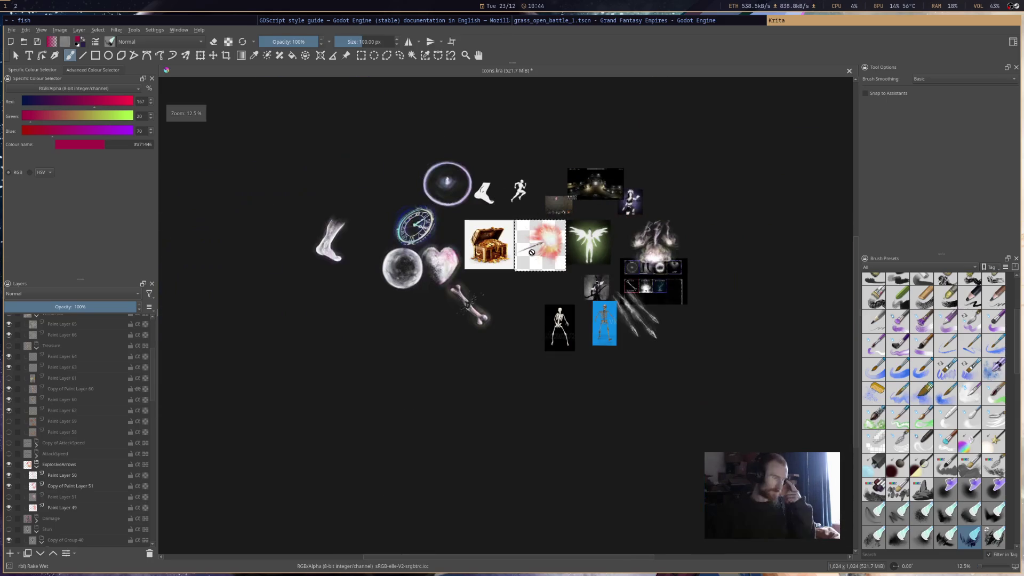
pyautogui.scroll(3)
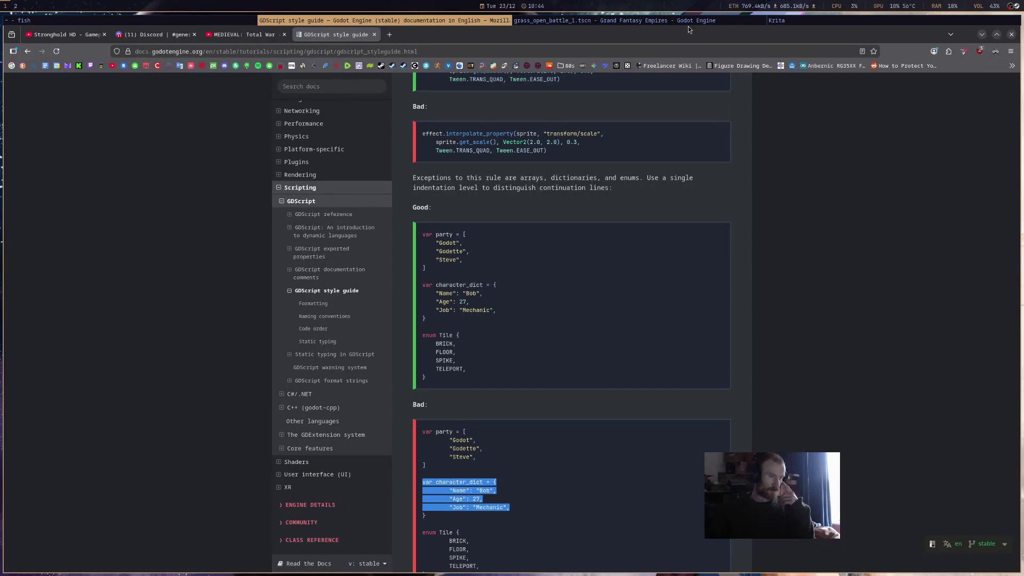
pyautogui.click(693, 21)
# Scroll through the _ready setup code in formation.gd, then switch over to the fish terminal
pyautogui.scroll(-3)
pyautogui.scroll(-3)
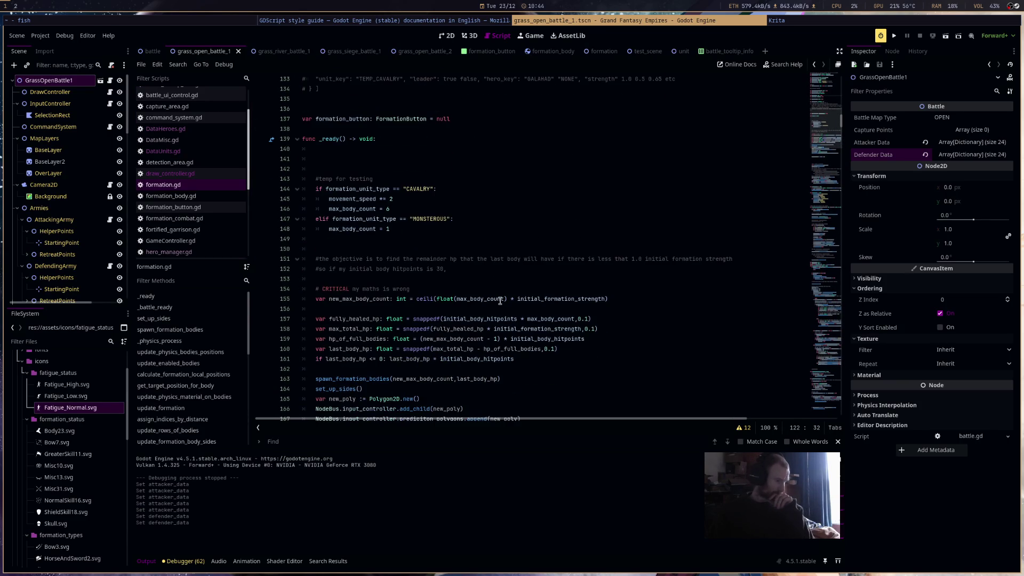
pyautogui.scroll(-3)
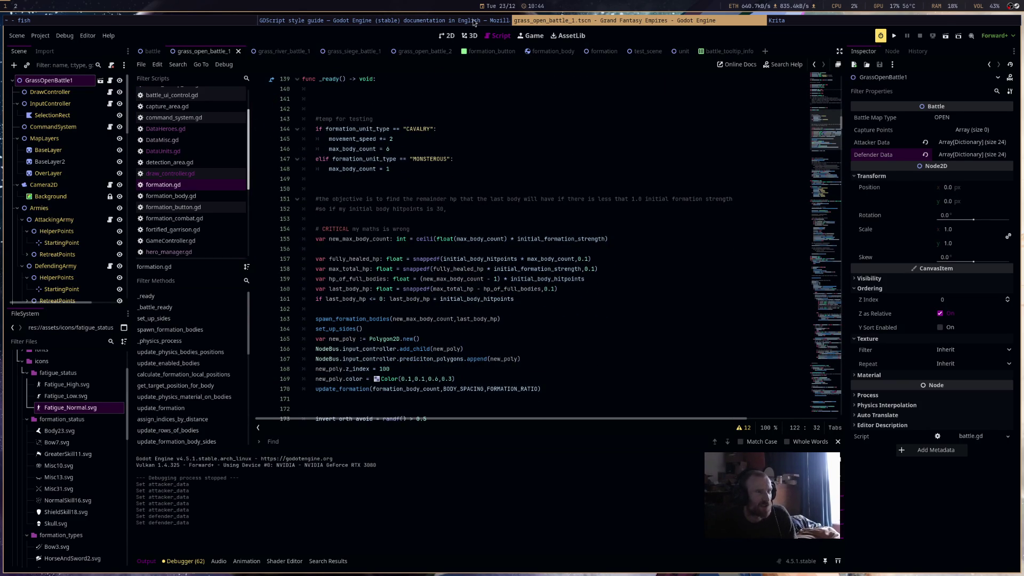
pyautogui.hotkey('alt', 'Tab')
pyautogui.hotkey('alt', 'Tab')
pyautogui.hotkey('alt', 'Tab')
pyautogui.hotkey('alt', 'Tab')
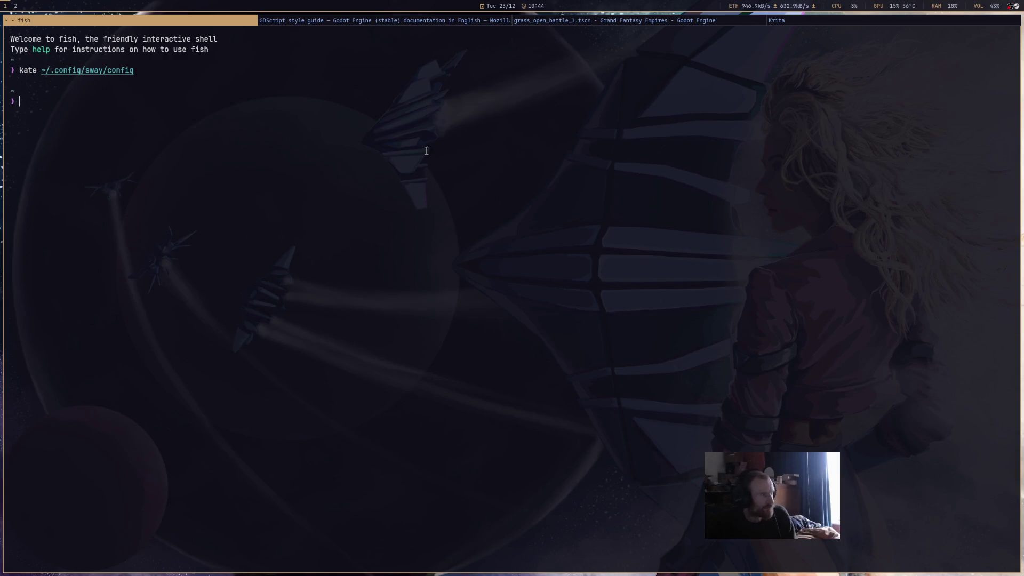
pyautogui.press('Up')
pyautogui.press('Return')
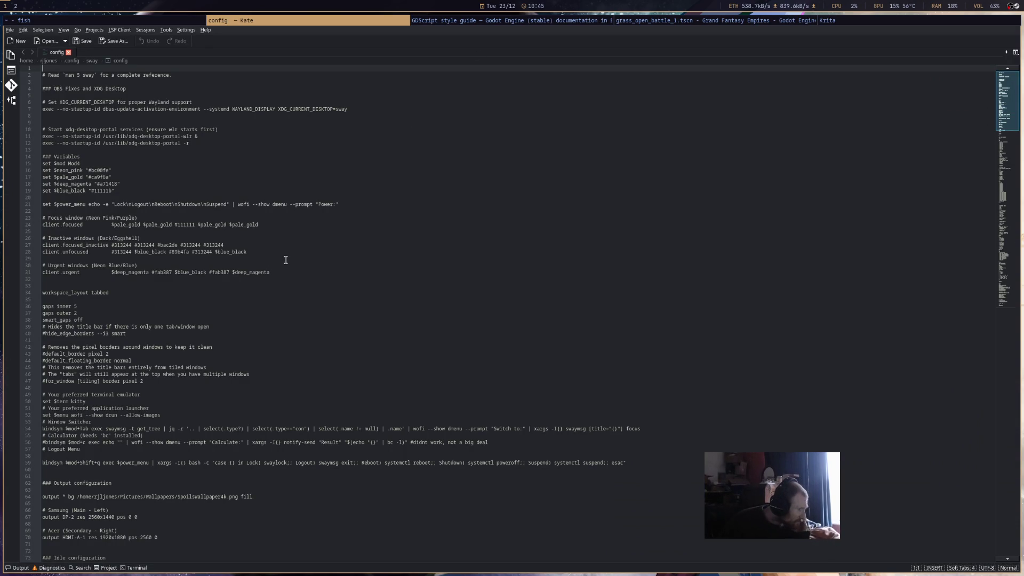
pyautogui.scroll(-3)
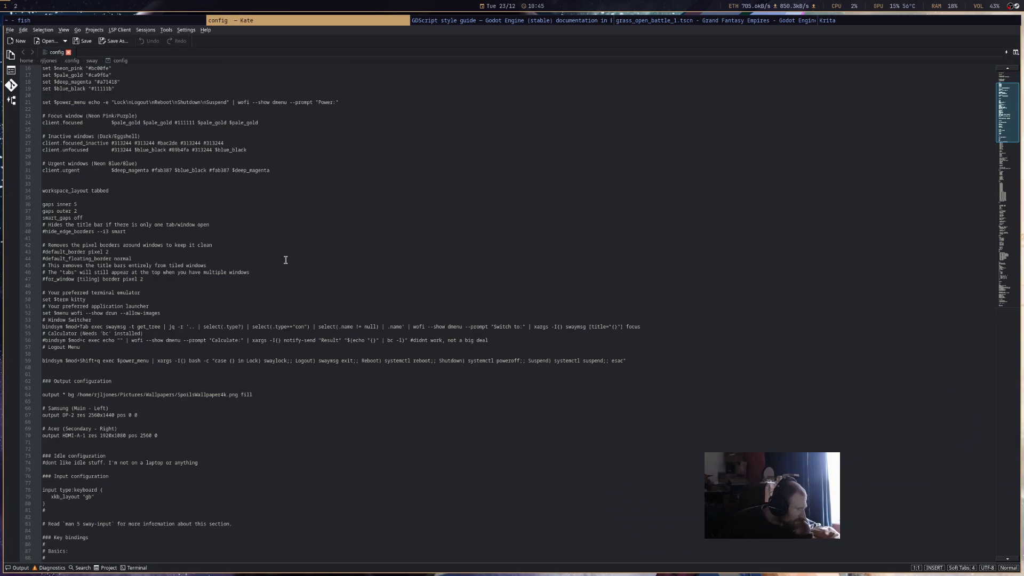
pyautogui.scroll(-3)
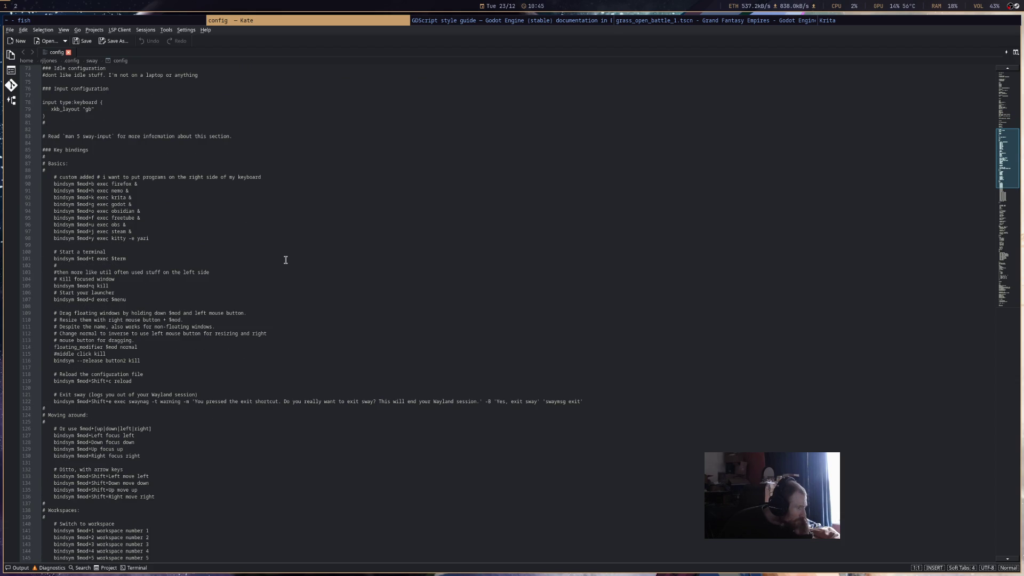
pyautogui.scroll(-3)
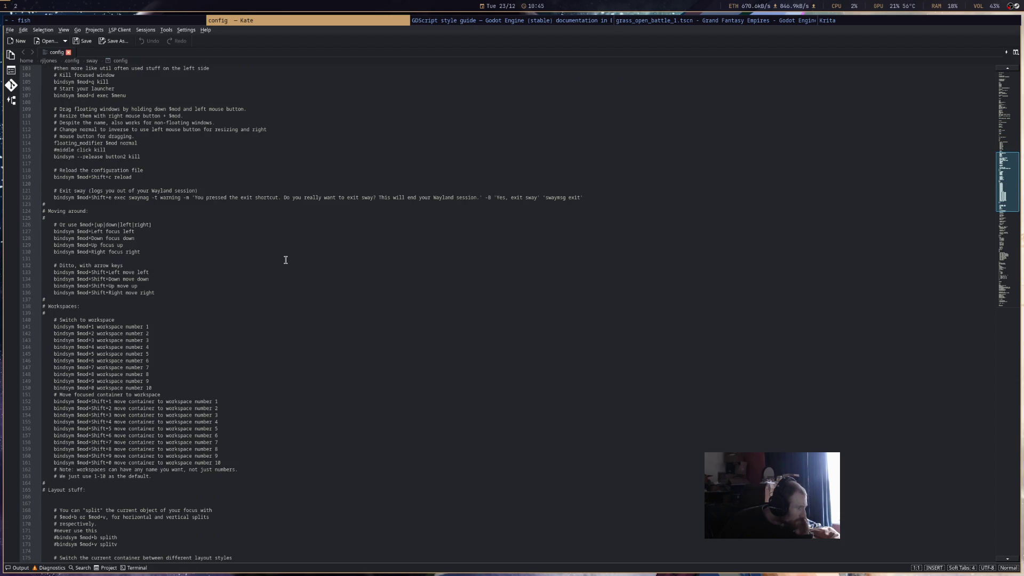
pyautogui.scroll(-3)
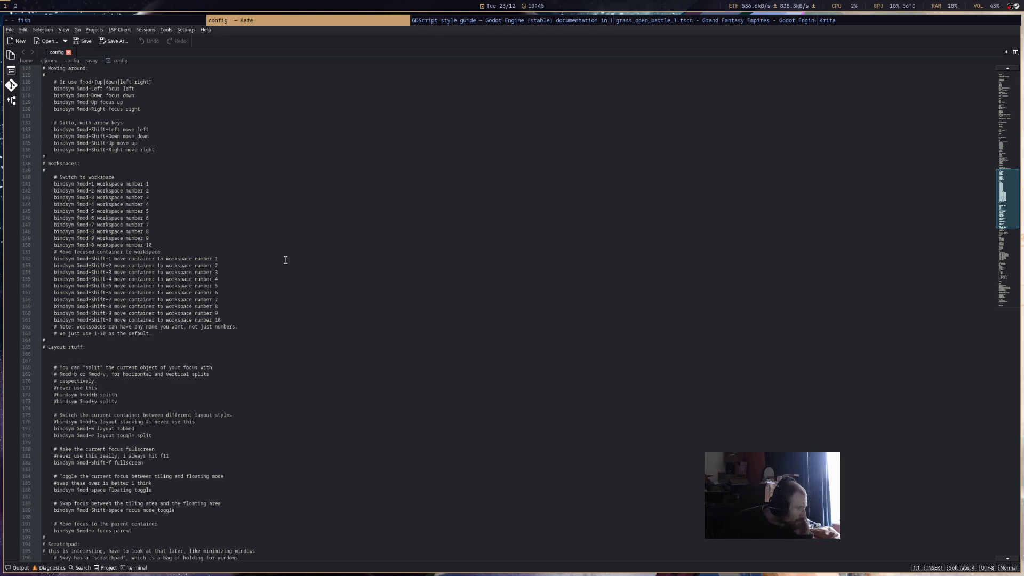
pyautogui.scroll(-3)
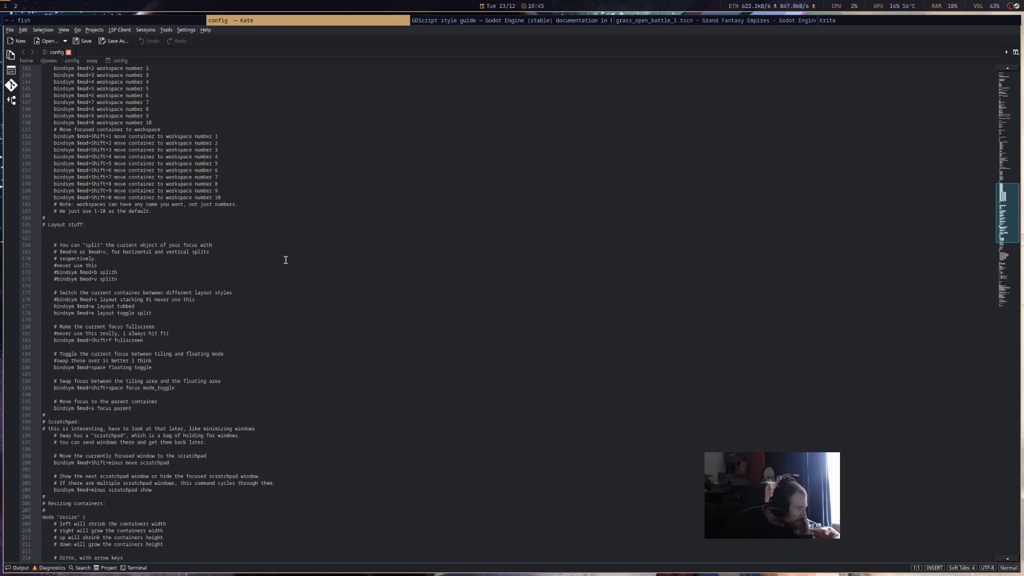
pyautogui.scroll(-3)
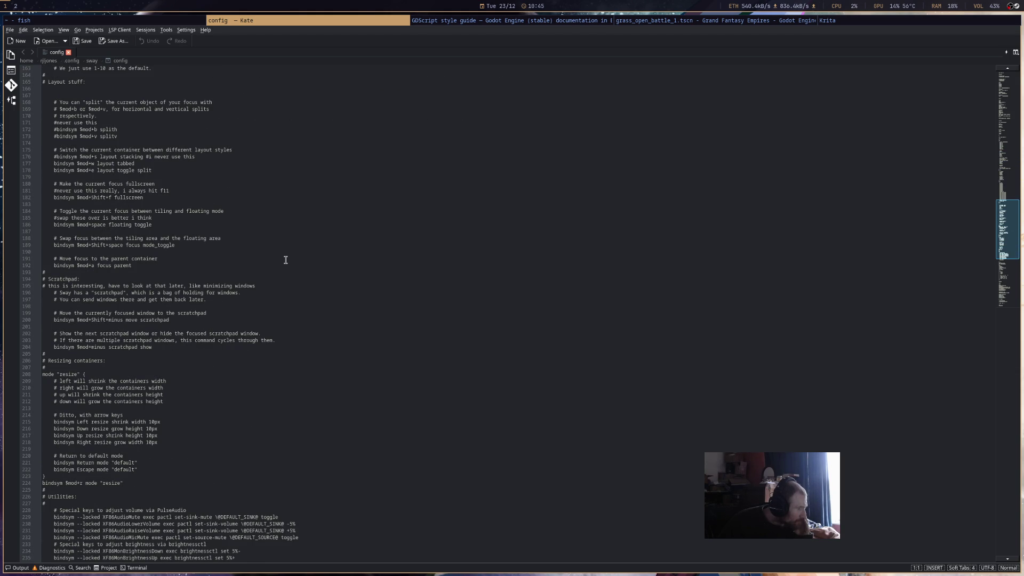
pyautogui.scroll(-3)
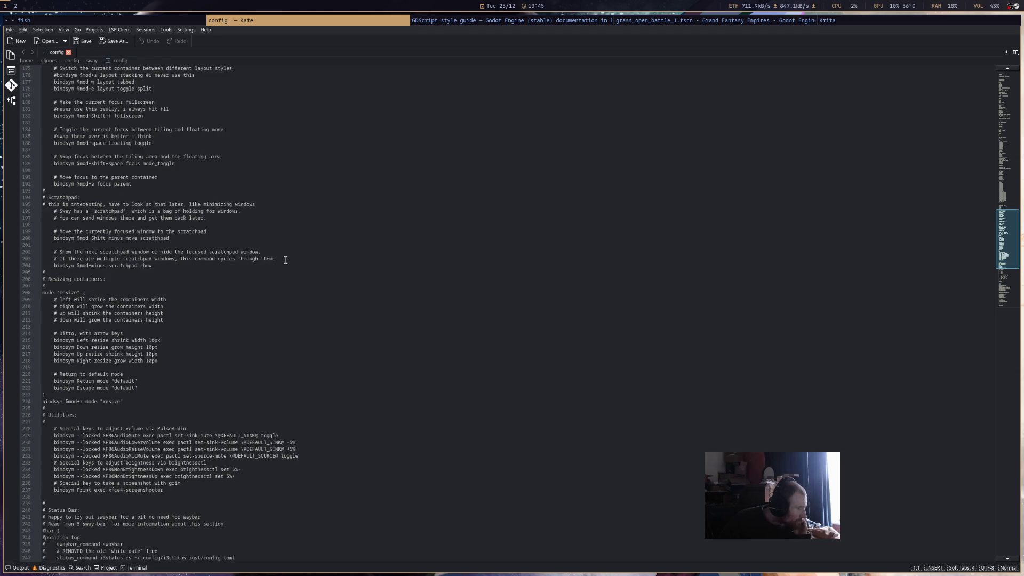
pyautogui.scroll(-3)
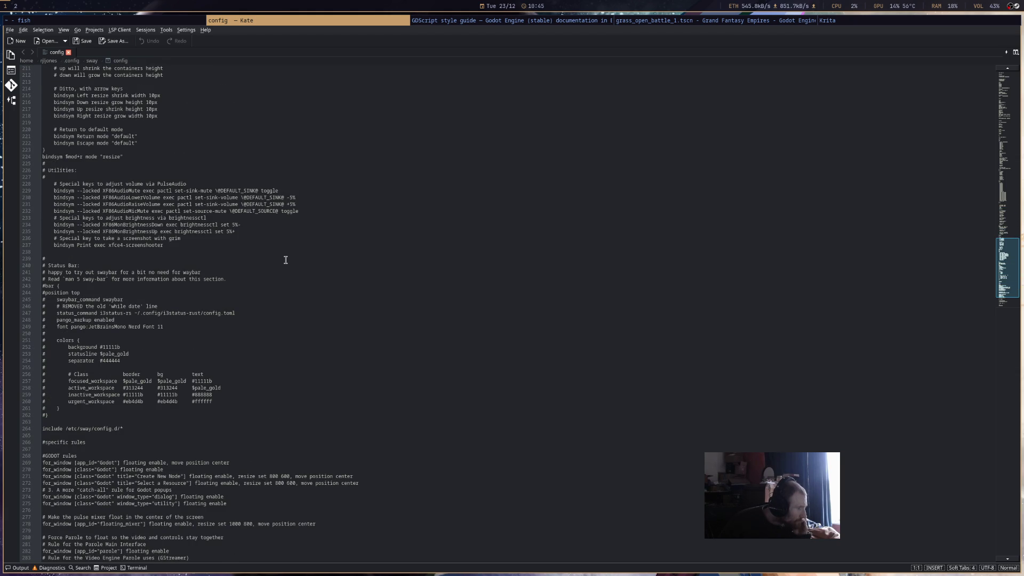
pyautogui.scroll(-3)
pyautogui.scroll(3)
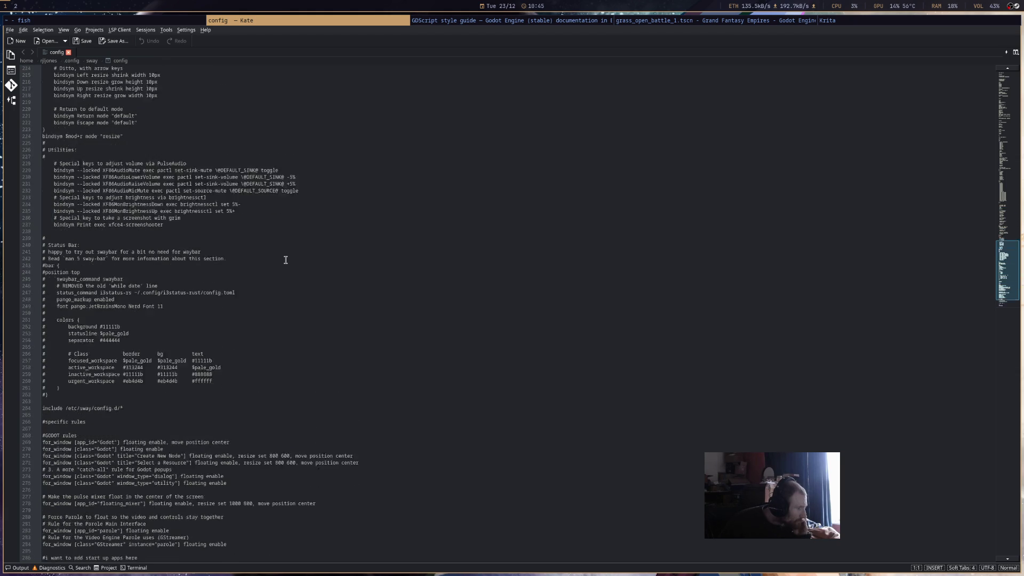
pyautogui.scroll(3)
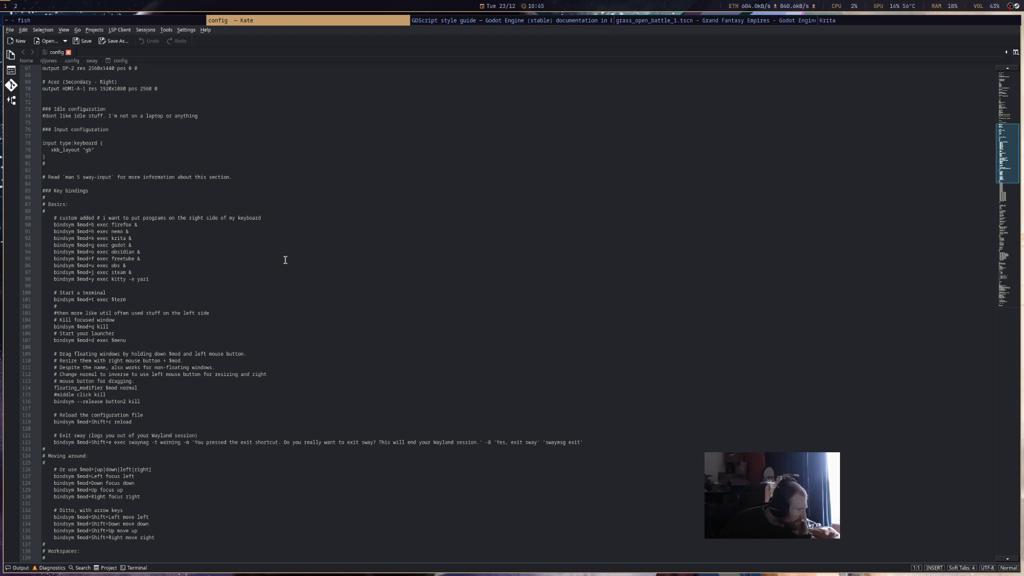
pyautogui.scroll(3)
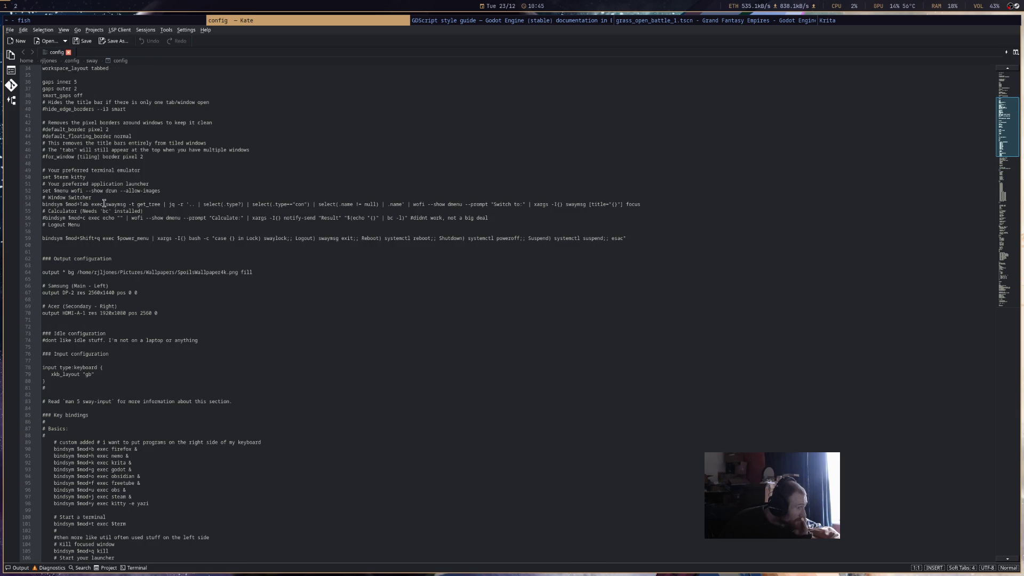
pyautogui.scroll(3)
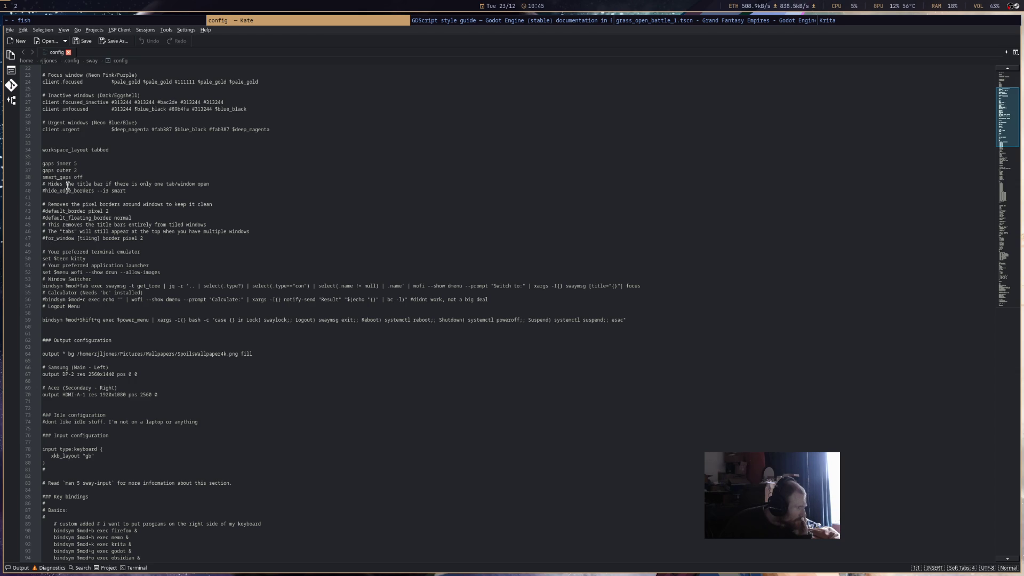
pyautogui.scroll(3)
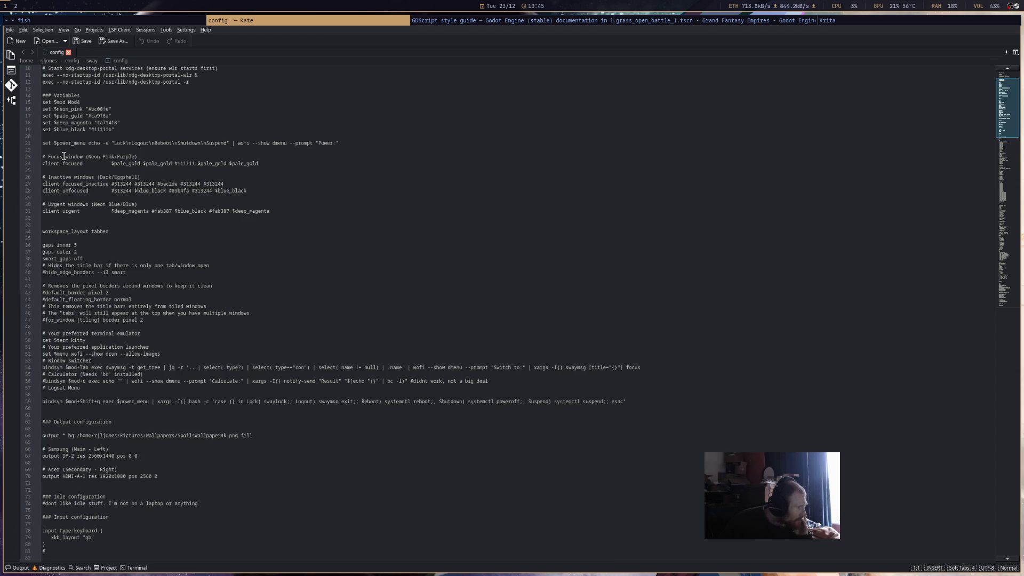
pyautogui.scroll(3)
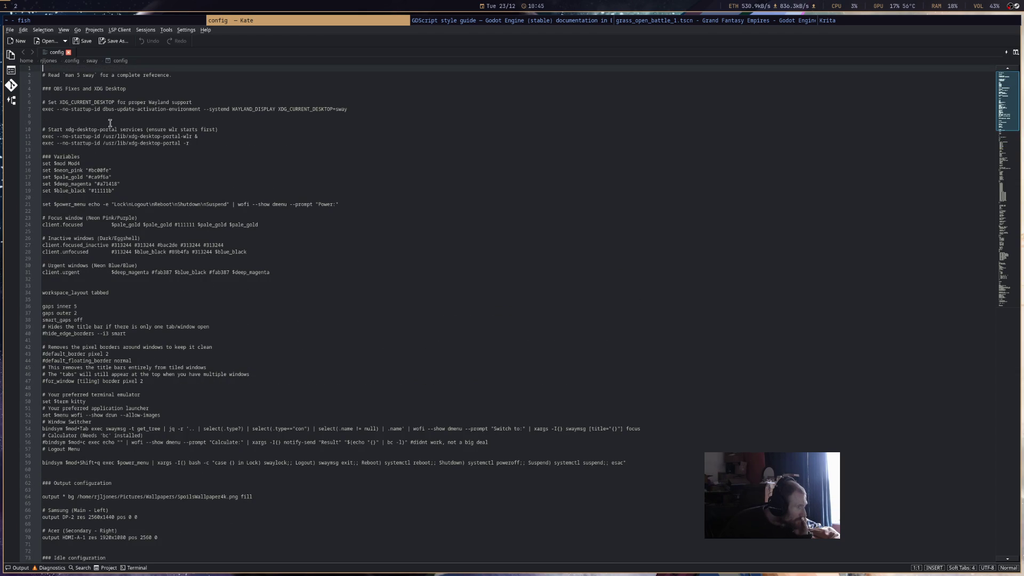
pyautogui.click(515, 19)
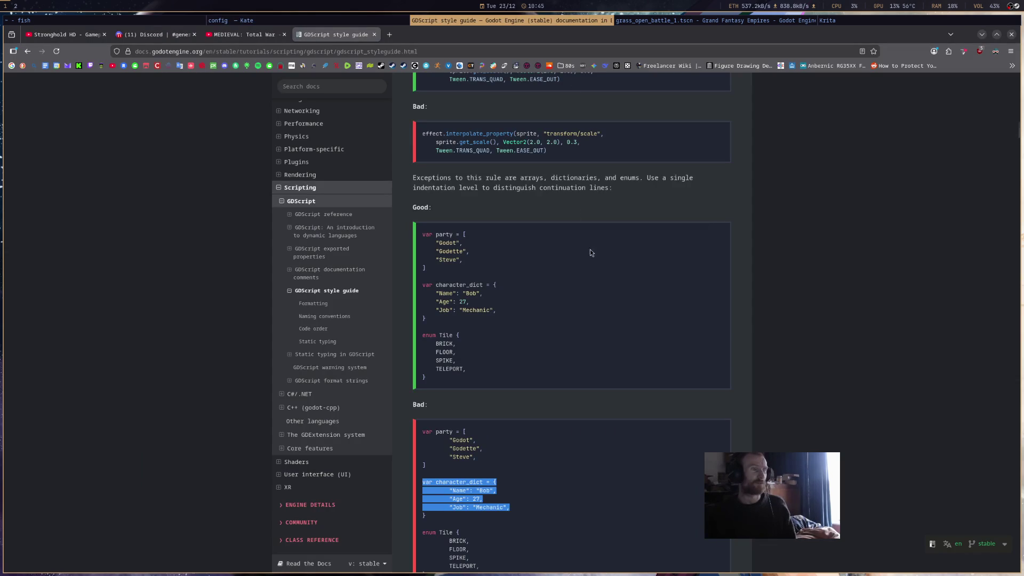
# Return to Godot and review formation.gd's _ready code around the unit initialization lines
pyautogui.press('super+Right')
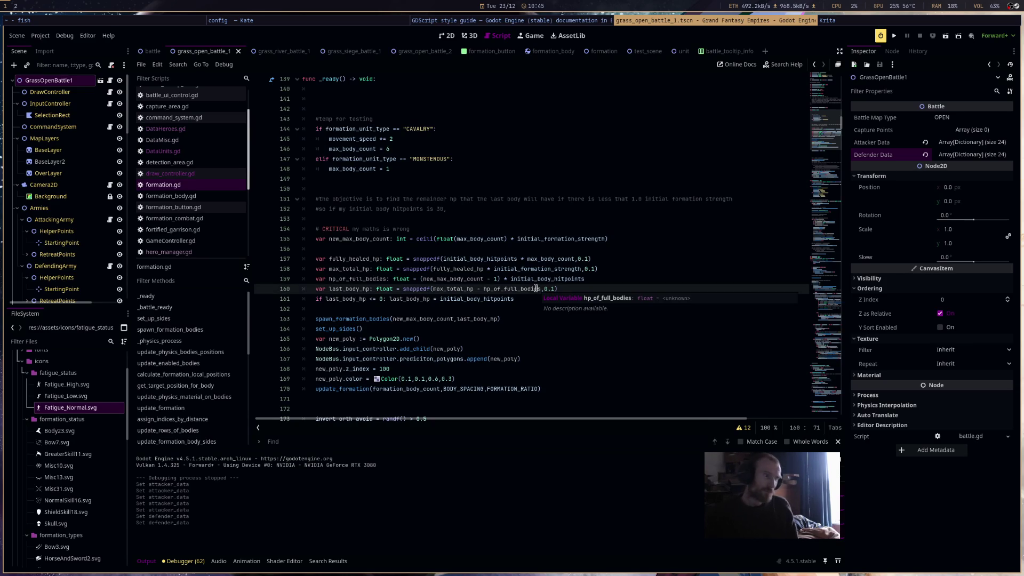
pyautogui.click(490, 309)
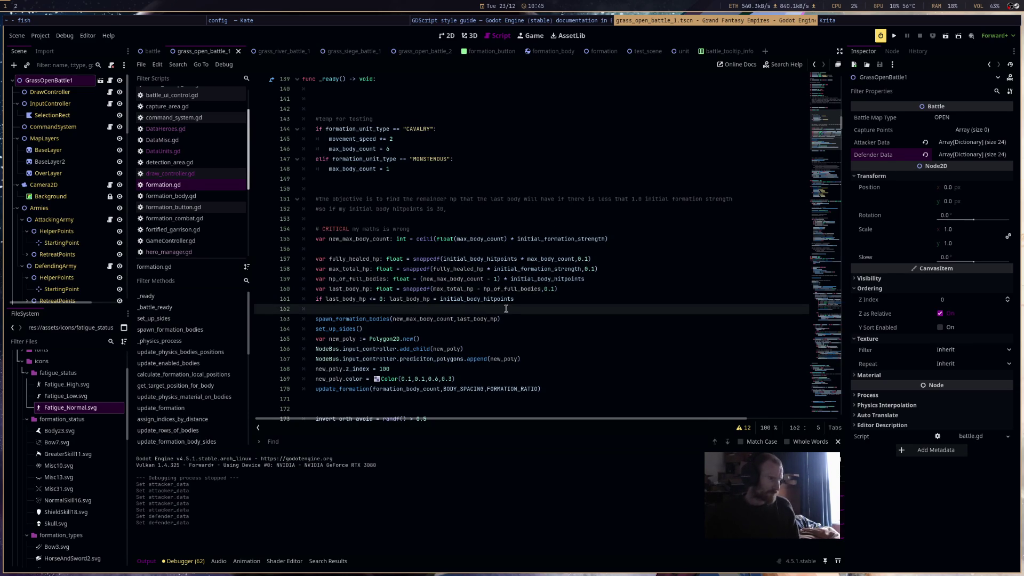
pyautogui.scroll(-3)
pyautogui.scroll(3)
pyautogui.scroll(-3)
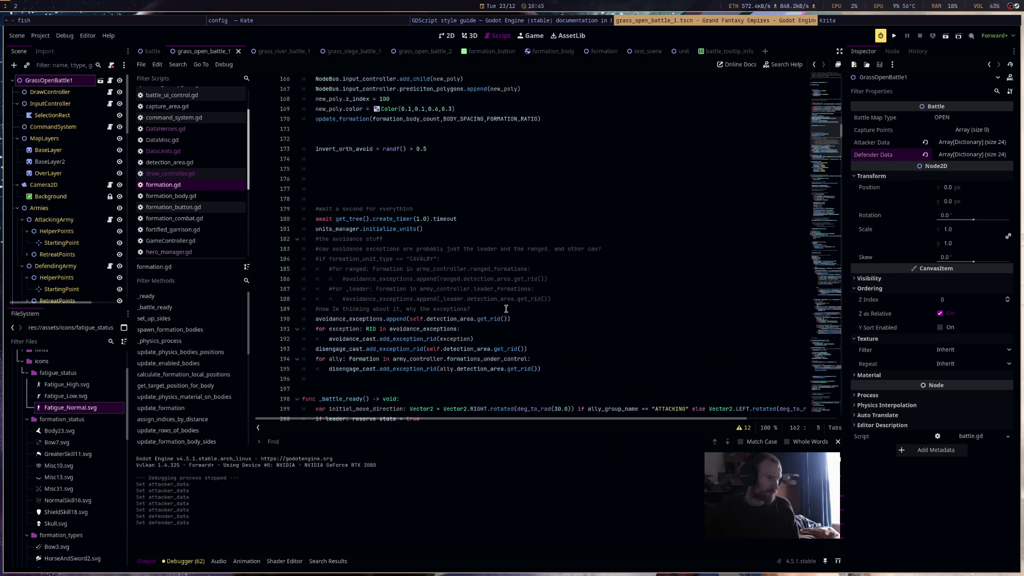
pyautogui.scroll(3)
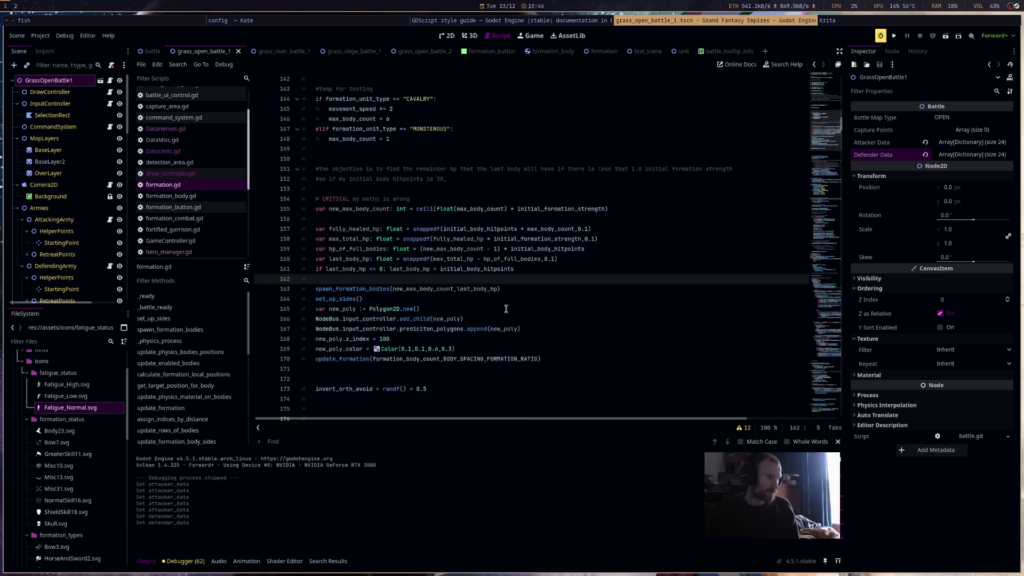
pyautogui.scroll(3)
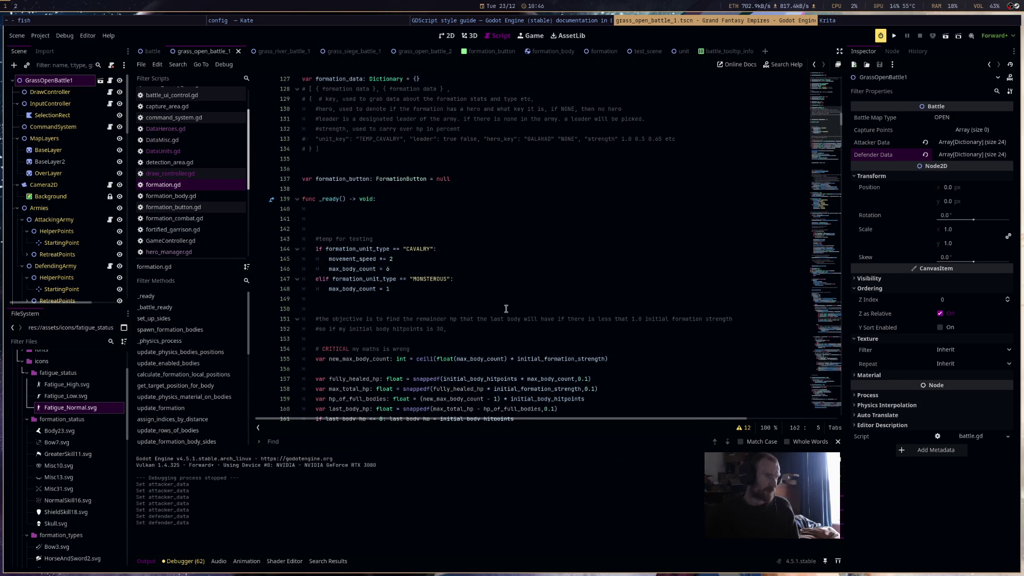
pyautogui.scroll(-3)
pyautogui.scroll(3)
pyautogui.scroll(-3)
pyautogui.scroll(-3)
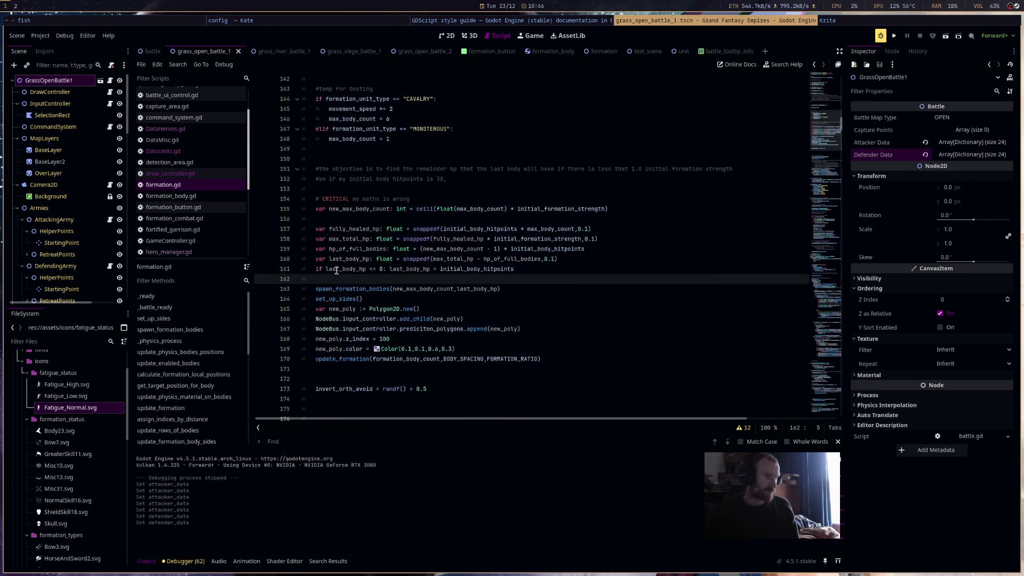
pyautogui.scroll(-3)
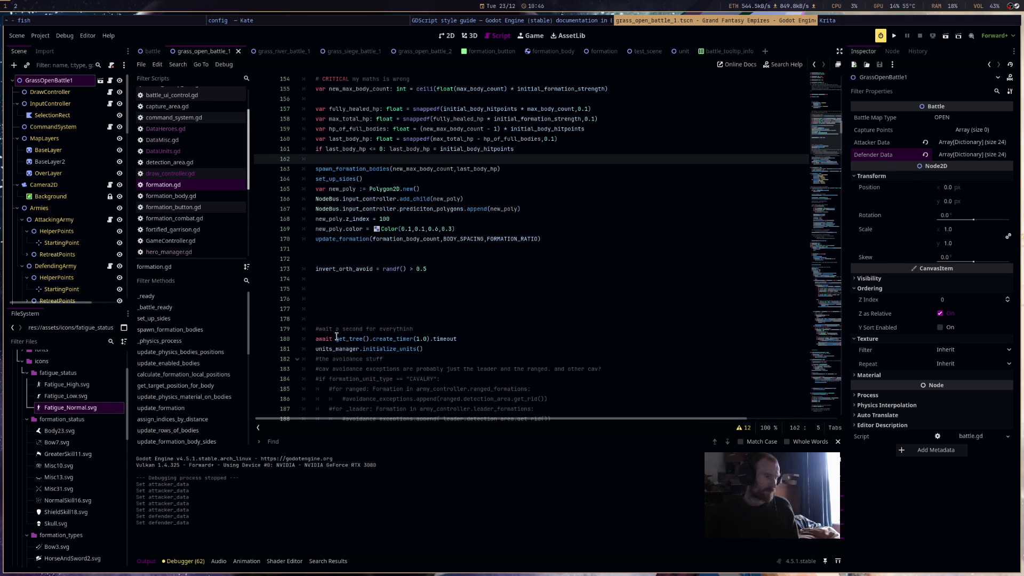
# Select the await timer line, then the commented avoidance block on lines 182–189
pyautogui.moveTo(458, 341); pyautogui.dragTo(311, 341)
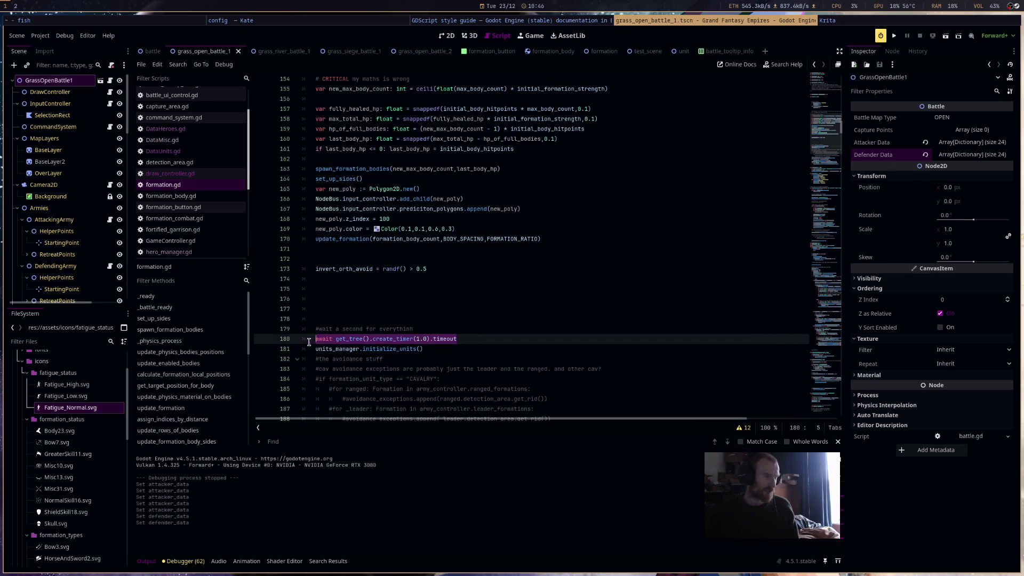
pyautogui.scroll(-3)
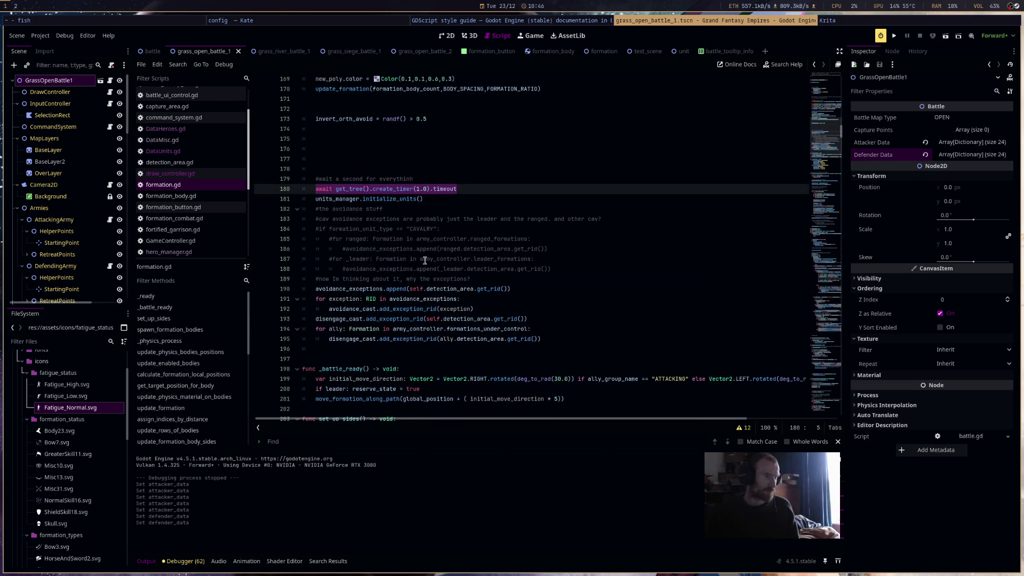
pyautogui.click(435, 201)
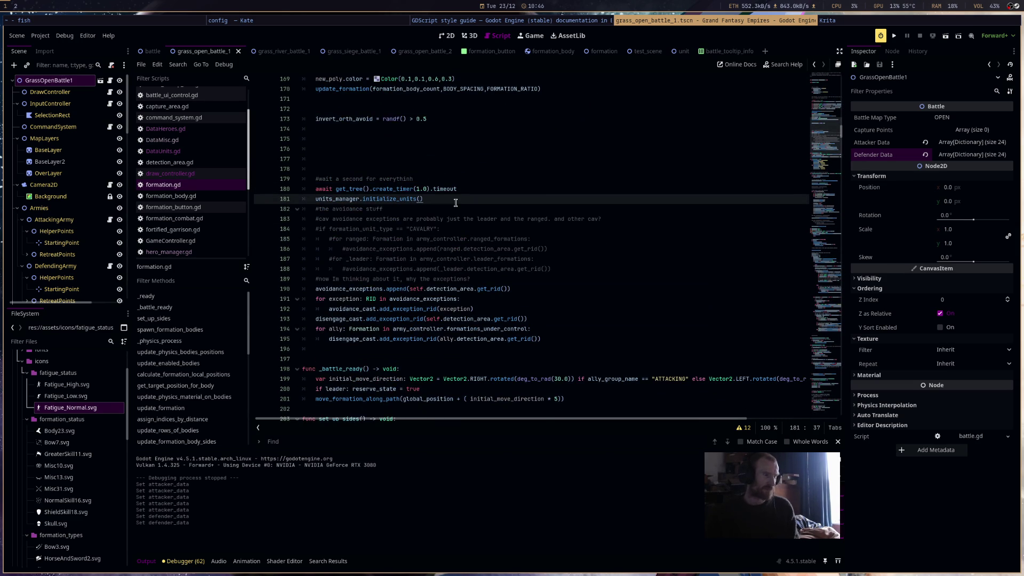
pyautogui.moveTo(531, 277); pyautogui.dragTo(315, 211)
# Replace the old avoidance comments with '#hero set' and '#avoidance set' section comments, then save
pyautogui.press('Return')
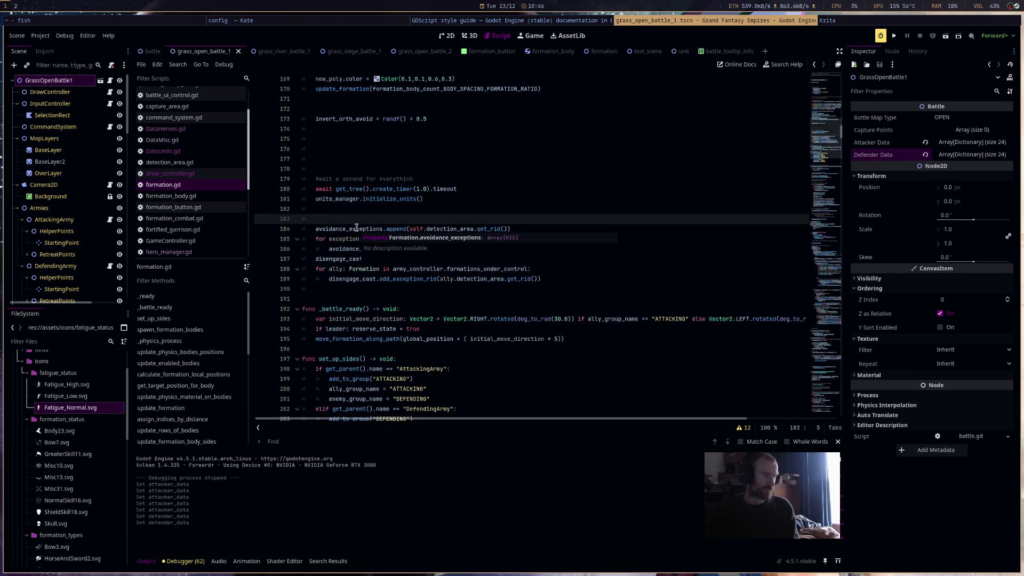
pyautogui.write('#c#avp')
pyautogui.press('BackSpace')
pyautogui.write('oidance s')
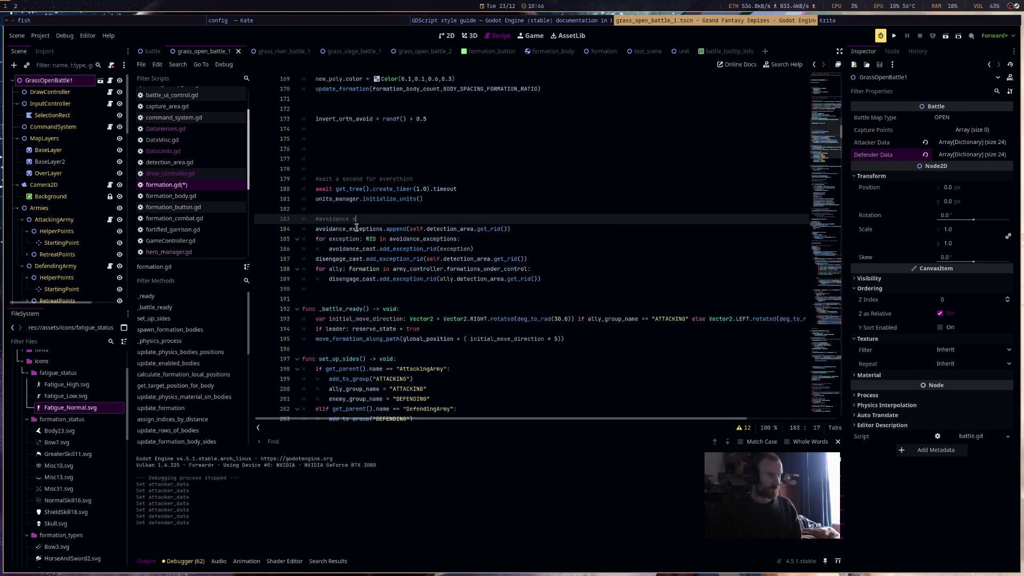
pyautogui.write('et')
pyautogui.press('Up')
pyautogui.press('Return')
pyautogui.press('Return')
pyautogui.press('Return')
pyautogui.press('Up')
pyautogui.press('Up')
pyautogui.press('Up')
pyautogui.write('#hero s')
pyautogui.write('et')
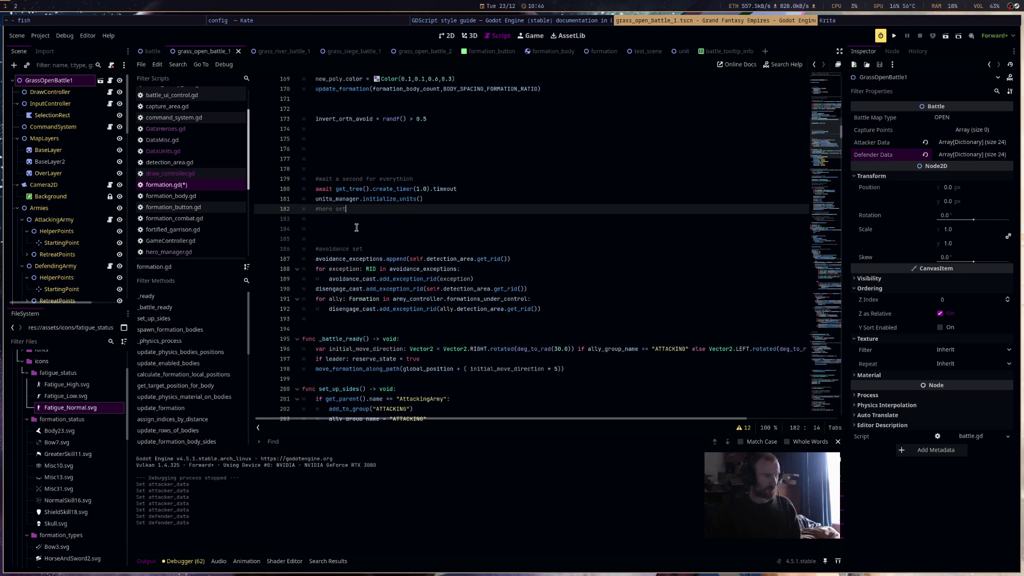
pyautogui.press('Return')
pyautogui.press('Return')
pyautogui.press('Up')
pyautogui.hotkey('ctrl', 's')
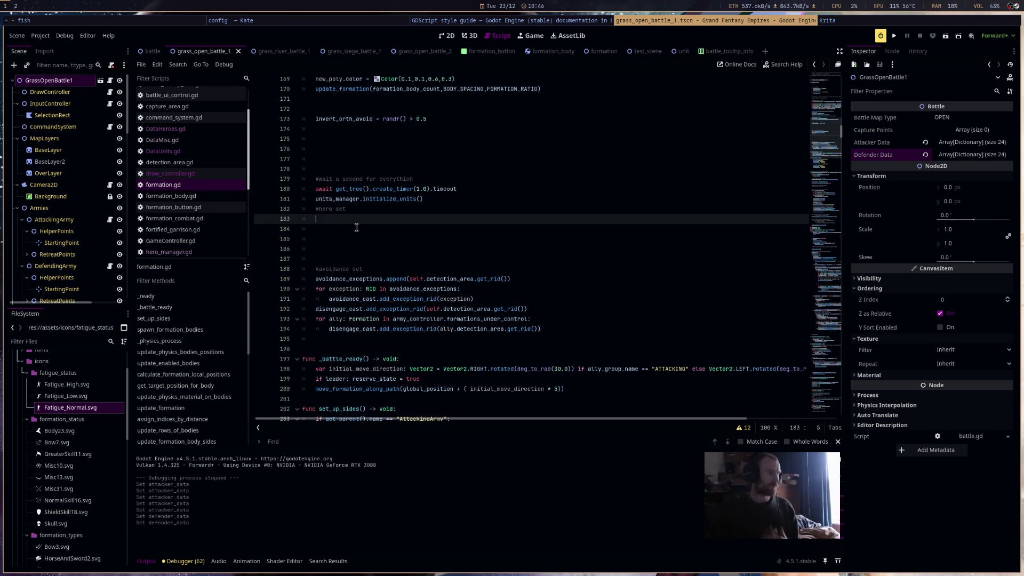
# Start a hero_manager.hero_data line, then erase it
pyautogui.write('hero_manager.')
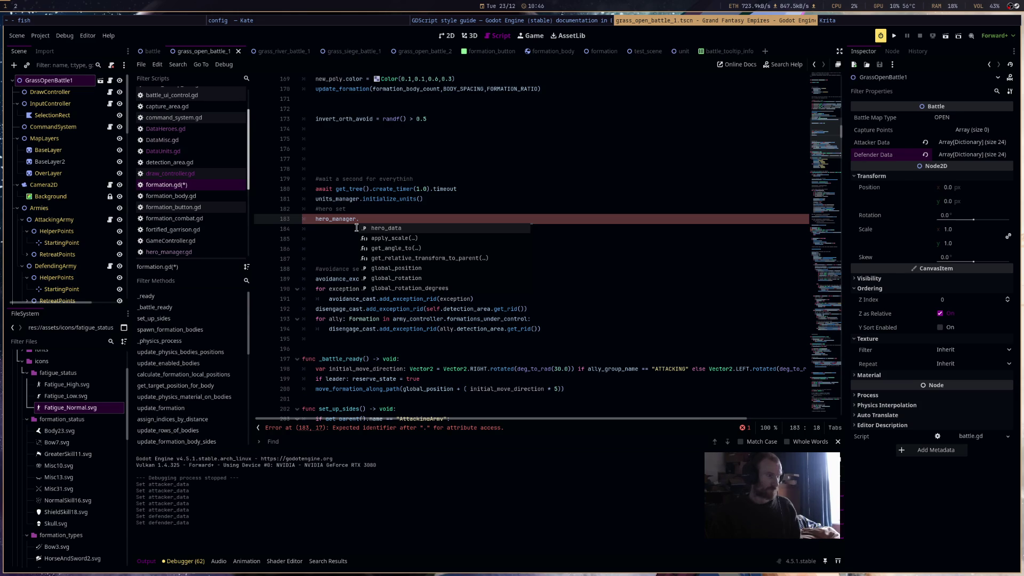
pyautogui.press('Return')
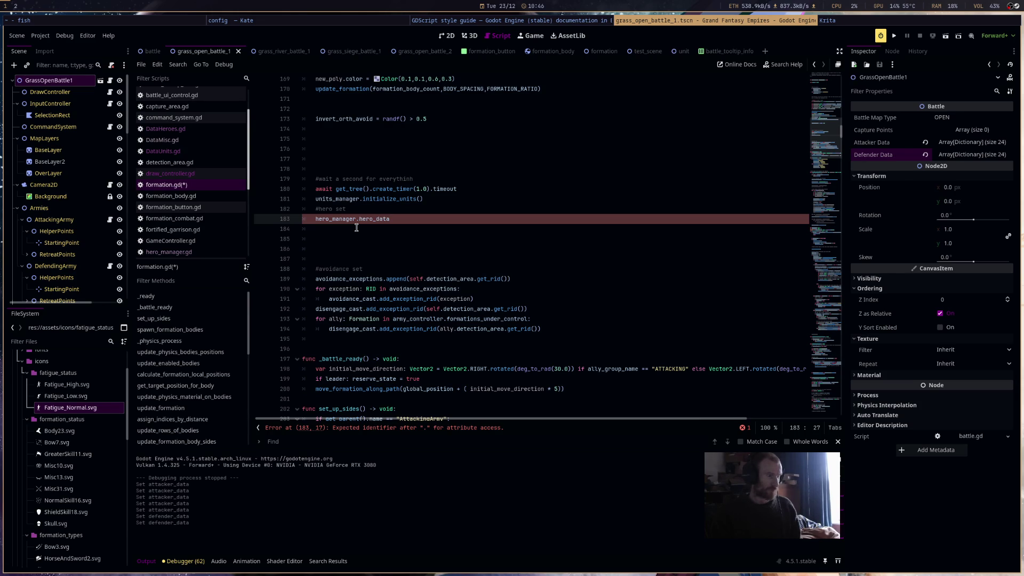
pyautogui.press('BackSpace')
pyautogui.press('BackSpace')
pyautogui.press('BackSpace')
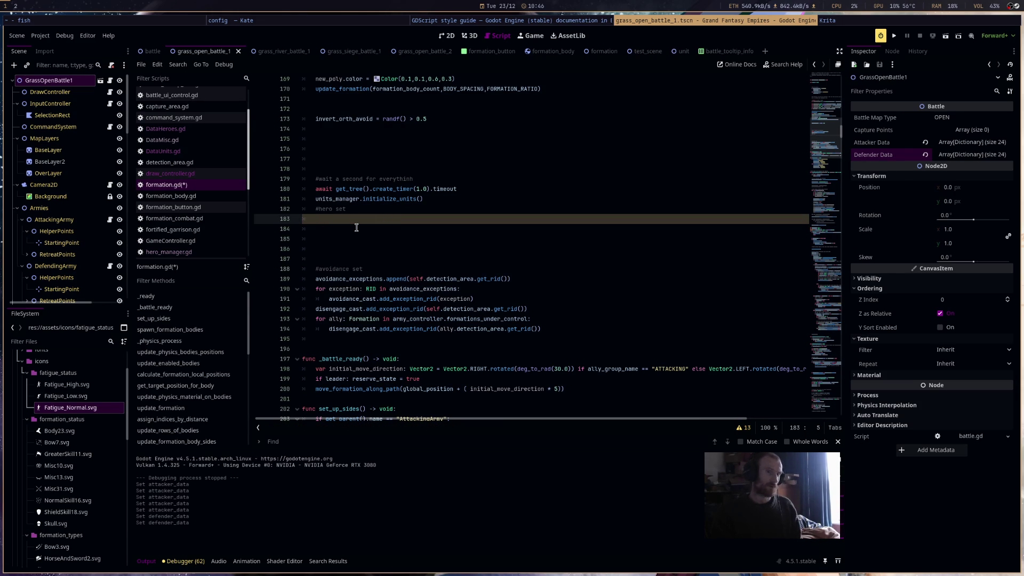
# Add the condition if formation_data.hero_key != "NONE": in formation.gd
pyautogui.write('if ')
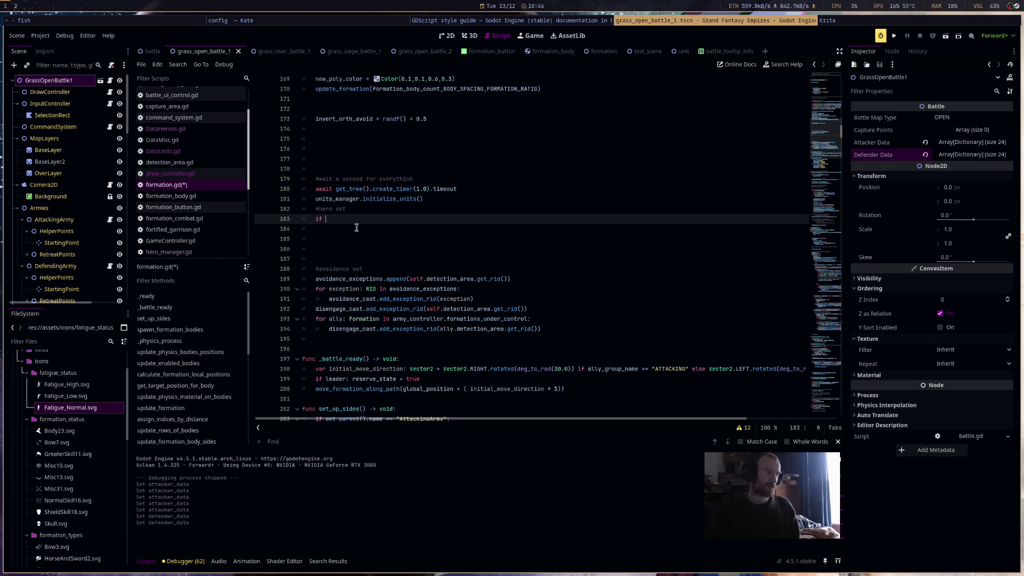
pyautogui.write('form')
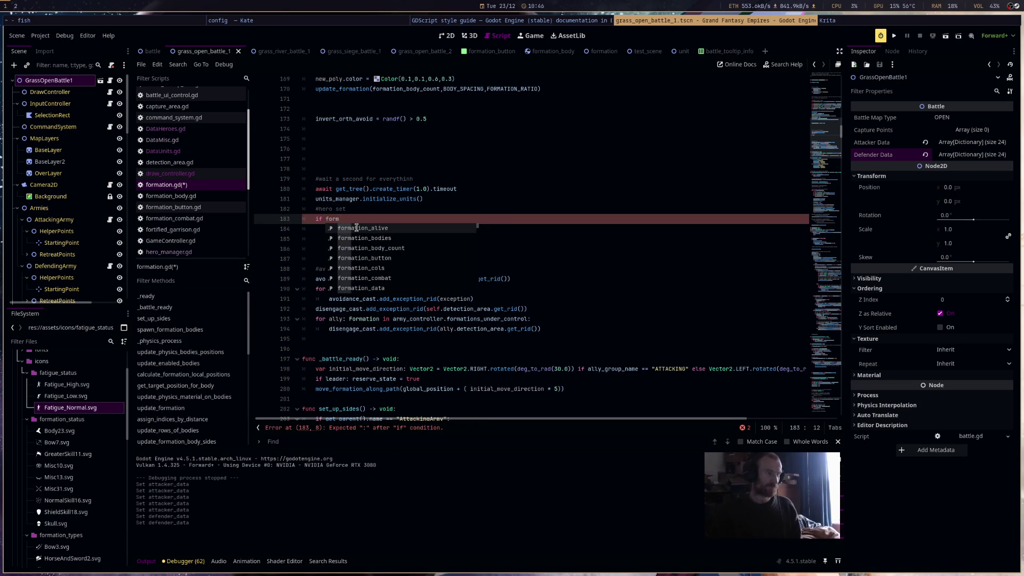
pyautogui.press('Down')
pyautogui.press('Down')
pyautogui.press('Down')
pyautogui.press('Return')
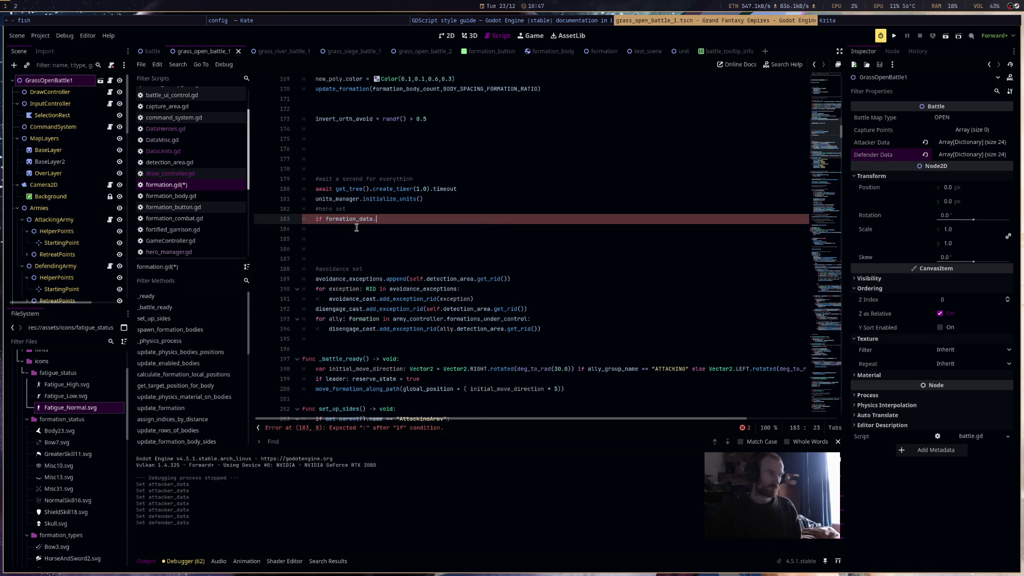
pyautogui.write('.')
pyautogui.write('hero')
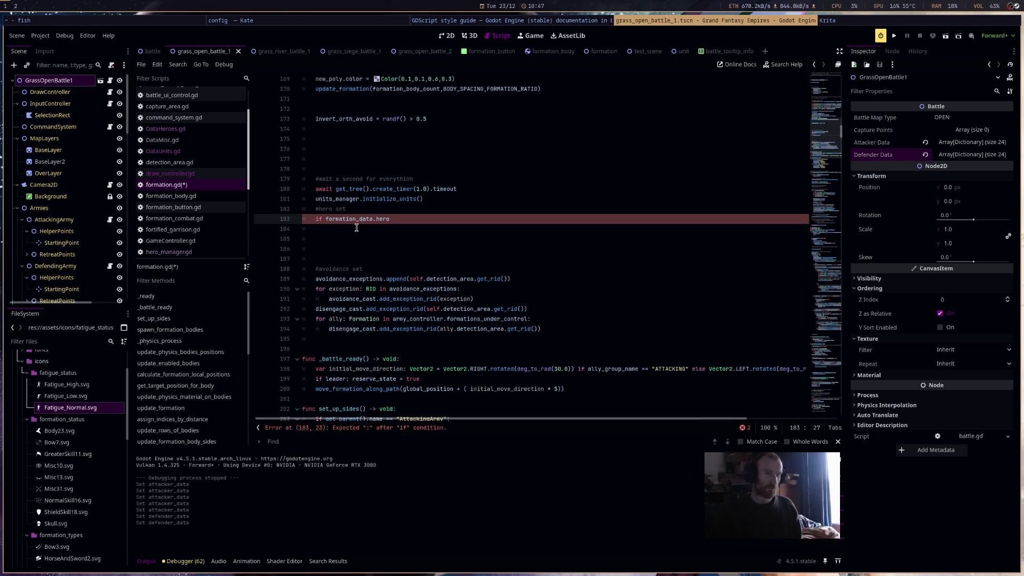
pyautogui.click(964, 147)
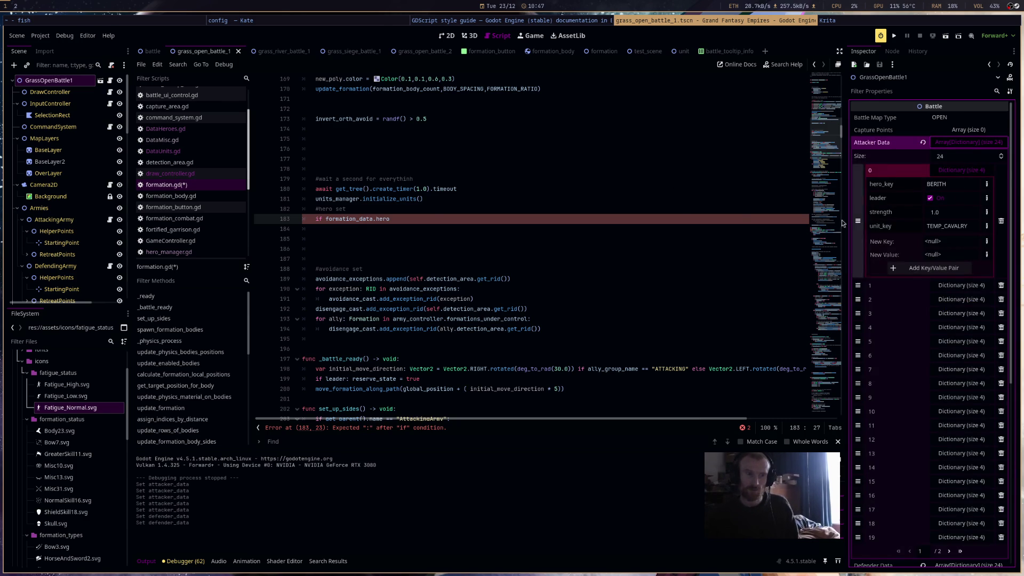
pyautogui.click(436, 219)
pyautogui.write('_key')
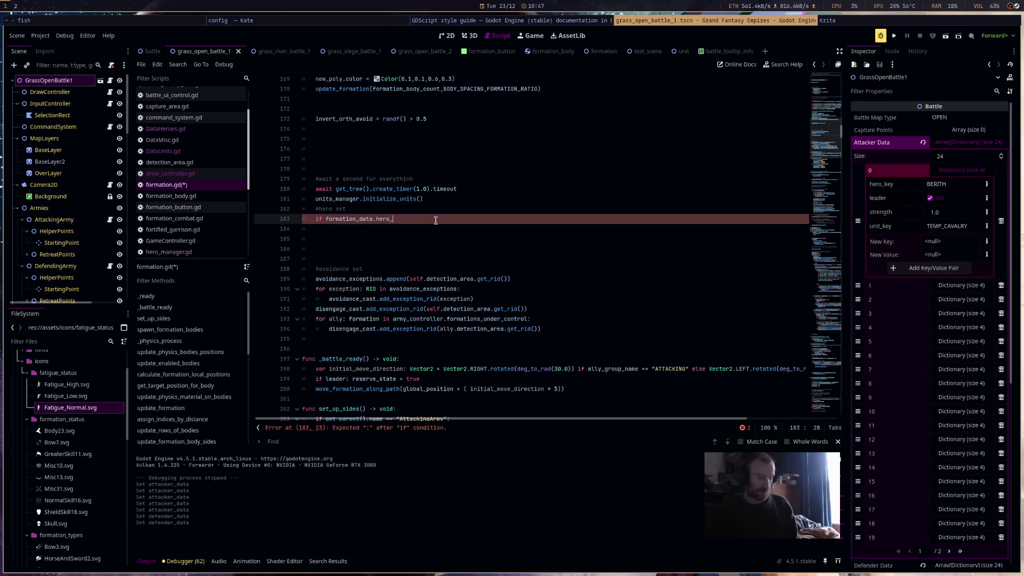
pyautogui.write(' != ')
pyautogui.write('"NONE"')
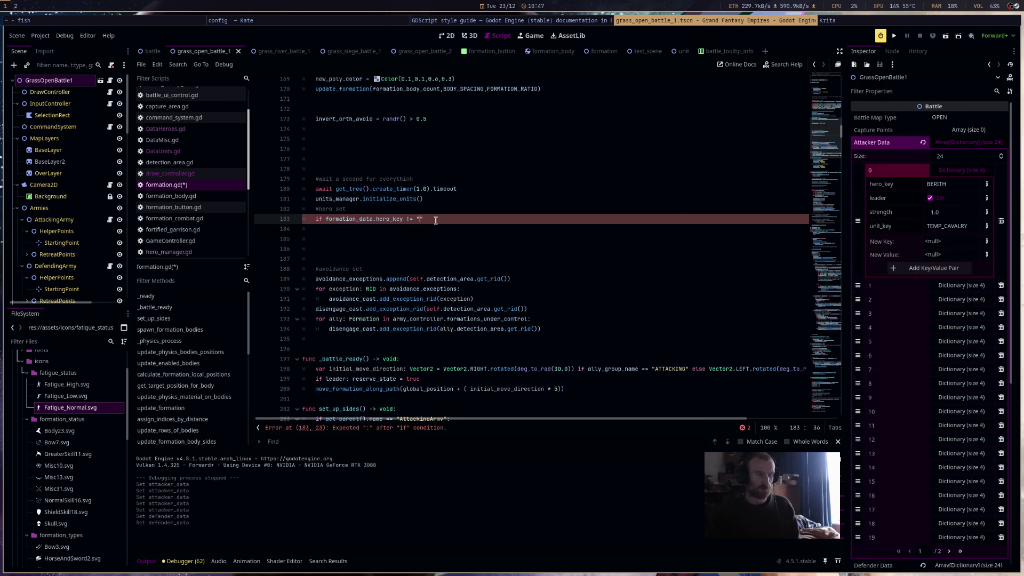
pyautogui.write(':')
pyautogui.press('Return')
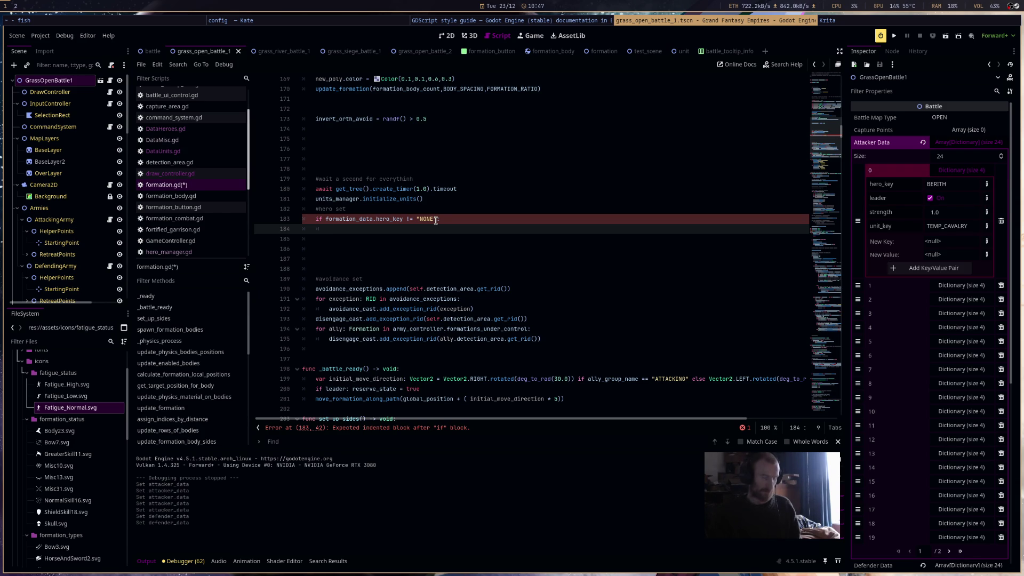
# Call hero_manager.initialize_hero(formation_data.hero_key) inside the check and save the script
pyautogui.write('hero_manager.')
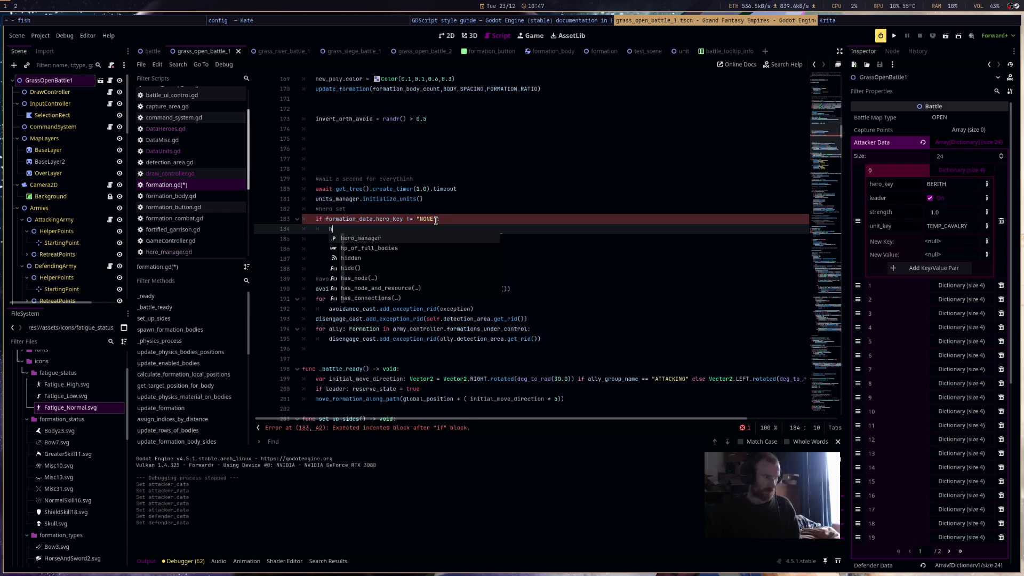
pyautogui.write('initialize_hero')
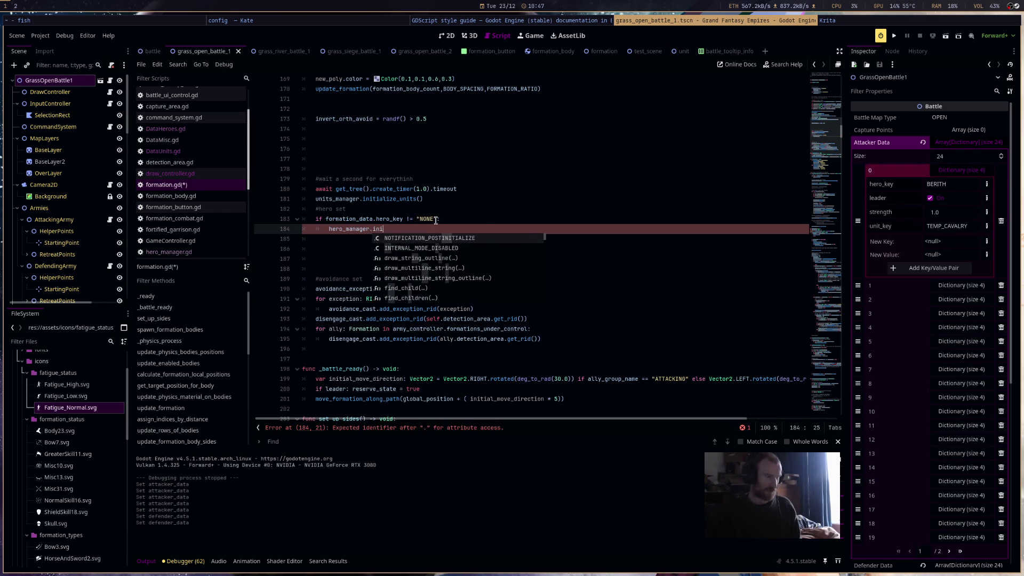
pyautogui.write('(')
pyautogui.write('formation_d')
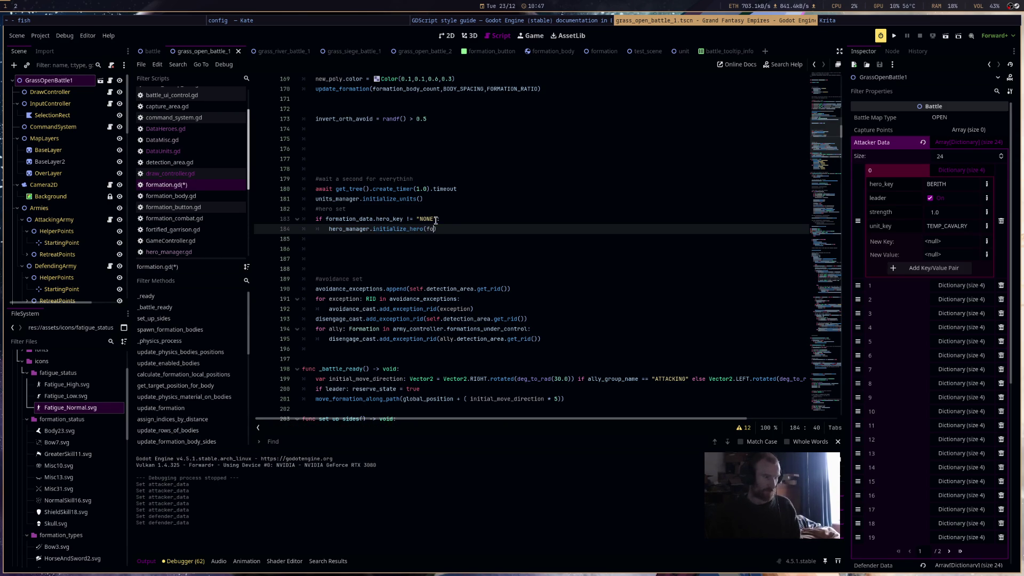
pyautogui.press('Return')
pyautogui.write('.hero')
pyautogui.write('_key')
pyautogui.hotkey('ctrl', 's')
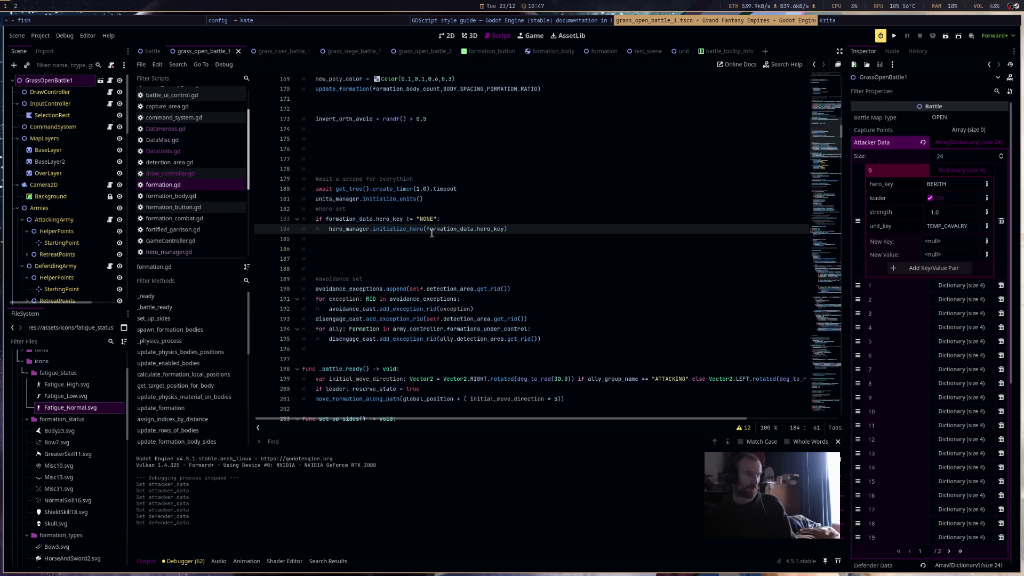
pyautogui.moveTo(427, 231)
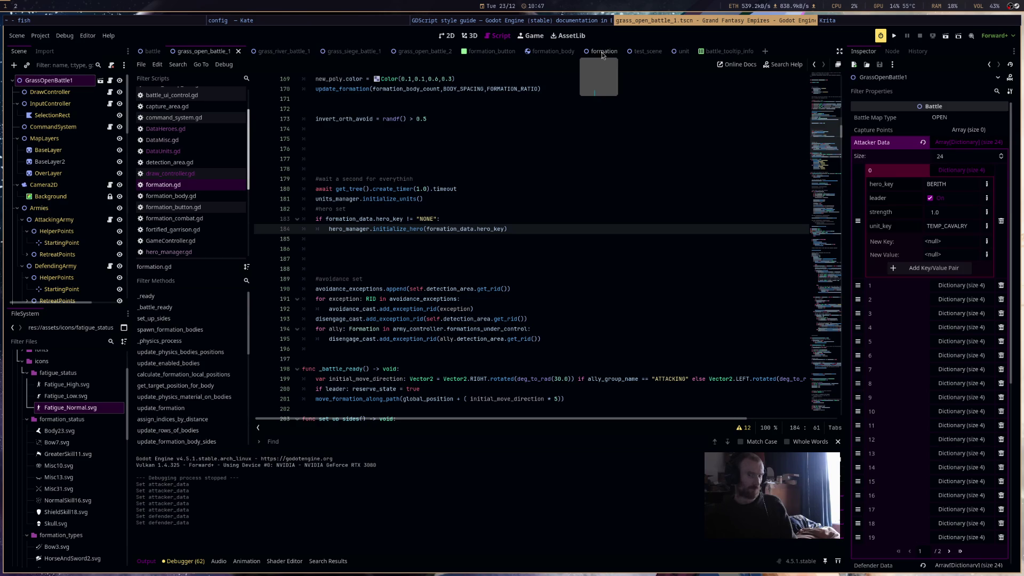
pyautogui.click(602, 52)
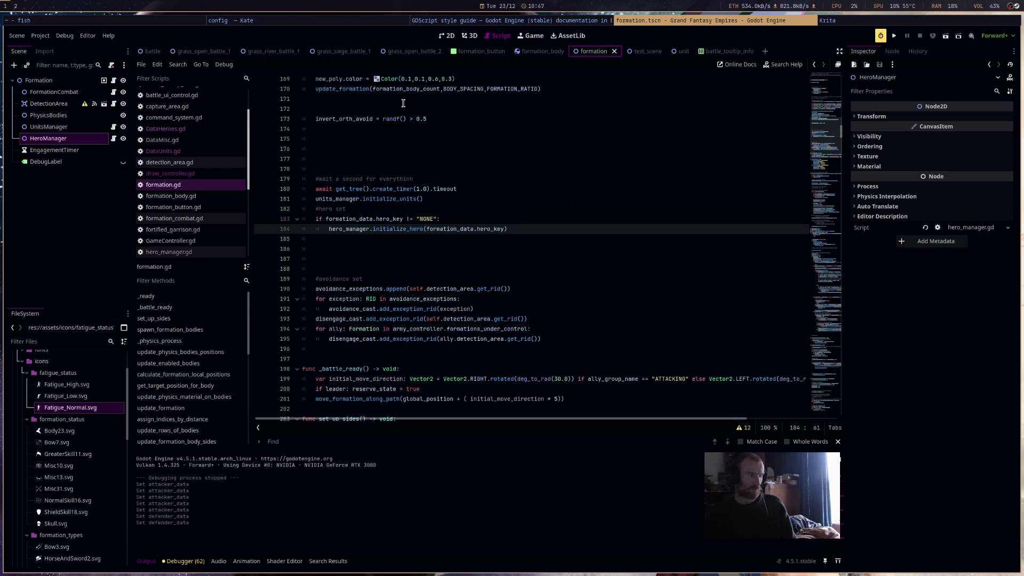
# Add func initialize_hero(hero_key: String) -> void: to hero_manager.gd, start a hero_data line, and save
pyautogui.click(113, 139)
pyautogui.click(345, 158)
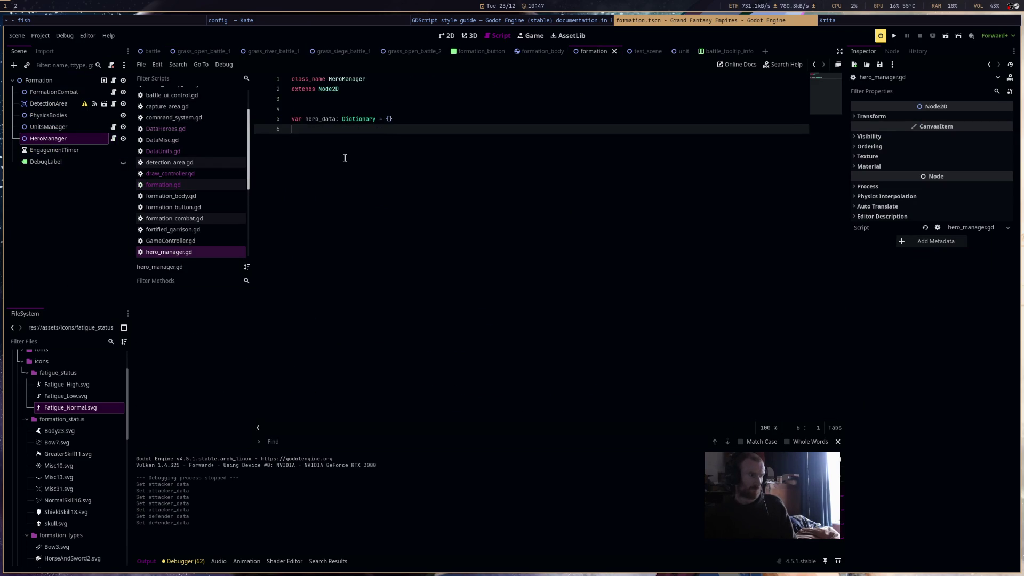
pyautogui.press('Return')
pyautogui.write('func initia')
pyautogui.write('lize_hero')
pyautogui.write('(')
pyautogui.write('hero_')
pyautogui.write('key:')
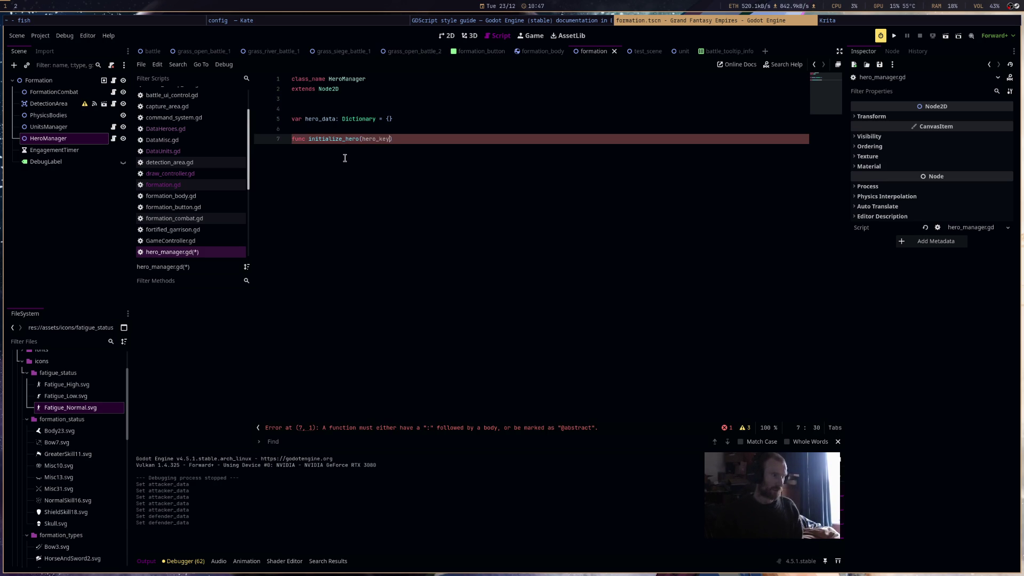
pyautogui.write(' String) -> v')
pyautogui.write('oid:')
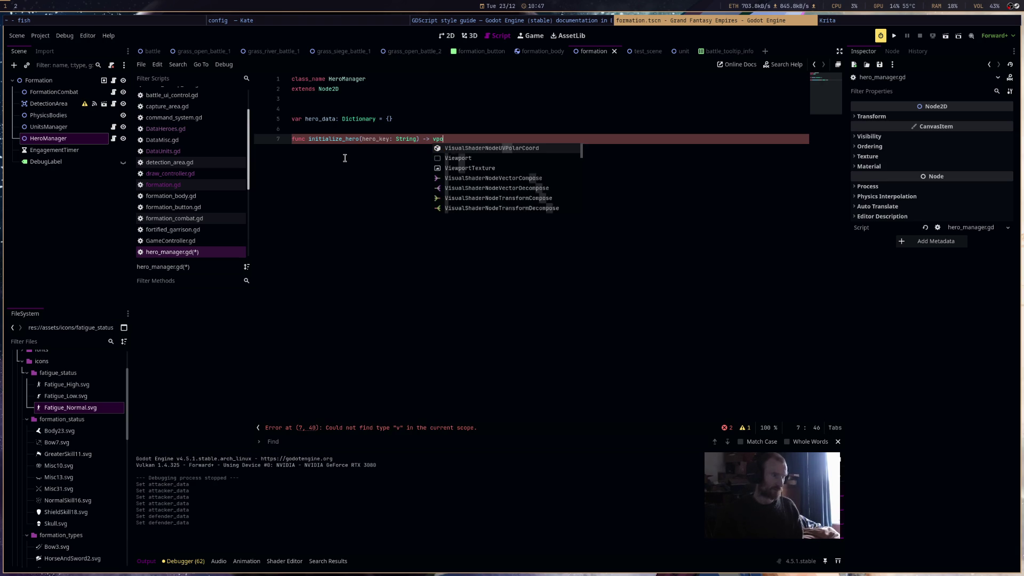
pyautogui.press('Return')
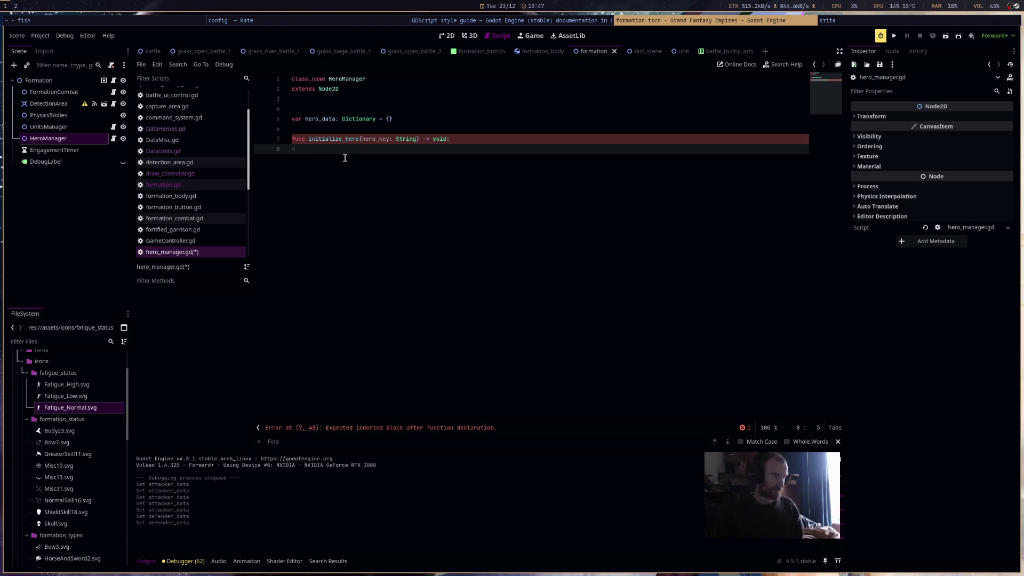
pyautogui.write('hero_data')
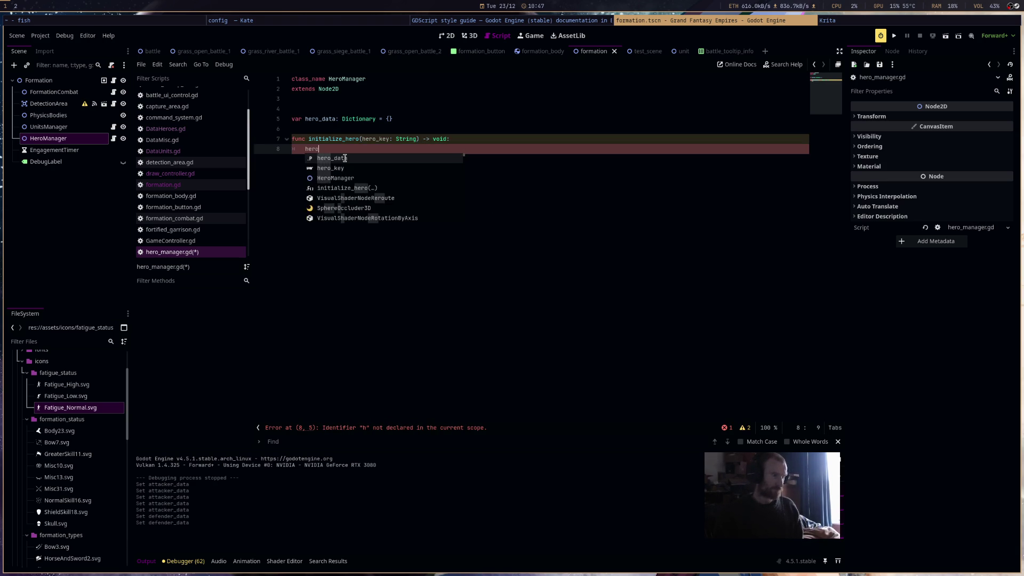
pyautogui.write(' = ')
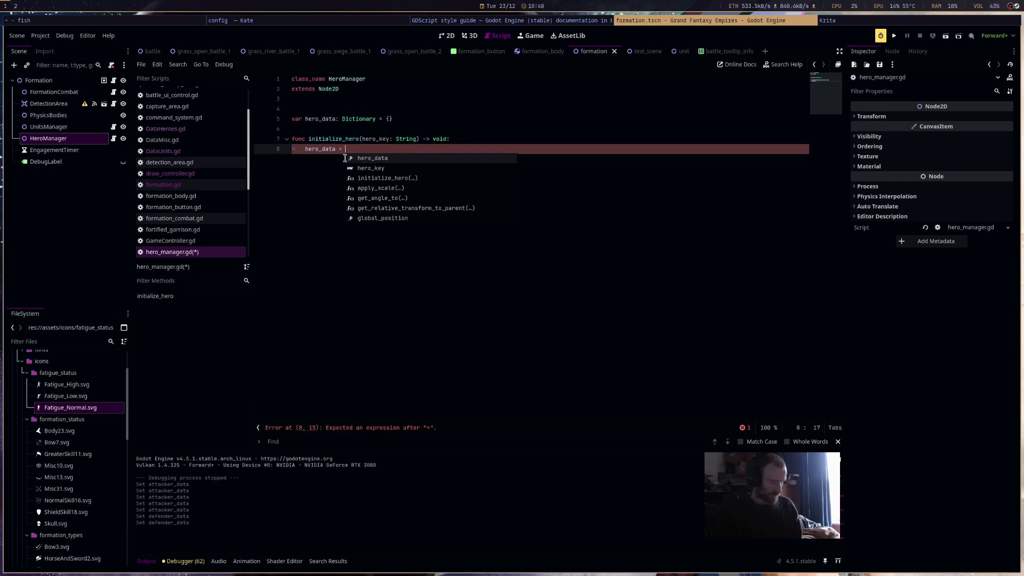
pyautogui.write('DataH')
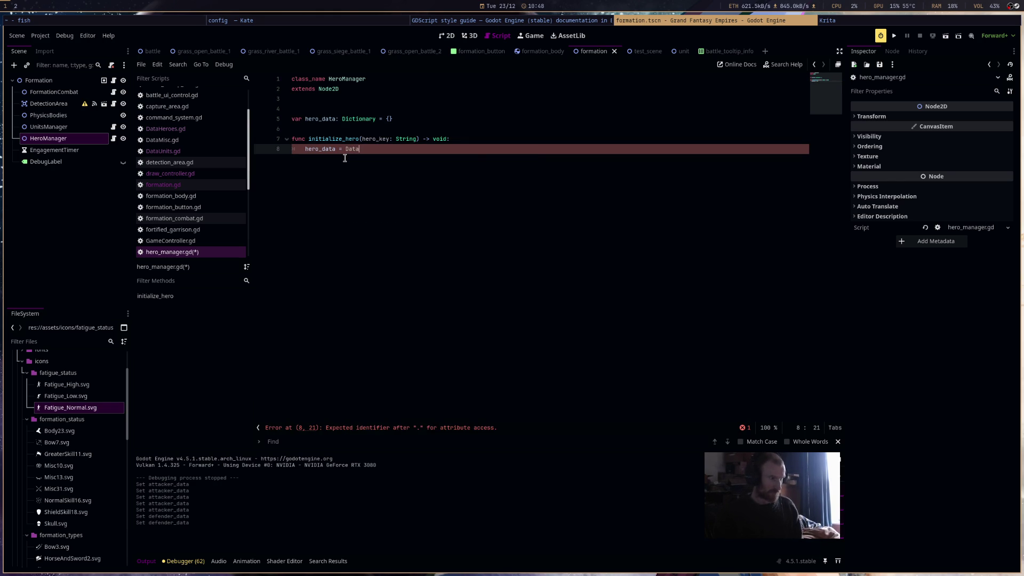
pyautogui.write('er')
pyautogui.press('BackSpace')
pyautogui.press('BackSpace')
pyautogui.press('BackSpace')
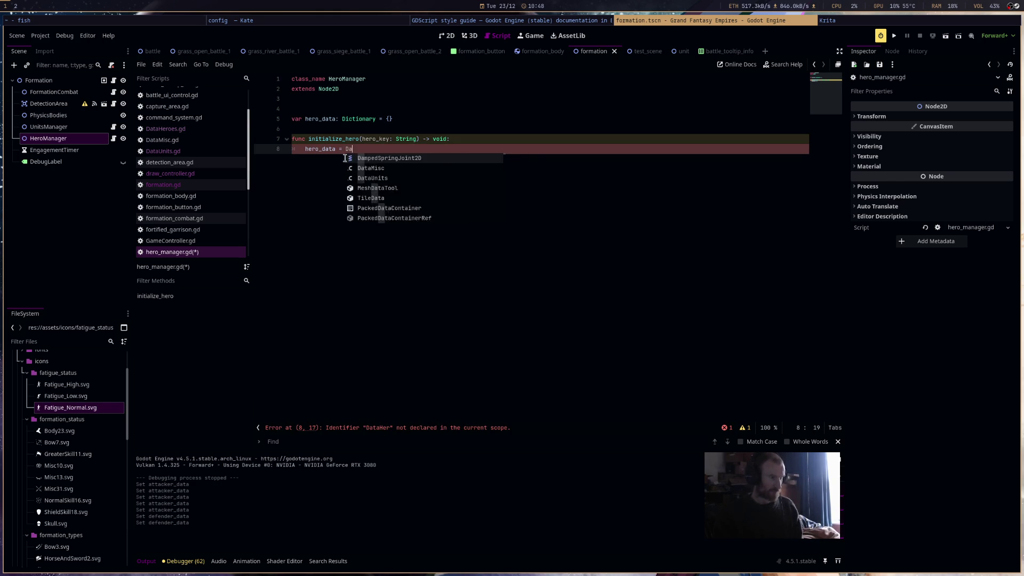
pyautogui.press('BackSpace')
pyautogui.press('BackSpace')
pyautogui.press('BackSpace')
pyautogui.hotkey('ctrl', 's')
pyautogui.click(40, 35)
# Add DataHeroes.gd as a global autoload, placed after DataMisc and before GameController
pyautogui.click(51, 51)
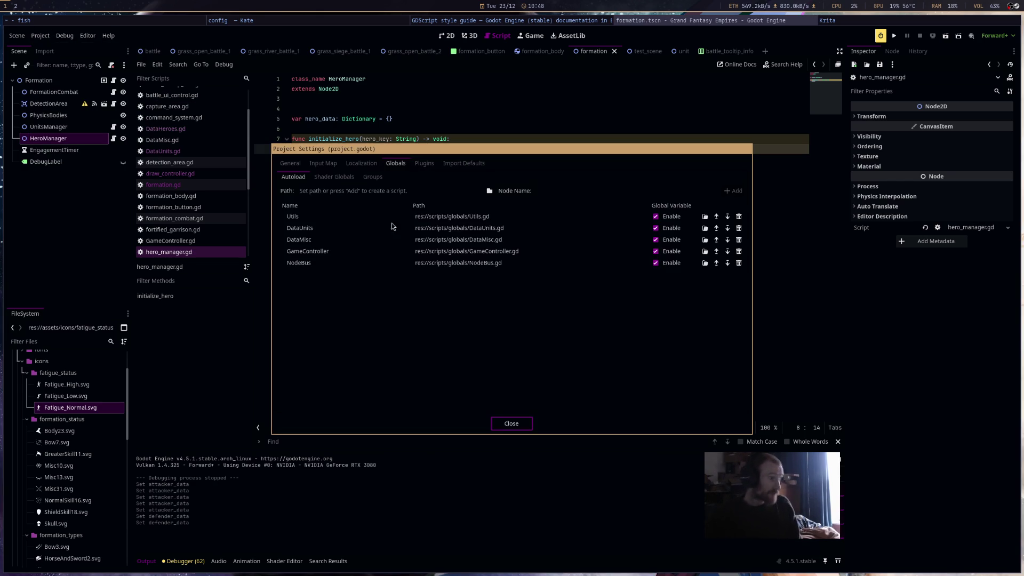
pyautogui.click(489, 191)
pyautogui.doubleClick(389, 208)
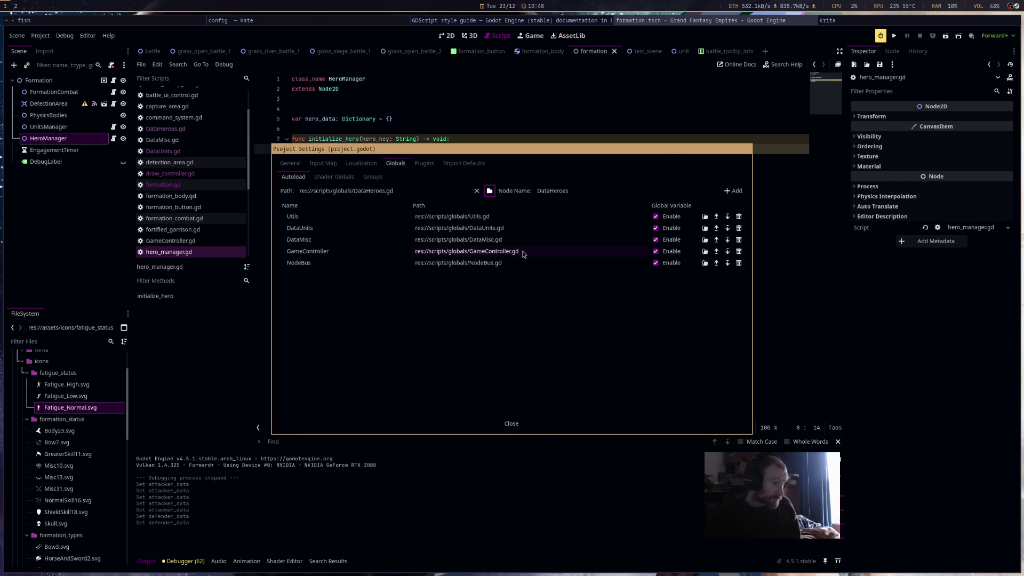
pyautogui.click(733, 191)
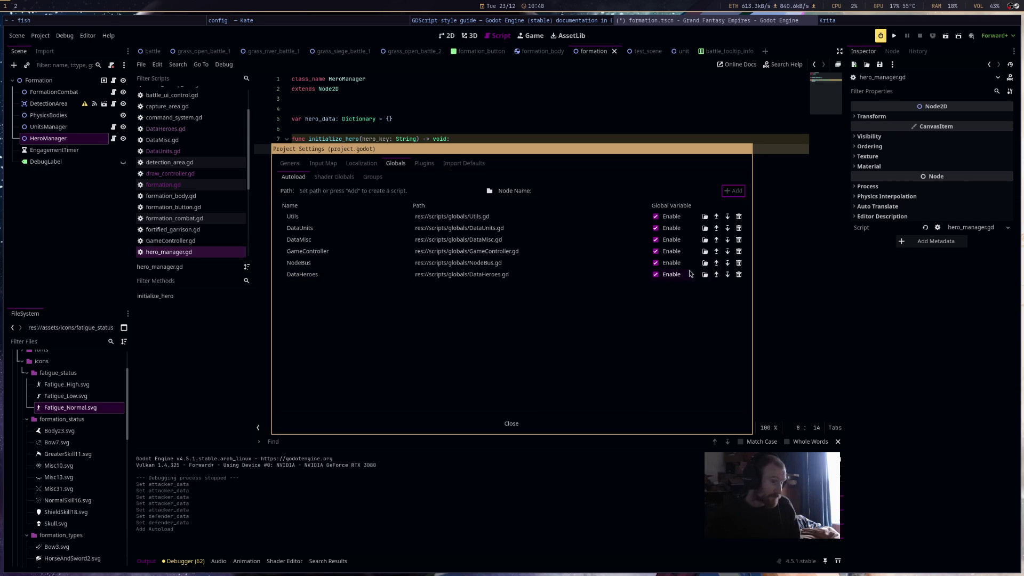
pyautogui.click(717, 275)
pyautogui.click(716, 263)
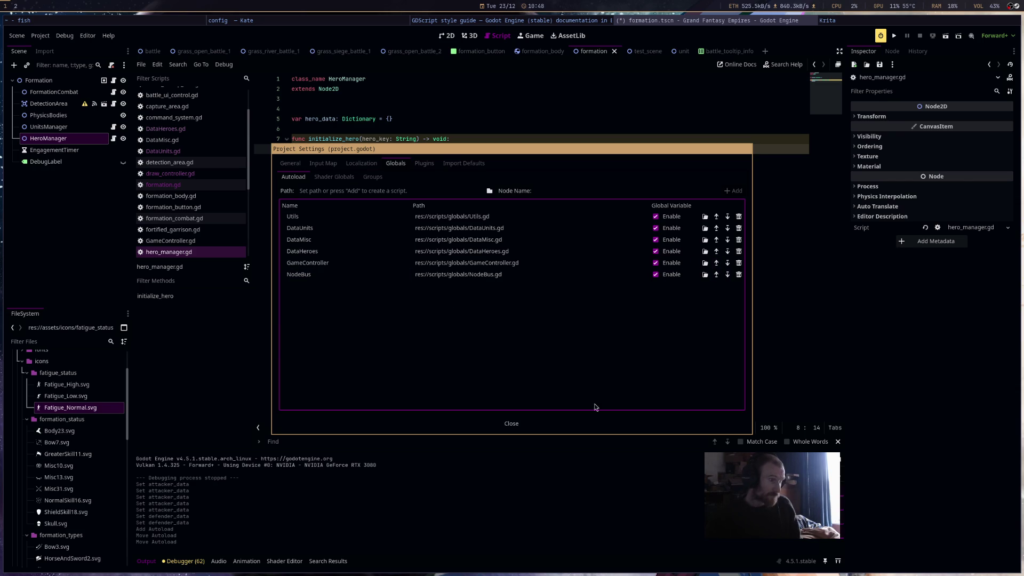
pyautogui.click(511, 424)
# Assign hero_data = DataHeroes.HEROES_DATA.get(hero_key).duplicate() inside initialize_hero and save
pyautogui.write('= ')
pyautogui.write('DataHeroes.')
pyautogui.press('Return')
pyautogui.write('.')
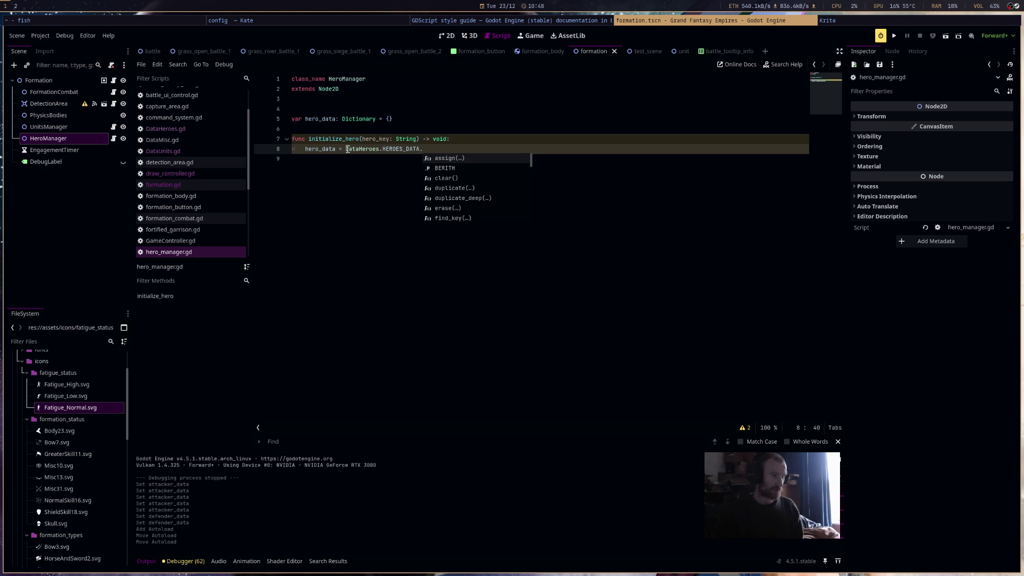
pyautogui.write('get(h')
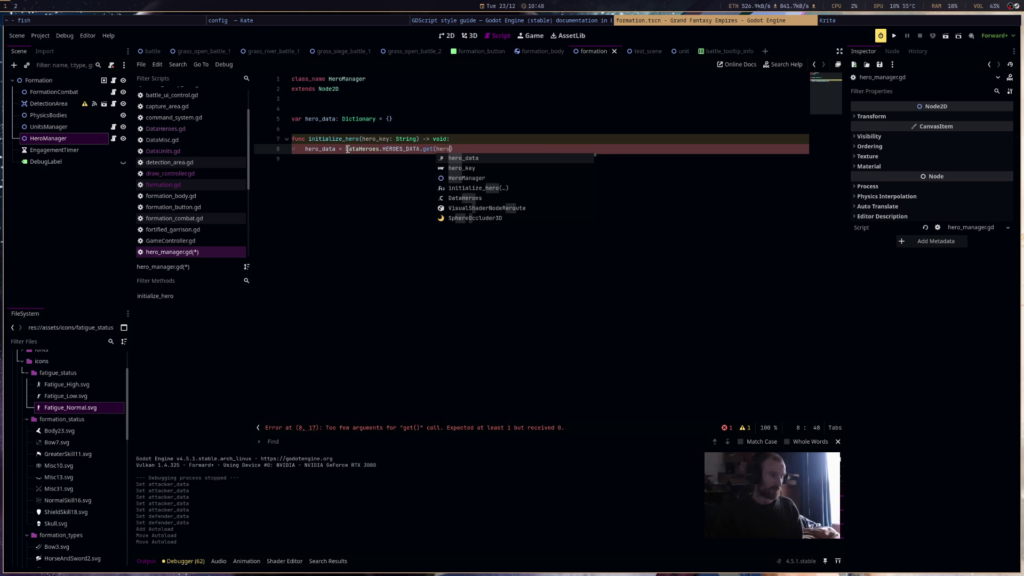
pyautogui.write('ero_key),')
pyautogui.press('BackSpace')
pyautogui.write('.du')
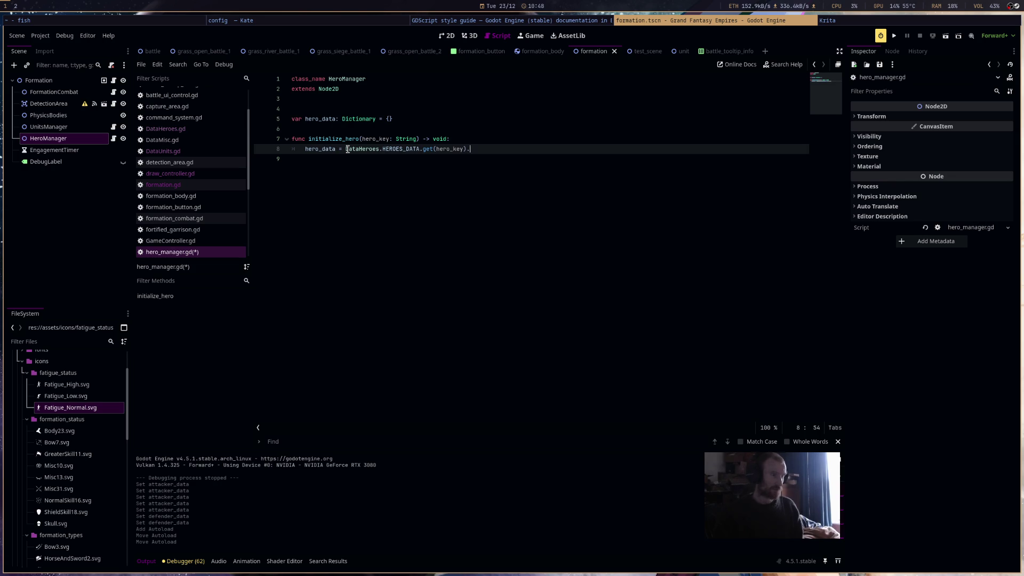
pyautogui.write('plicate()')
pyautogui.hotkey('ctrl', 's')
pyautogui.press('Return')
pyautogui.hotkey('ctrl', 's')
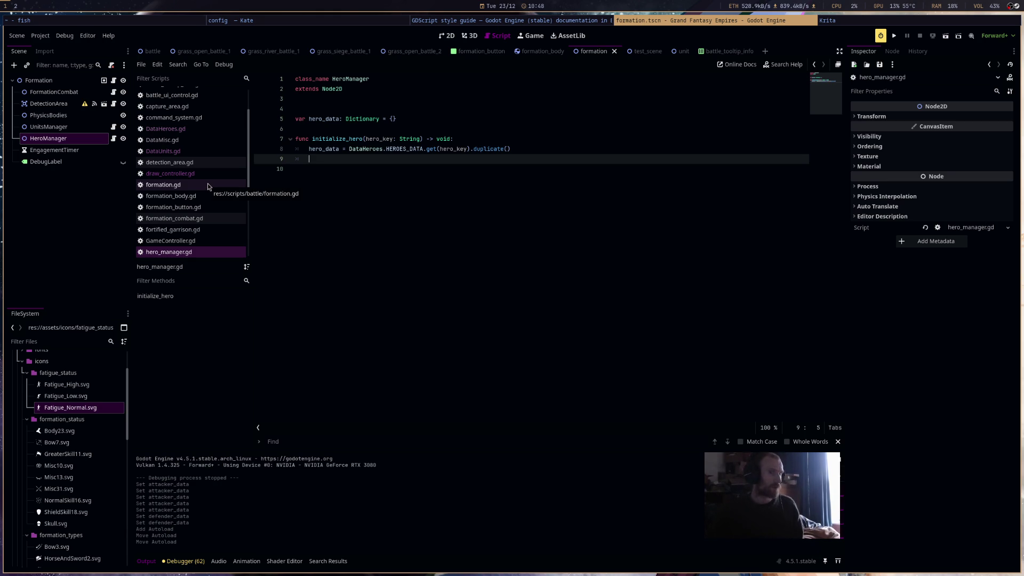
# Open the battle_tooltip.gd script from the scene's script list
pyautogui.scroll(3)
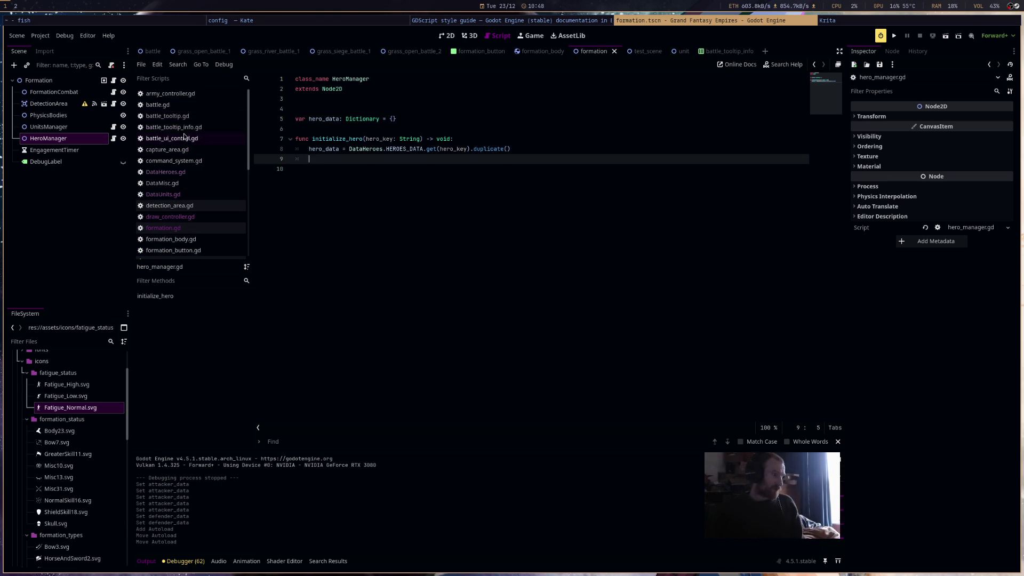
pyautogui.click(181, 138)
pyautogui.scroll(3)
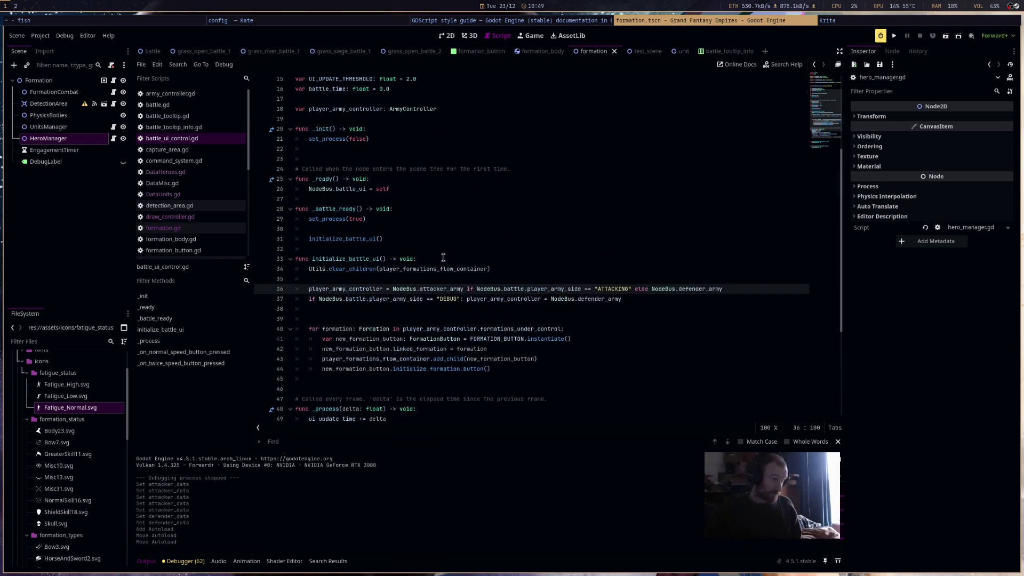
pyautogui.scroll(-3)
pyautogui.scroll(3)
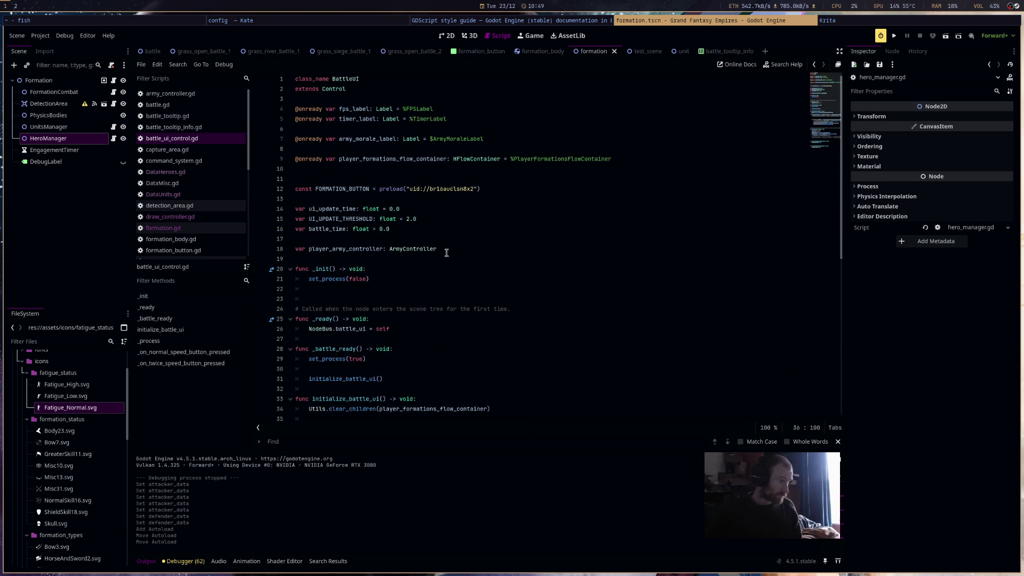
pyautogui.click(166, 116)
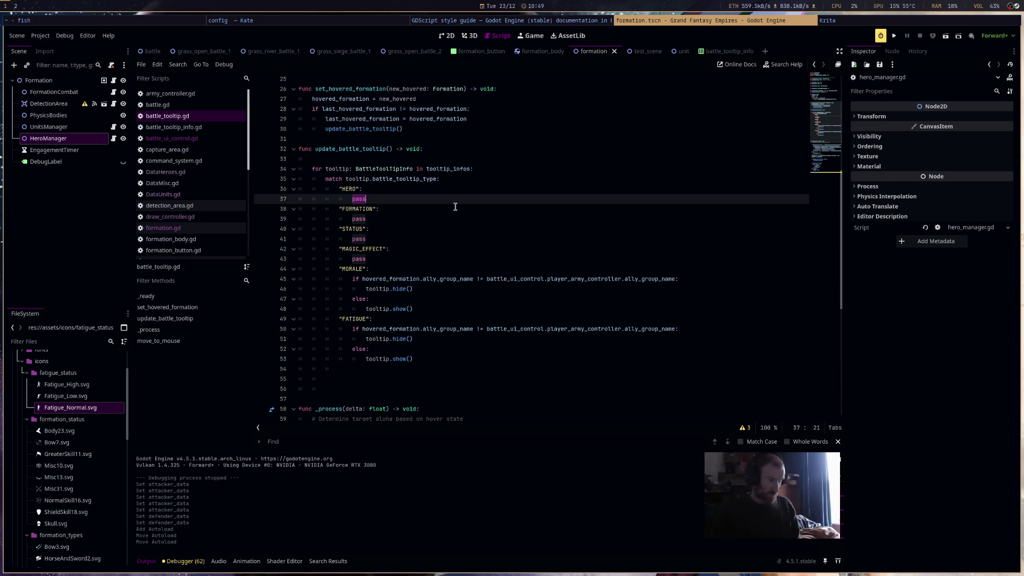
# Under HERO, write an if on hovered_formation's hero_data.is_empty() calling tooltip.show(), with an else branch
pyautogui.write('if hovered')
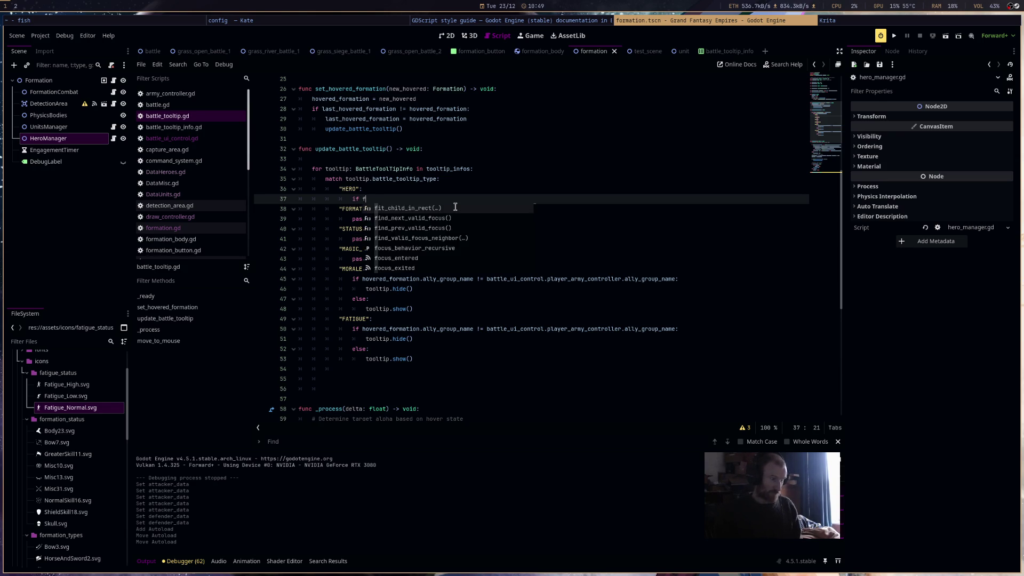
pyautogui.press('Return')
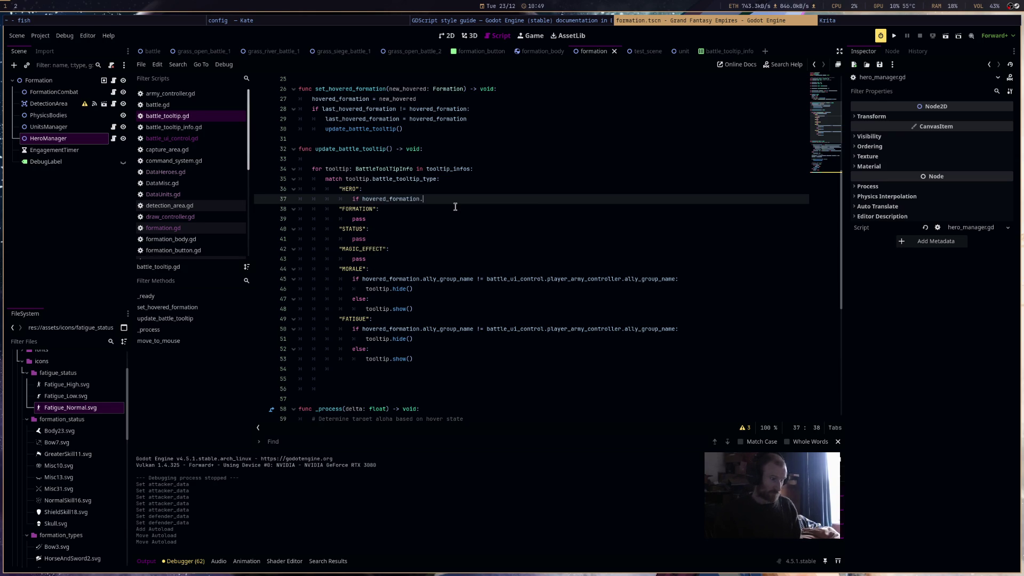
pyautogui.write('hero_manager.h')
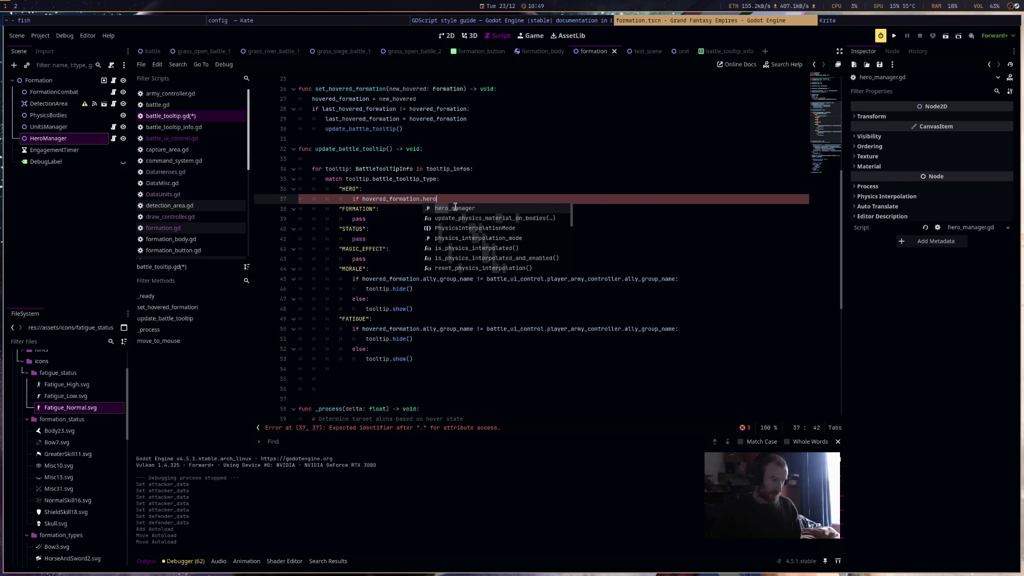
pyautogui.press('Return')
pyautogui.write('.is')
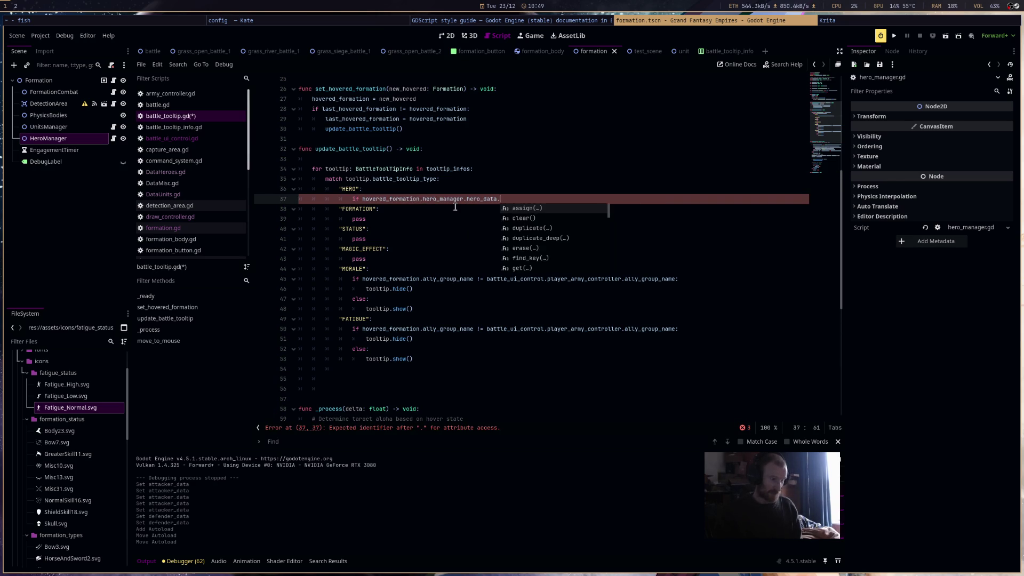
pyautogui.press('Return')
pyautogui.write('alse')
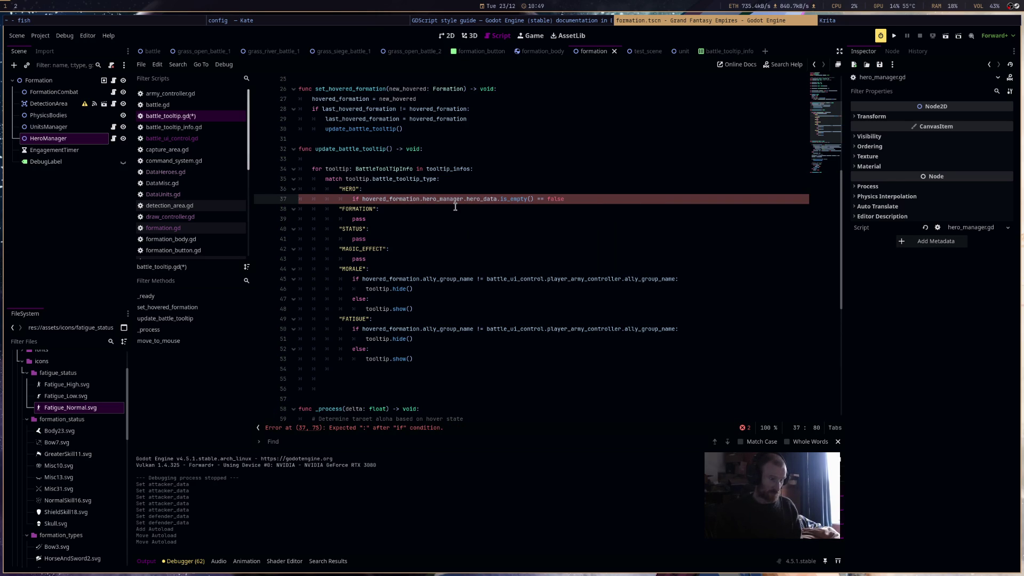
pyautogui.write(':')
pyautogui.press('Return')
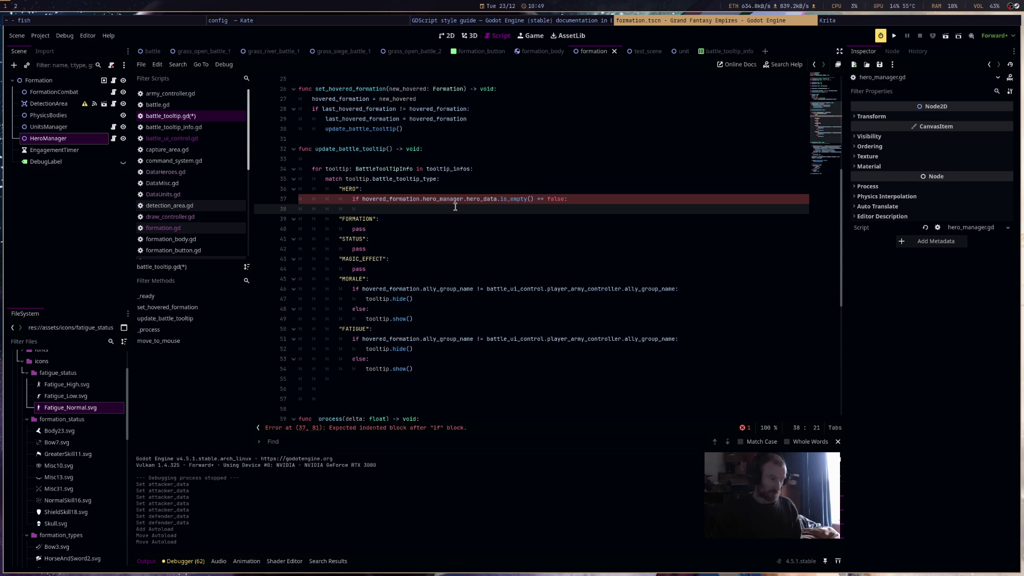
pyautogui.write('too')
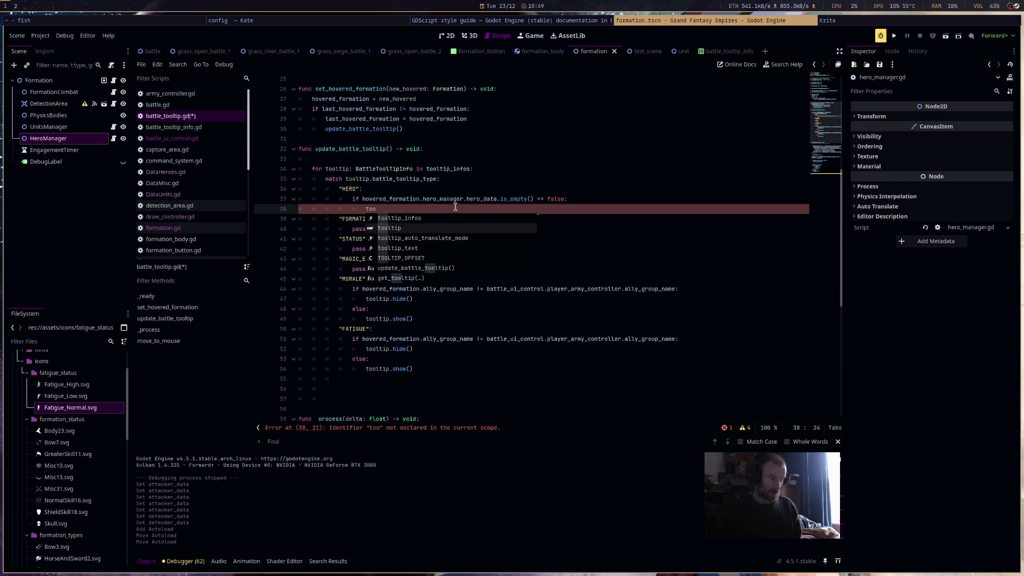
pyautogui.write('ltip.sho')
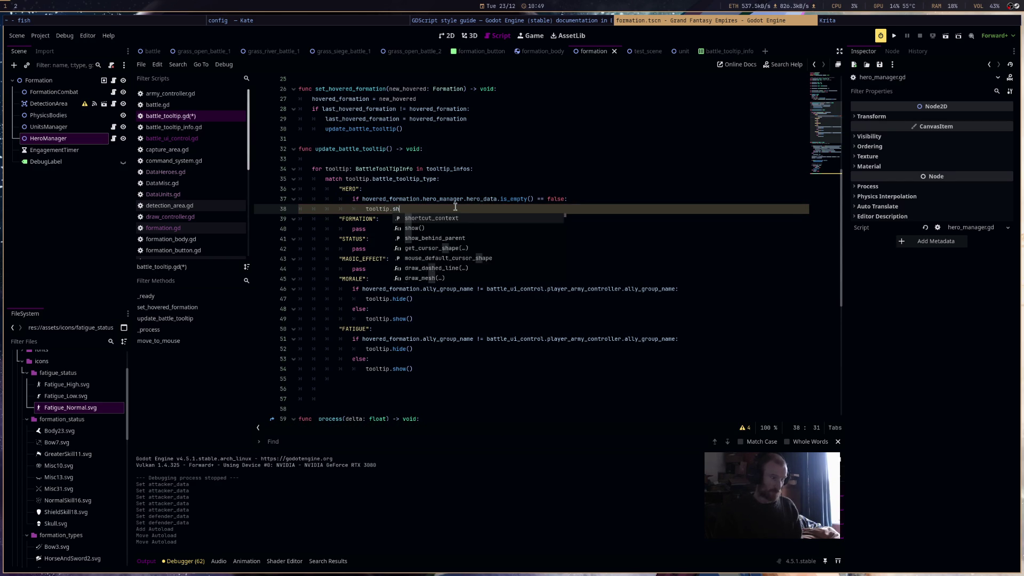
pyautogui.write('w')
pyautogui.press('Return')
pyautogui.press('Return')
pyautogui.write('else:')
pyautogui.press('Return')
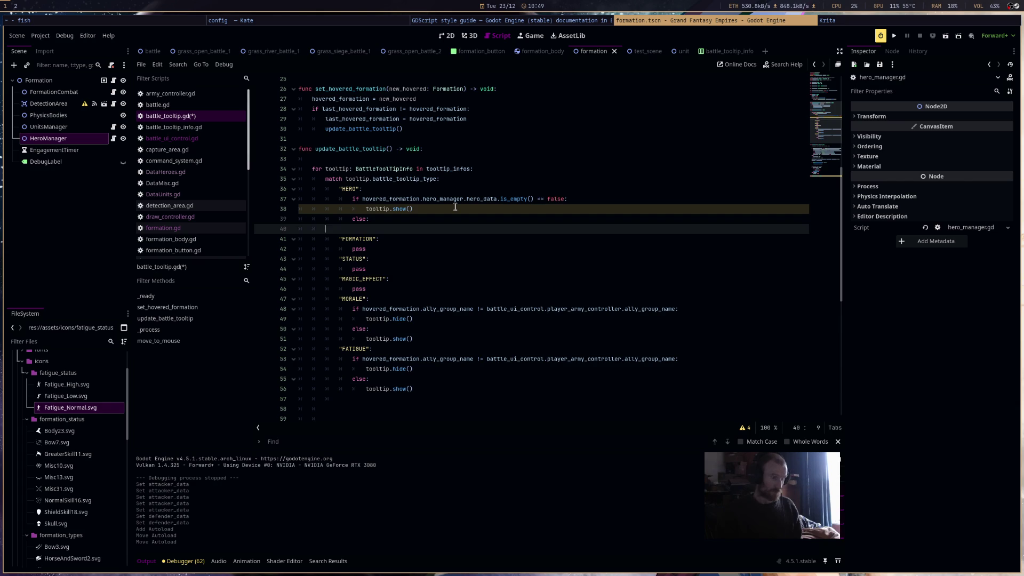
pyautogui.press('BackSpace')
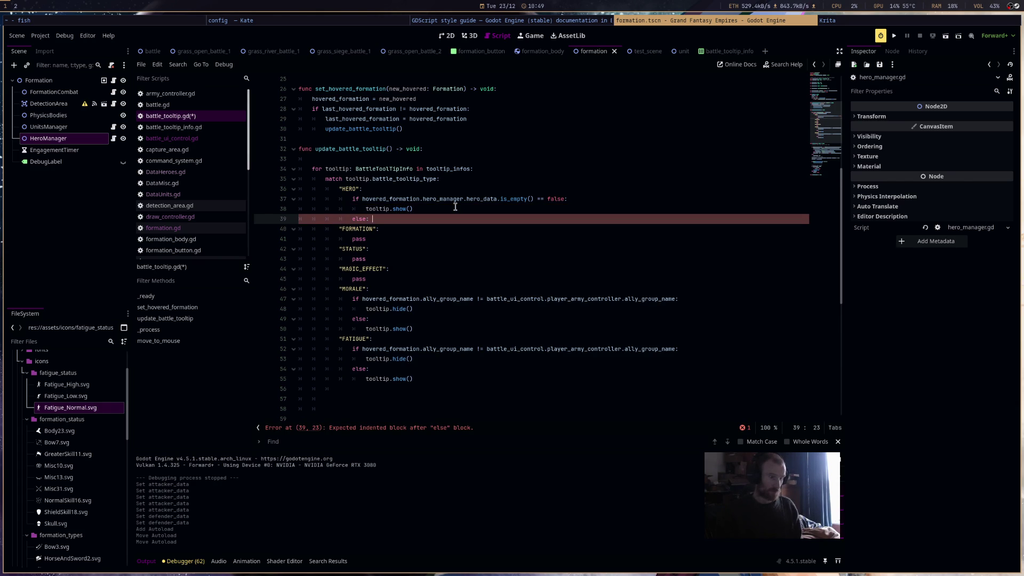
# Change the condition to == true with tooltip.hide(), and put tooltip.show() under else
pyautogui.click(556, 198)
pyautogui.doubleClick(557, 198)
pyautogui.write('true')
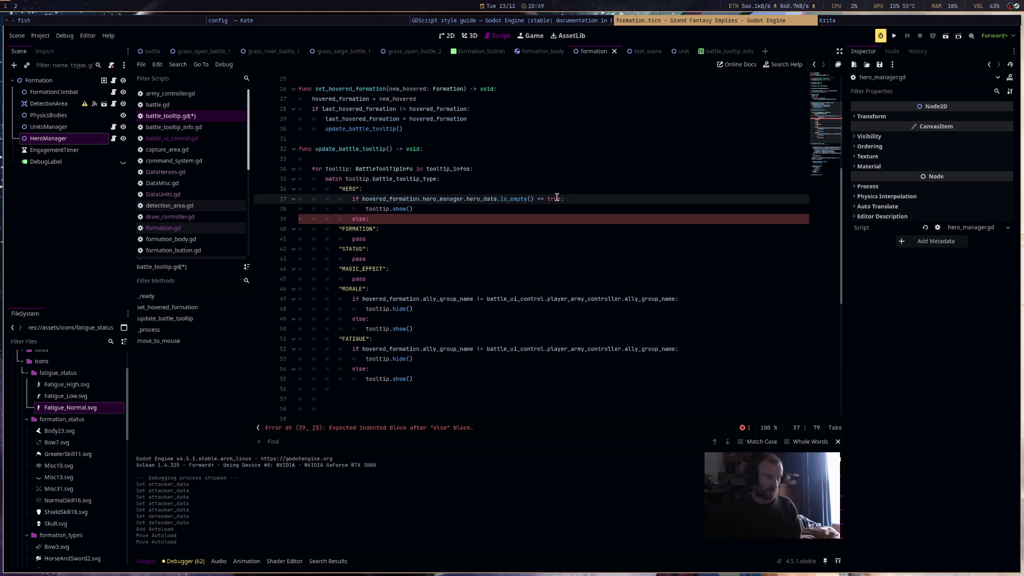
pyautogui.doubleClick(401, 208)
pyautogui.write('hide')
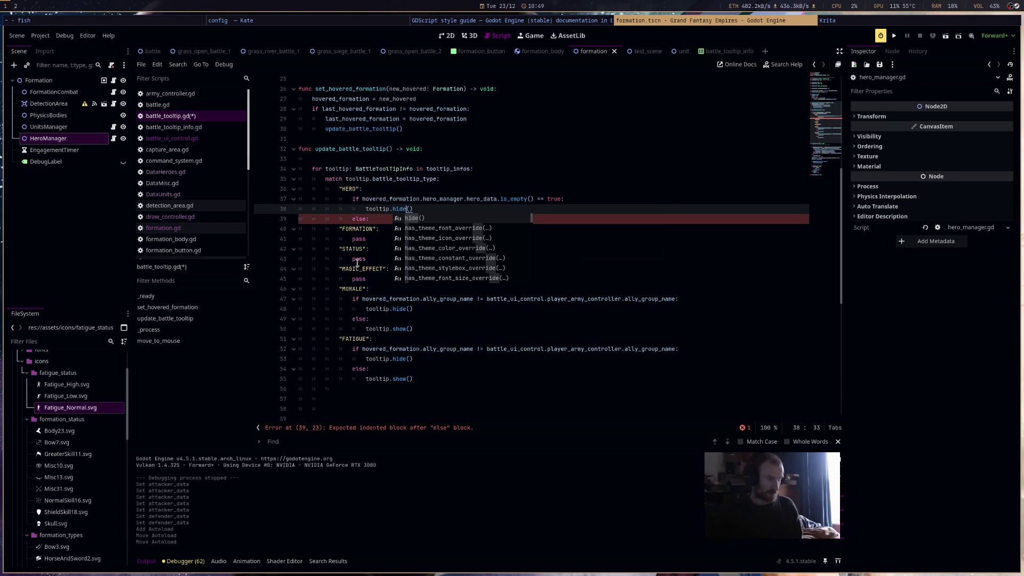
pyautogui.click(359, 239)
pyautogui.click(397, 219)
pyautogui.press('Return')
pyautogui.write('to')
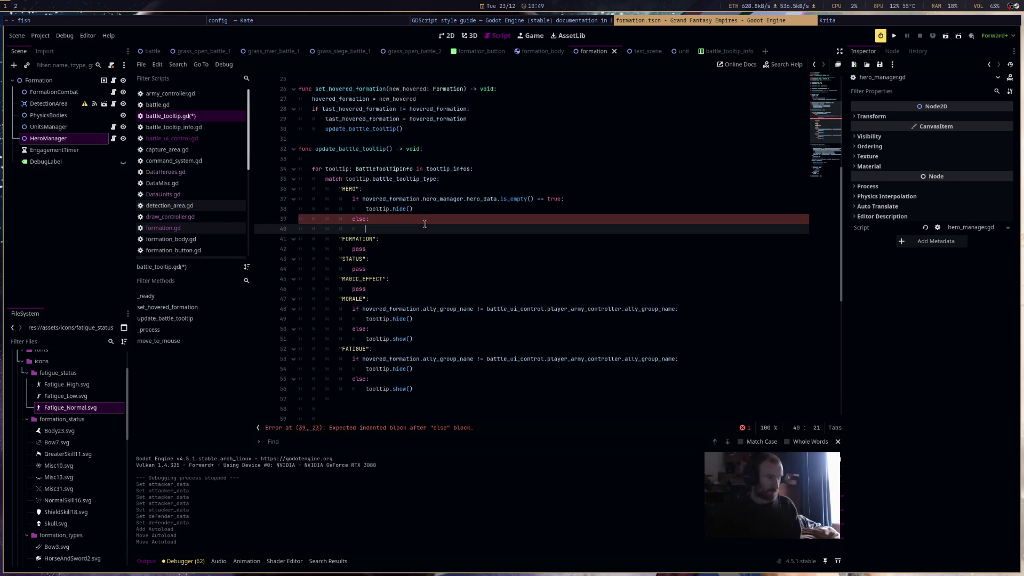
pyautogui.write('oltip.s')
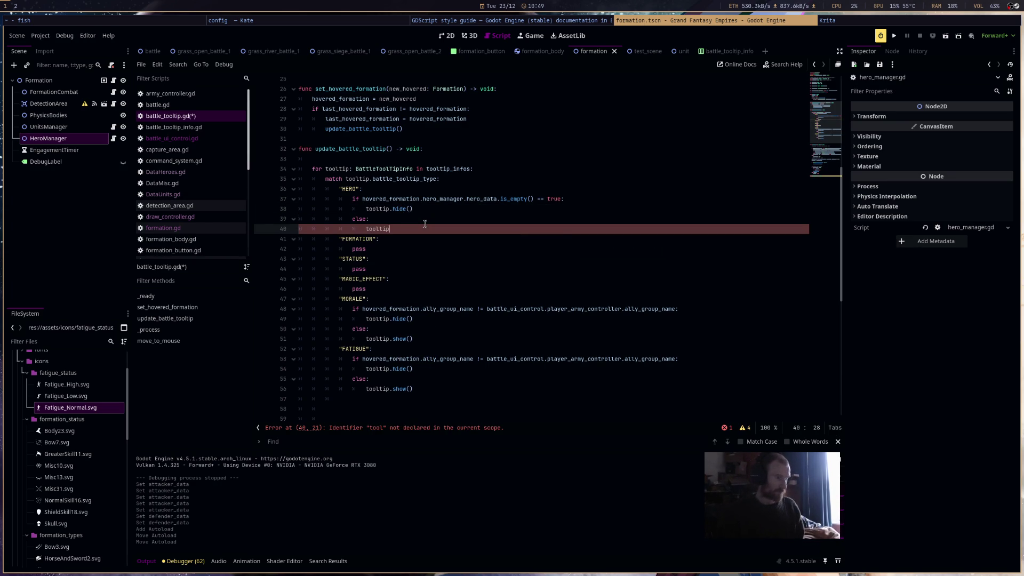
pyautogui.write('h')
pyautogui.press('Return')
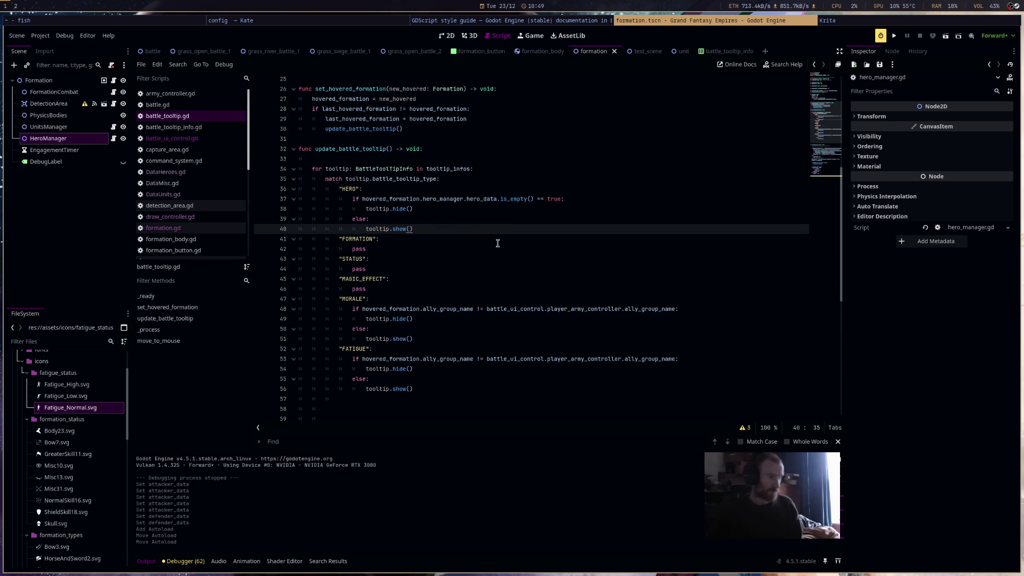
pyautogui.click(895, 37)
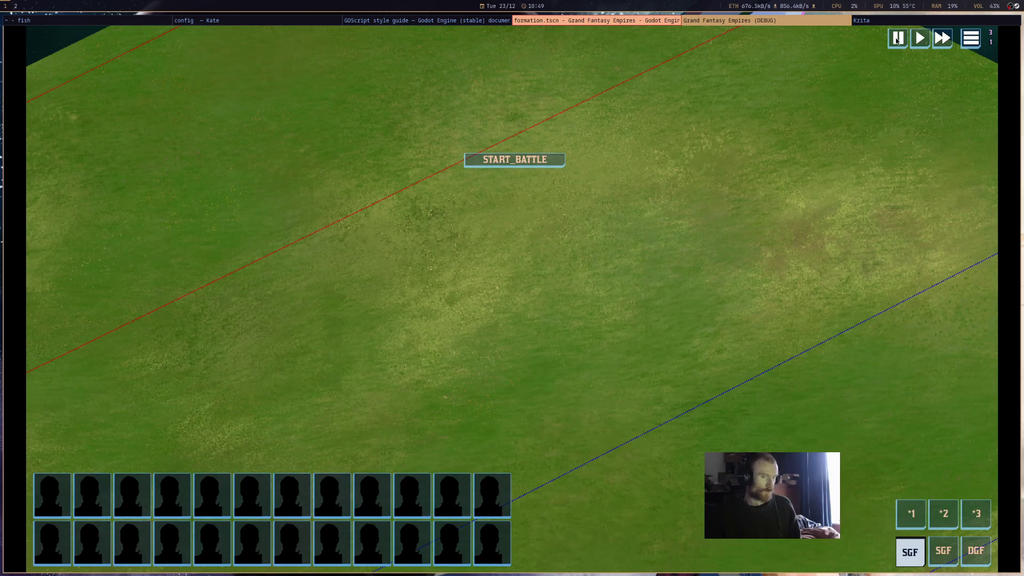
# Back in the editor, inspect the formation.gd line 183 error reading hero_key from formation_data
pyautogui.click(645, 20)
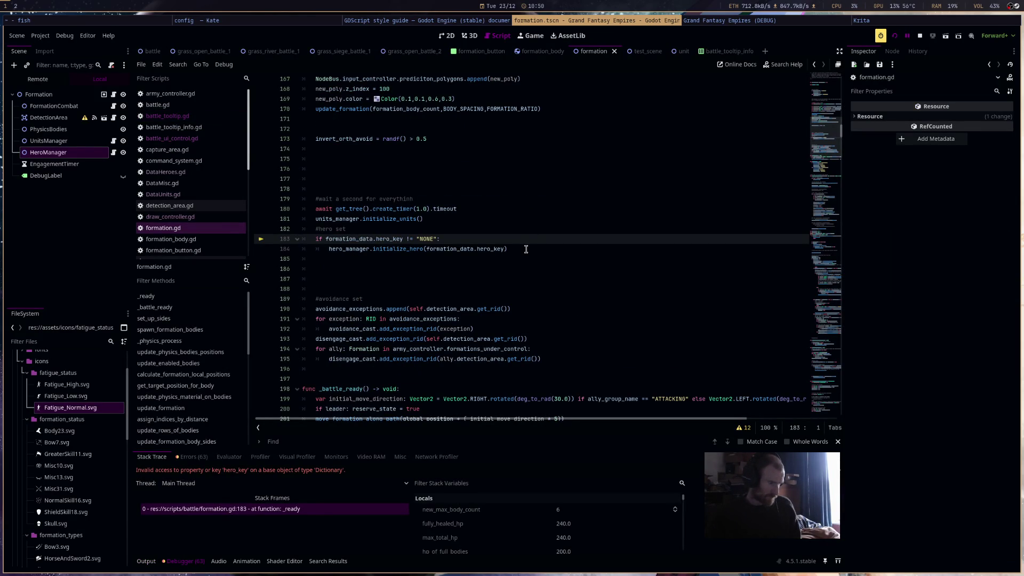
pyautogui.moveTo(363, 240)
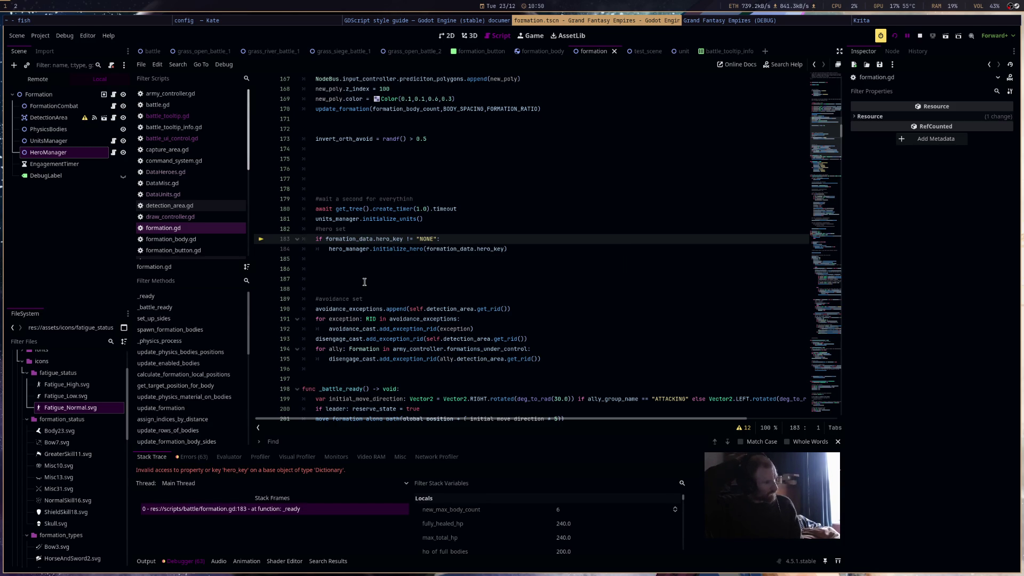
pyautogui.hotkey('ctrl', 'Right')
pyautogui.hotkey('ctrl', 'Right')
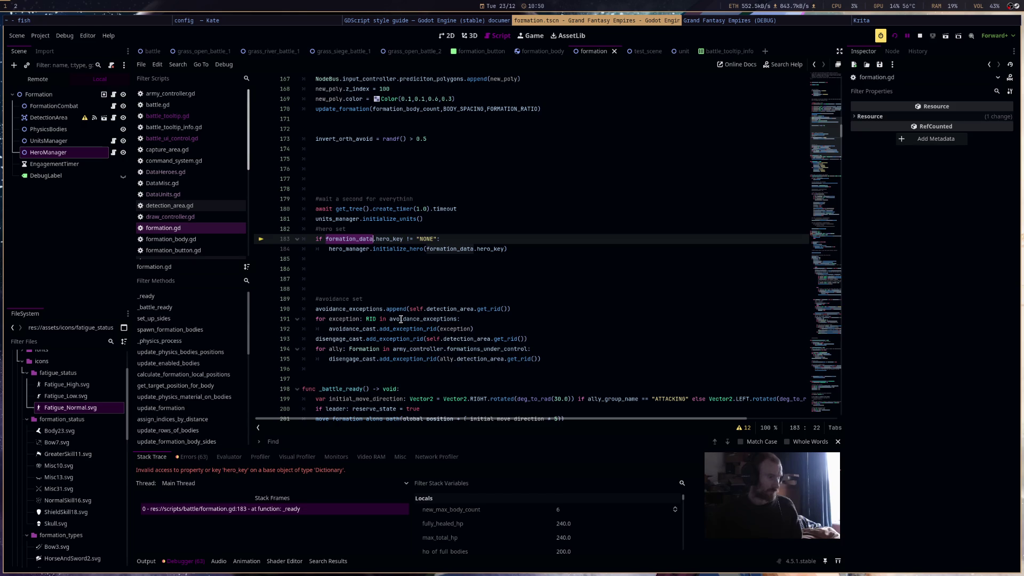
# Open battle.gd and locate the instantiate_formation code around line 104
pyautogui.scroll(3)
pyautogui.scroll(3)
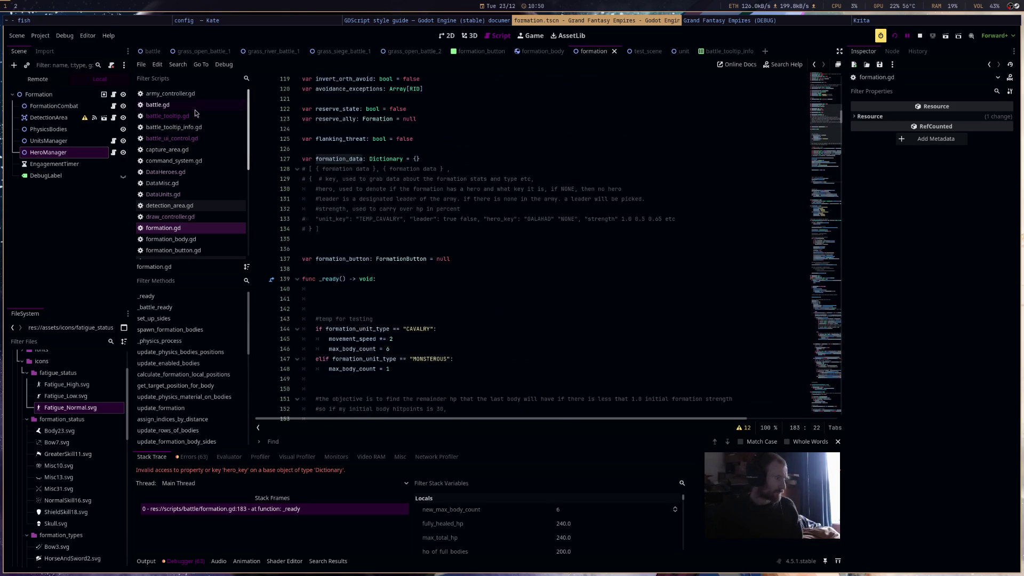
pyautogui.click(196, 106)
pyautogui.scroll(3)
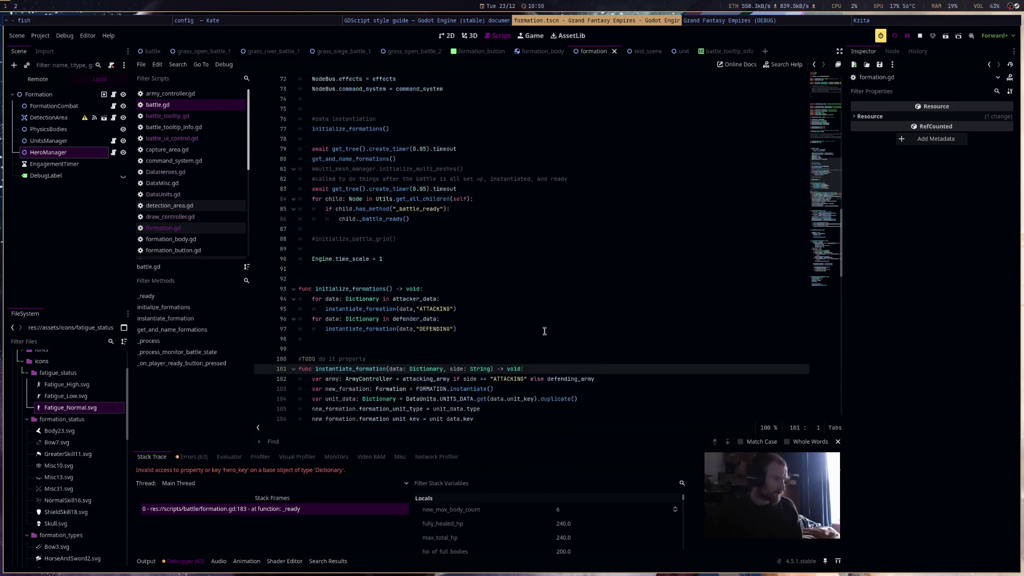
pyautogui.scroll(3)
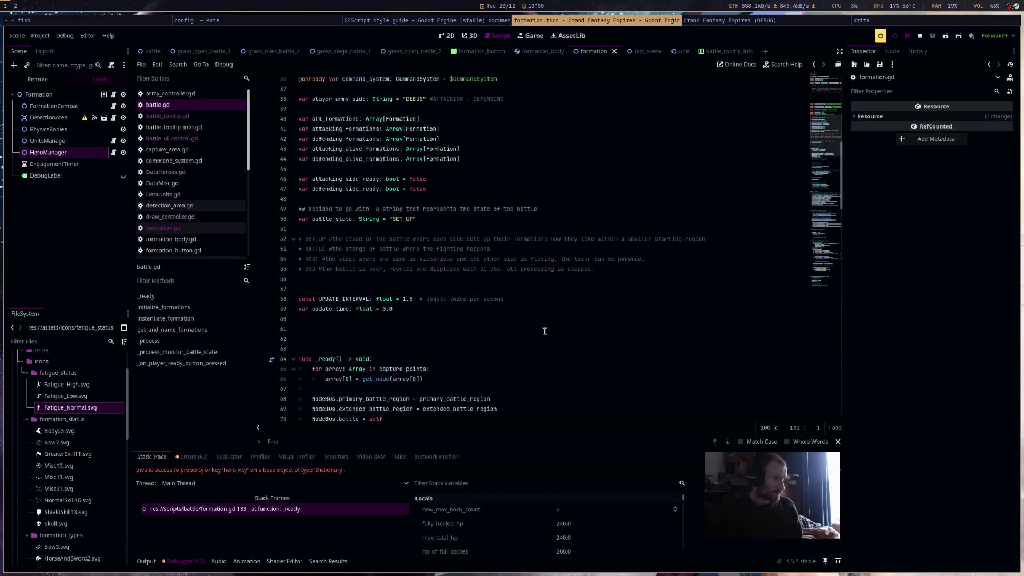
pyautogui.scroll(-3)
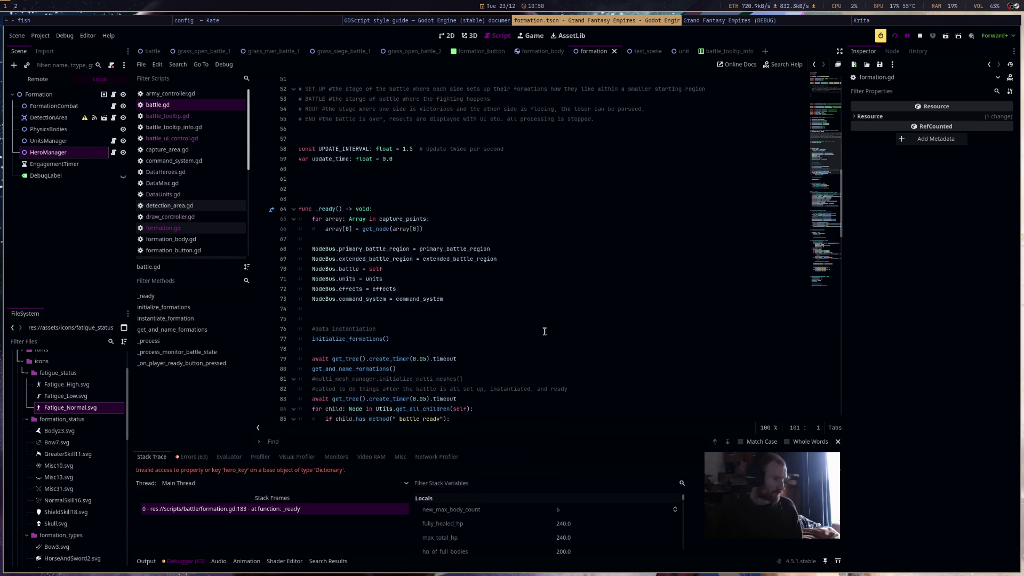
pyautogui.scroll(-3)
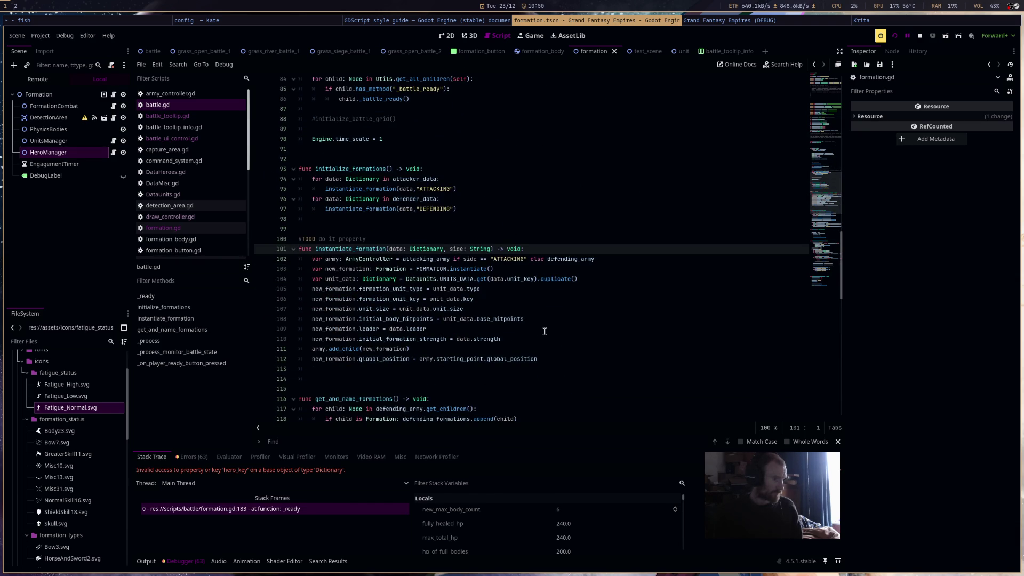
pyautogui.click(484, 301)
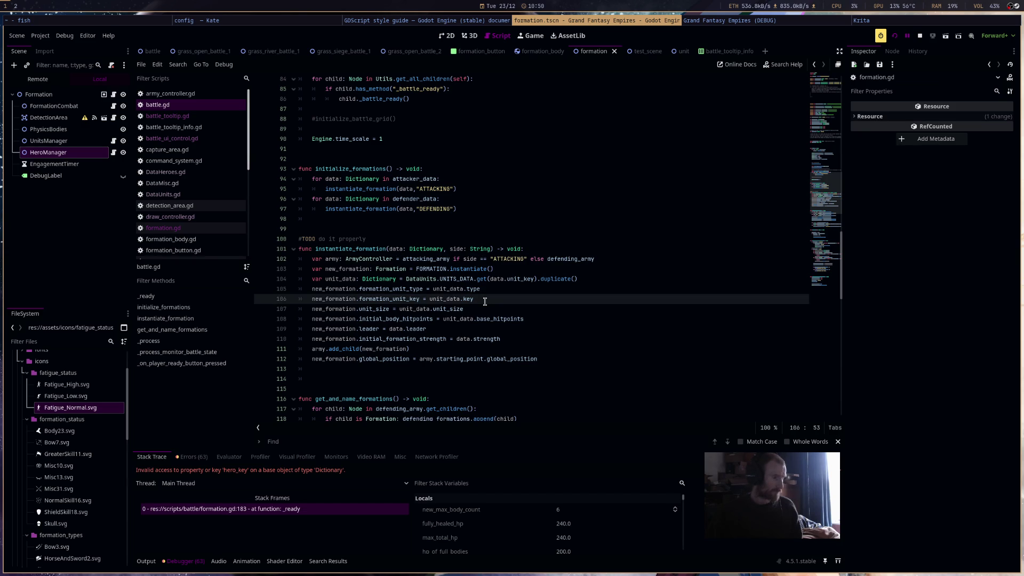
pyautogui.press('Return')
pyautogui.write('new')
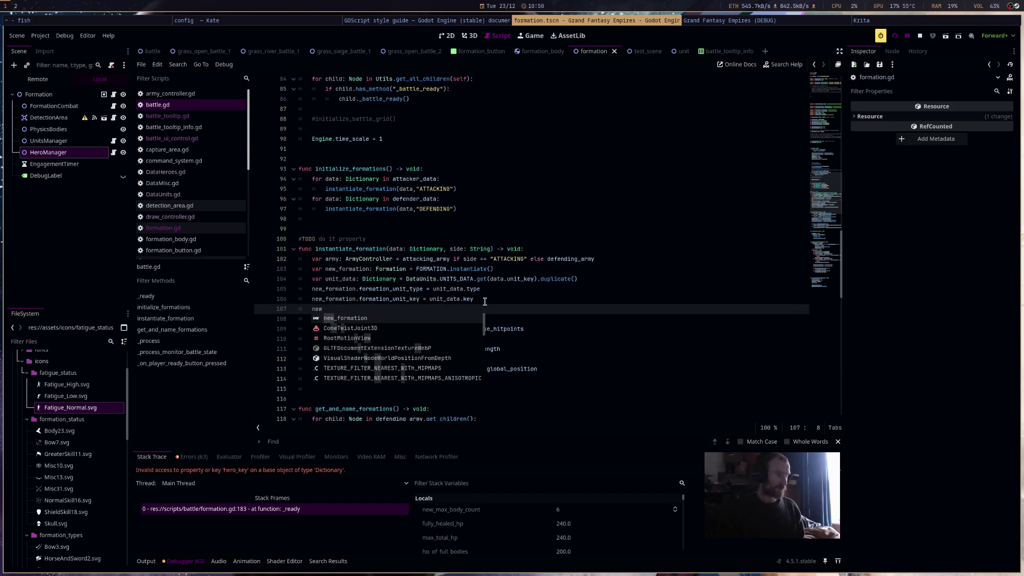
pyautogui.press('BackSpace')
pyautogui.press('BackSpace')
pyautogui.press('BackSpace')
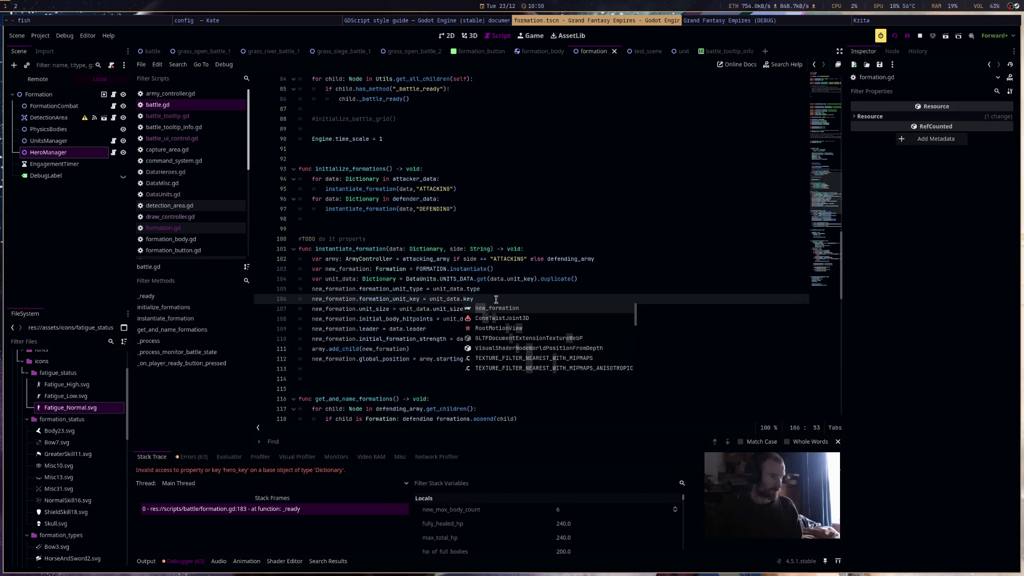
# Add new_formation.formation_data = data on line 105 and save battle.gd
pyautogui.click(590, 278)
pyautogui.press('Return')
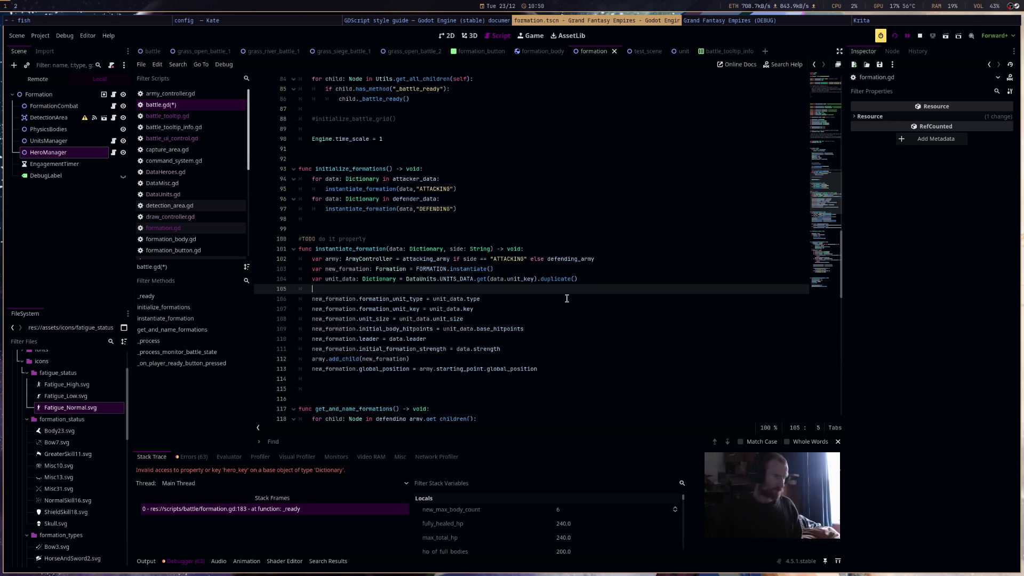
pyautogui.write('new_formation.f')
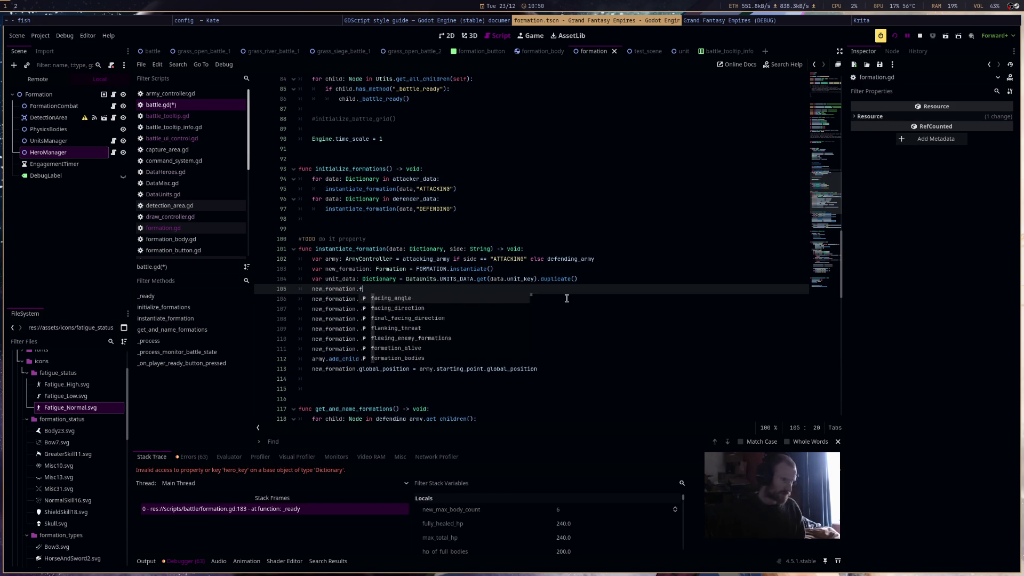
pyautogui.write('orm')
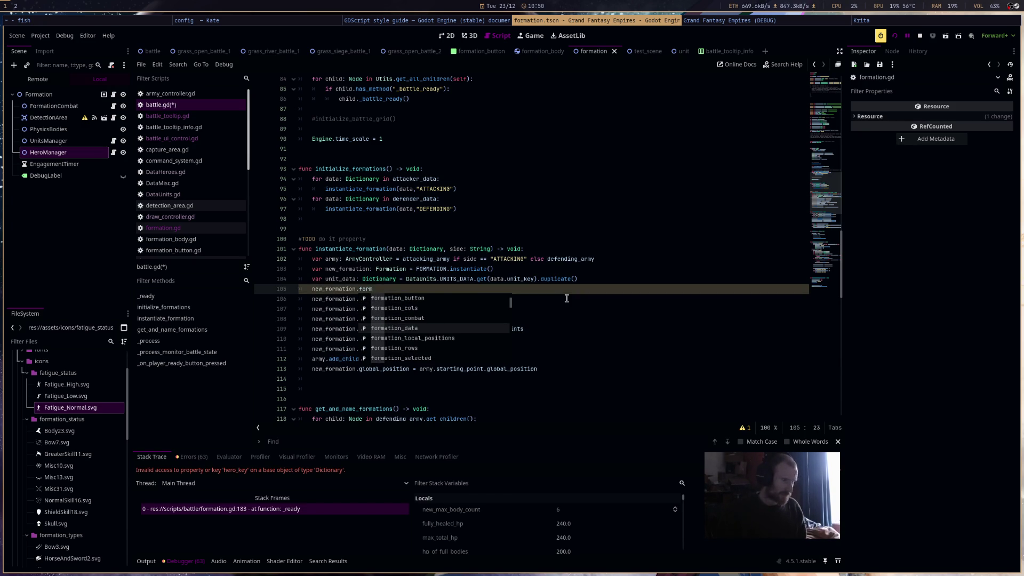
pyautogui.press('Return')
pyautogui.write('= ')
pyautogui.write('da')
pyautogui.write('ta')
pyautogui.click(601, 265)
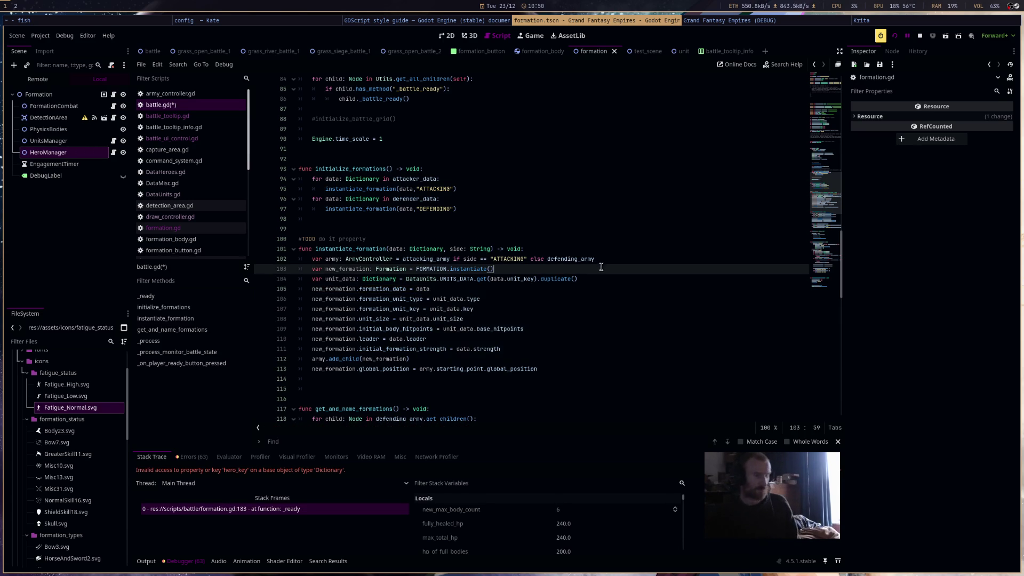
pyautogui.hotkey('ctrl', 's')
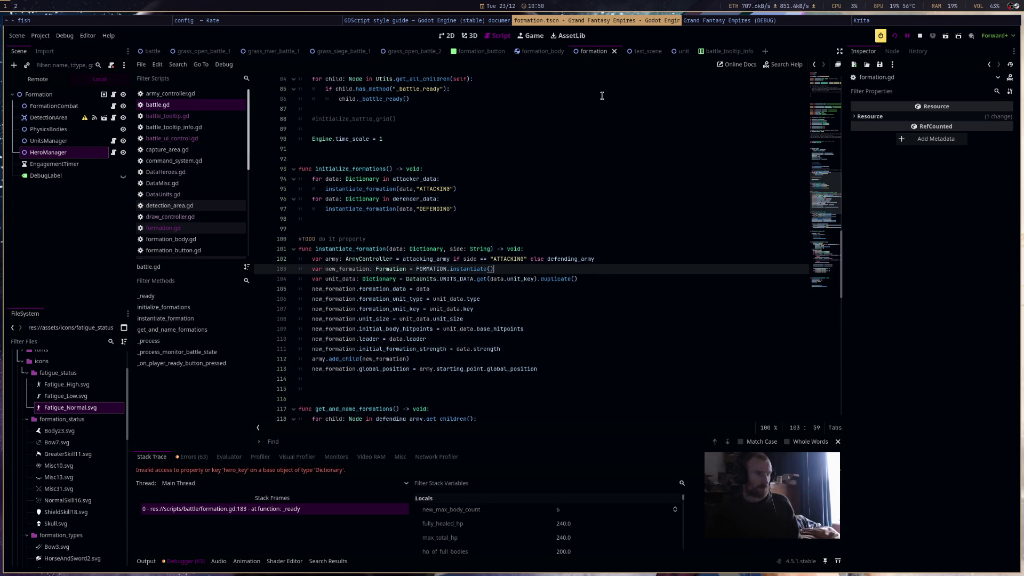
# Append .duplicate() to that assignment, then return to formation.gd below the formation_data definition
pyautogui.click(503, 292)
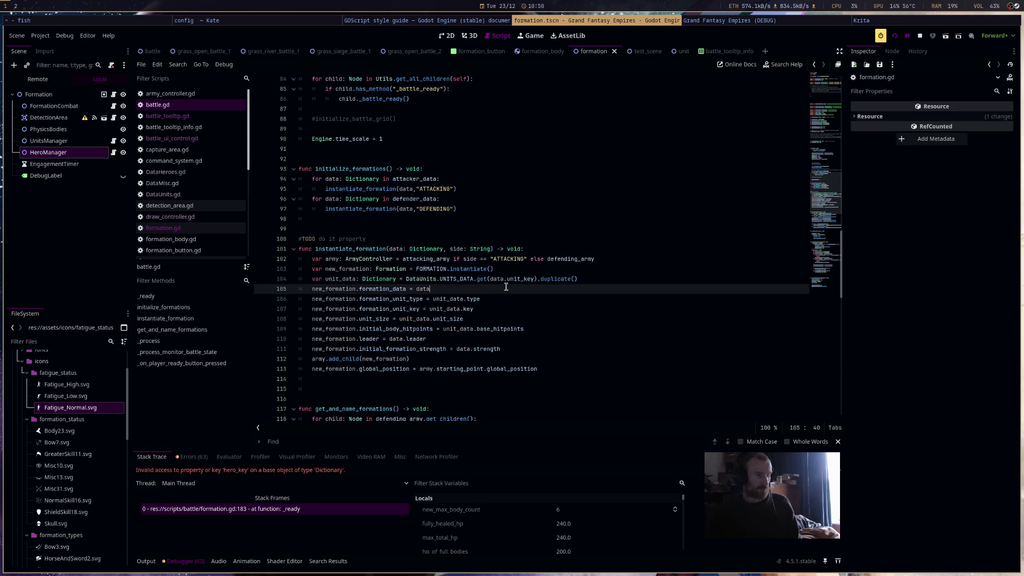
pyautogui.write('.duplicate(')
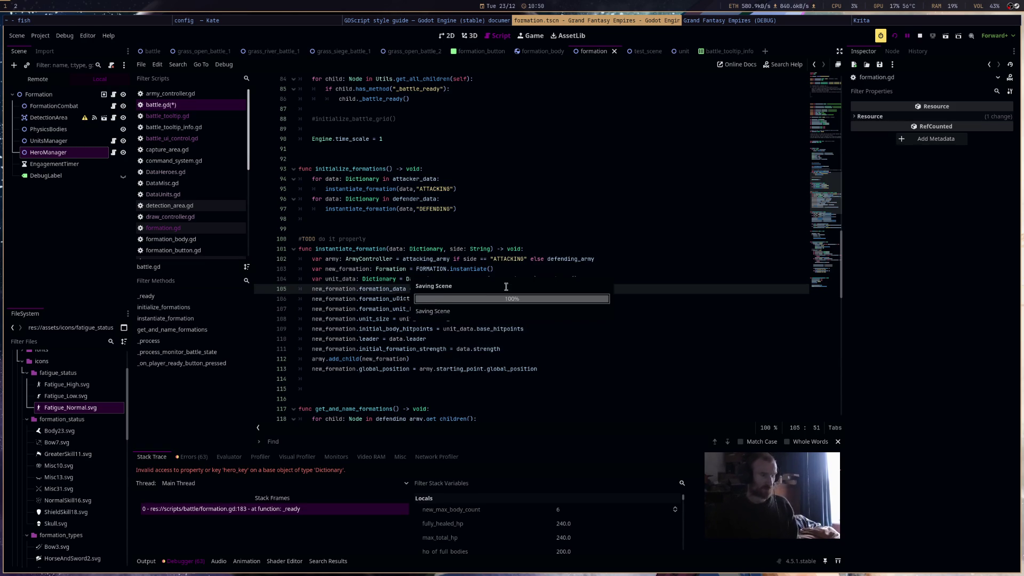
pyautogui.click(215, 230)
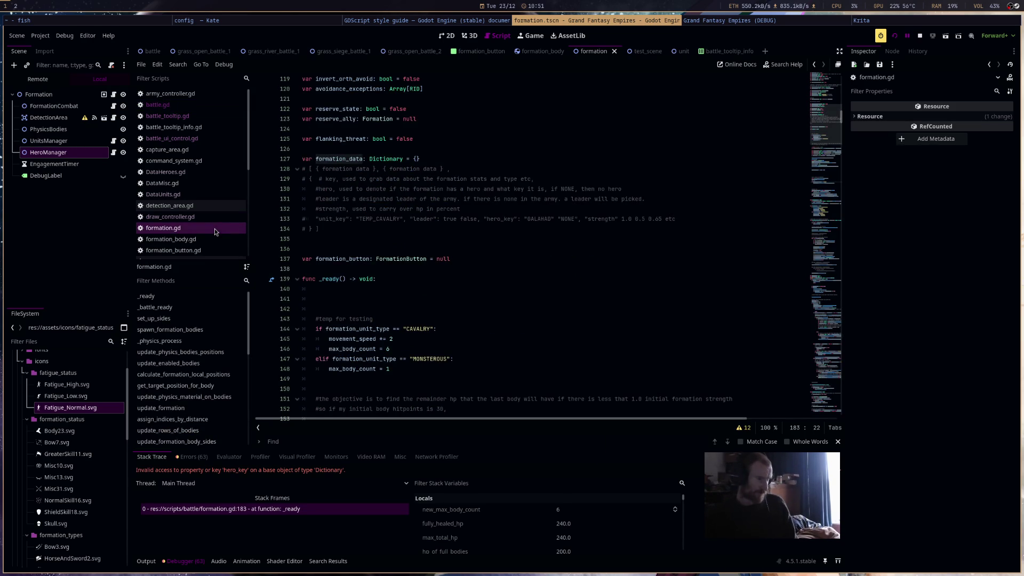
pyautogui.click(540, 240)
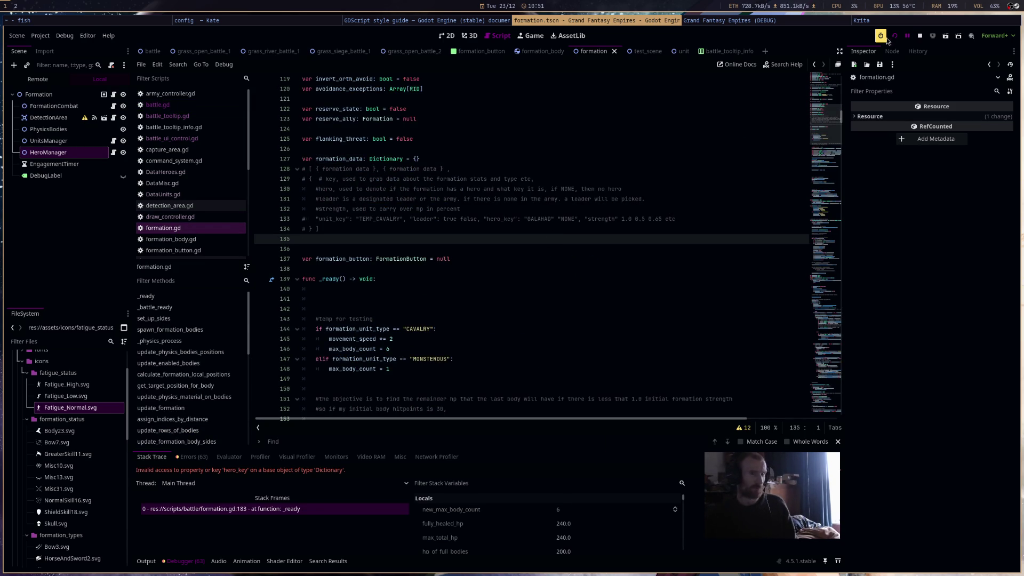
# Stop the paused debug session, rerun the game to check the HERO_NAME tooltips, then close it
pyautogui.click(895, 36)
pyautogui.press('F5')
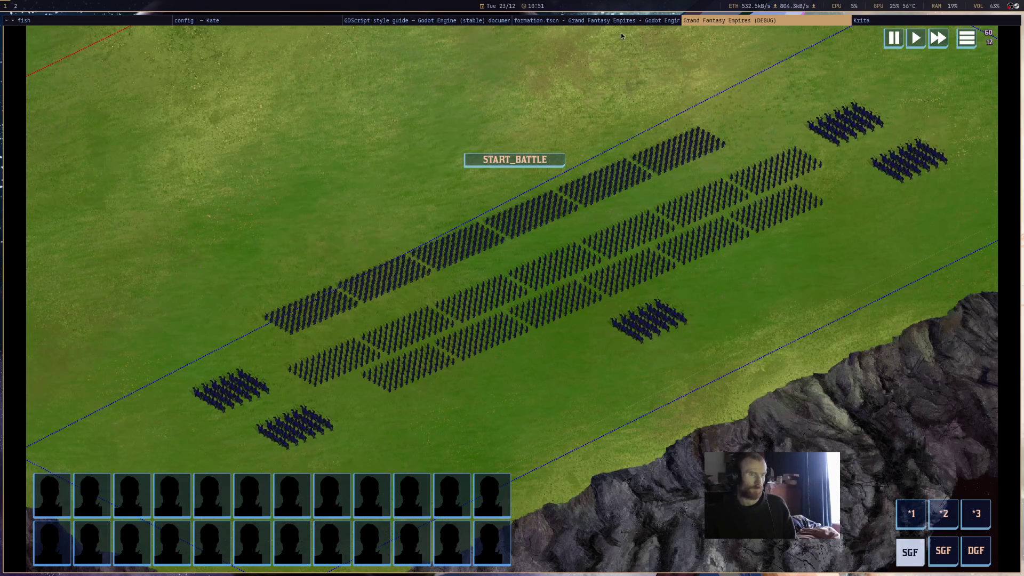
pyautogui.middleClick(725, 22)
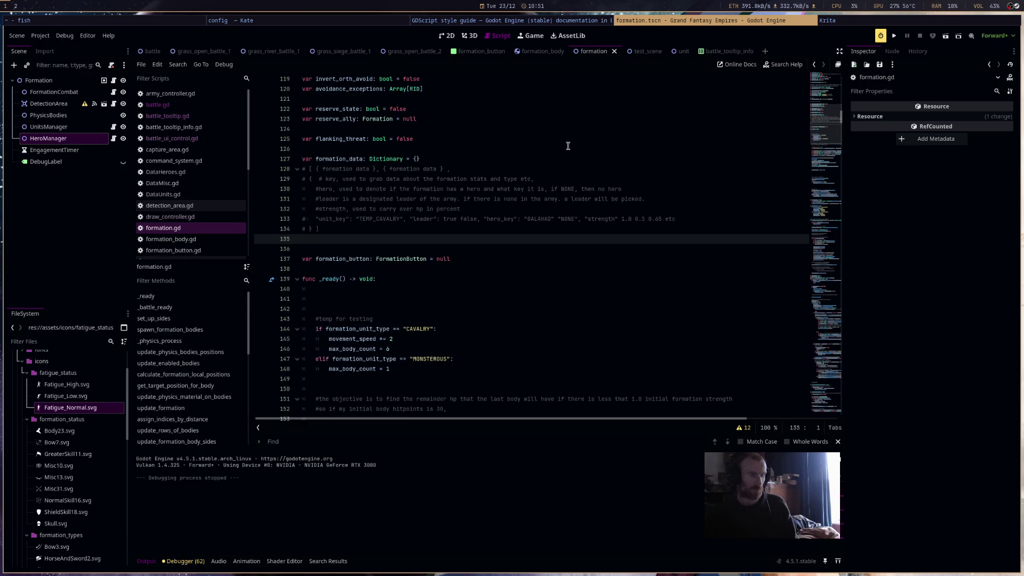
# Review update_battle_tooltip in battle_tooltip.gd, then jump to battle_tooltip_type's definition in battle_tooltip_info.gd
pyautogui.click(190, 117)
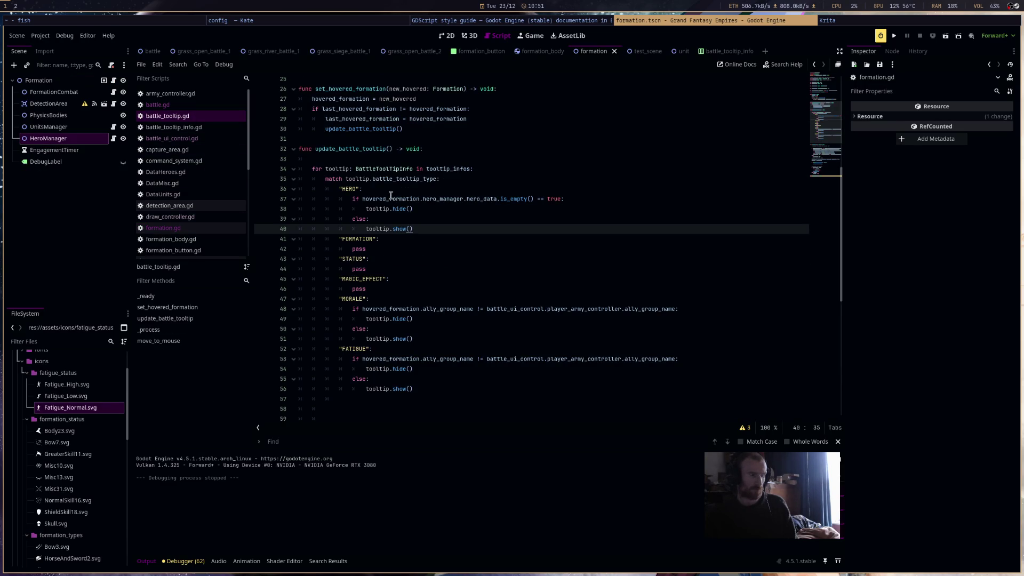
pyautogui.moveTo(315, 148); pyautogui.dragTo(406, 149)
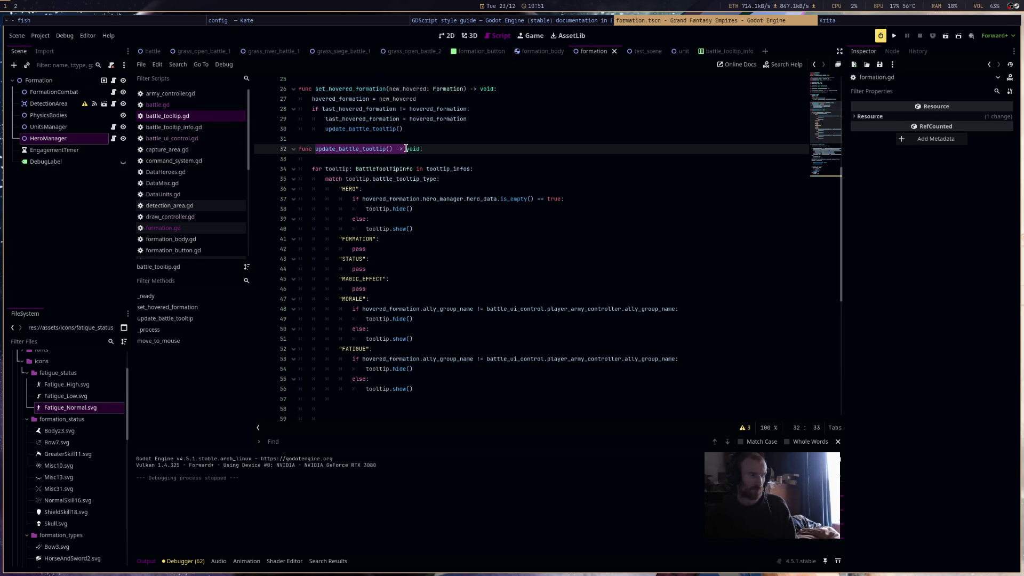
pyautogui.click(451, 159)
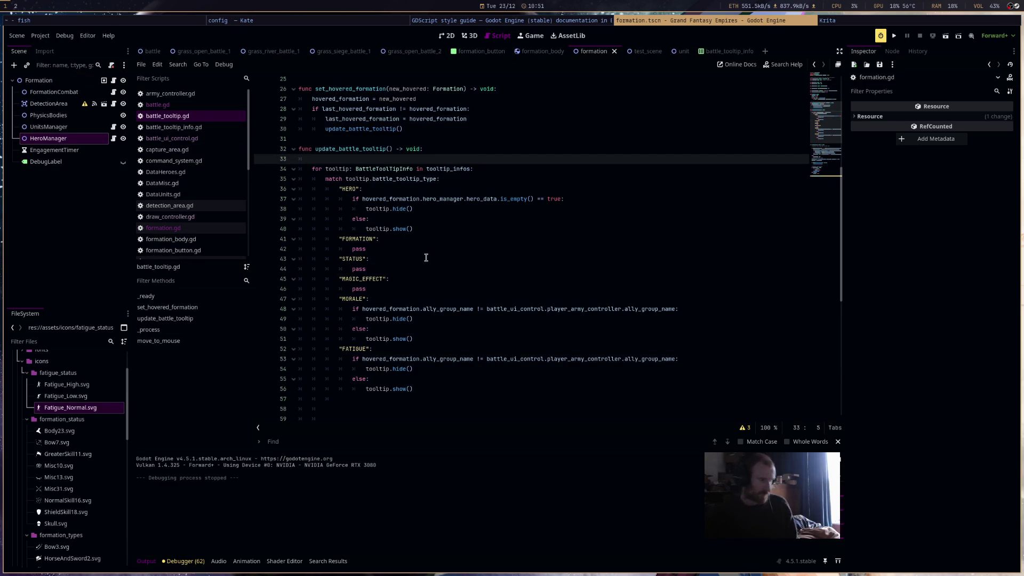
pyautogui.scroll(-3)
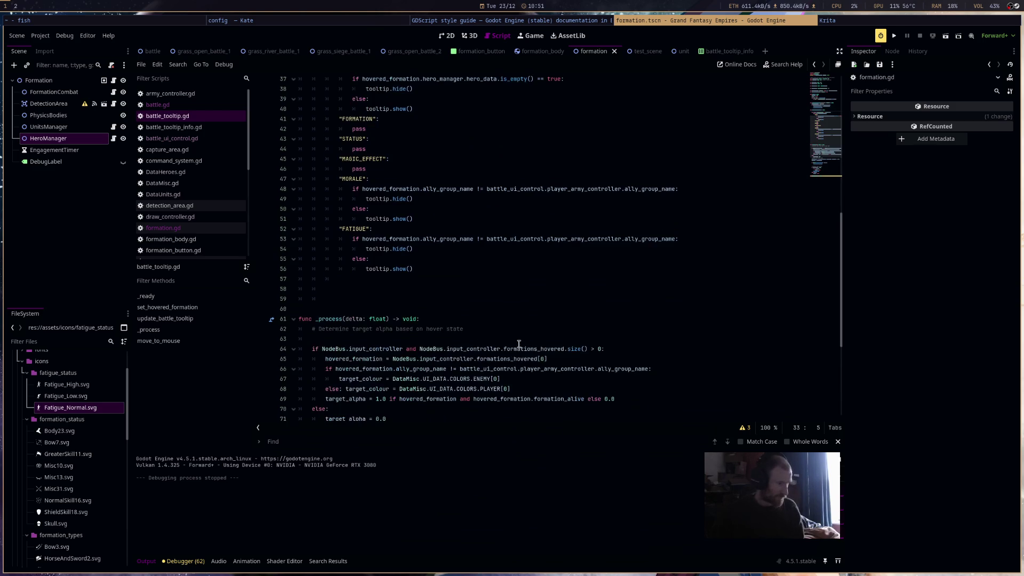
pyautogui.scroll(-3)
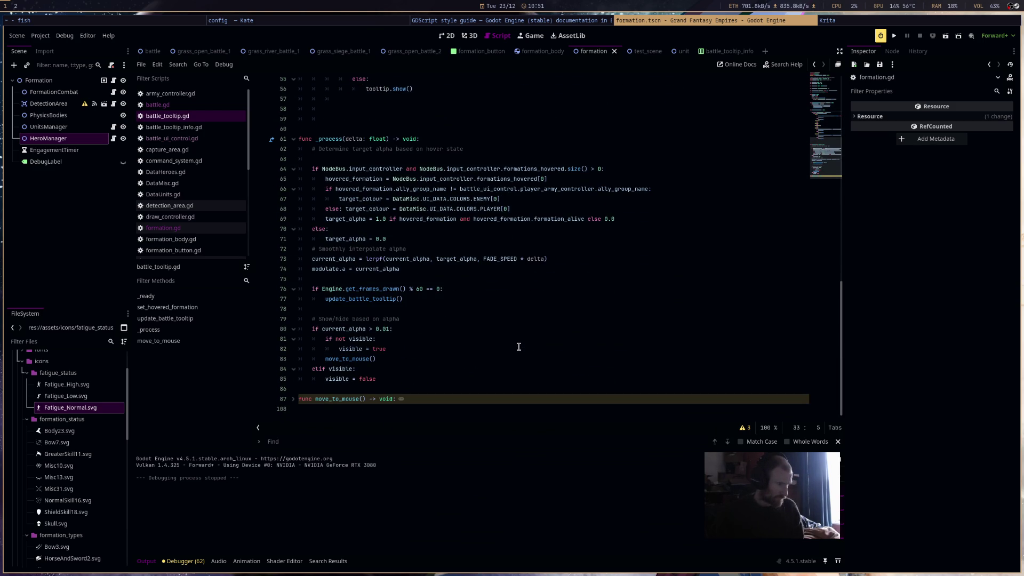
pyautogui.scroll(3)
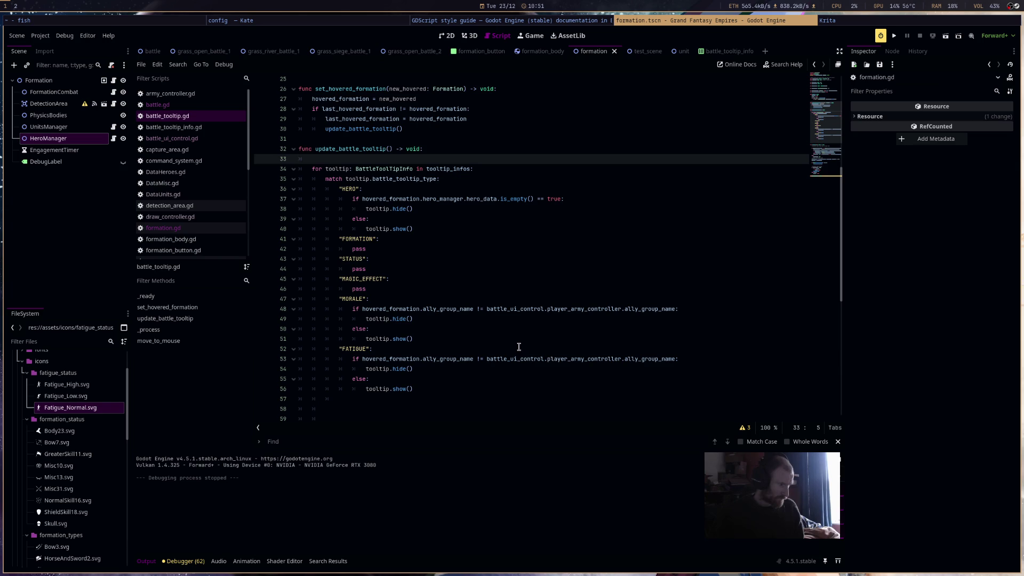
pyautogui.click(413, 180)
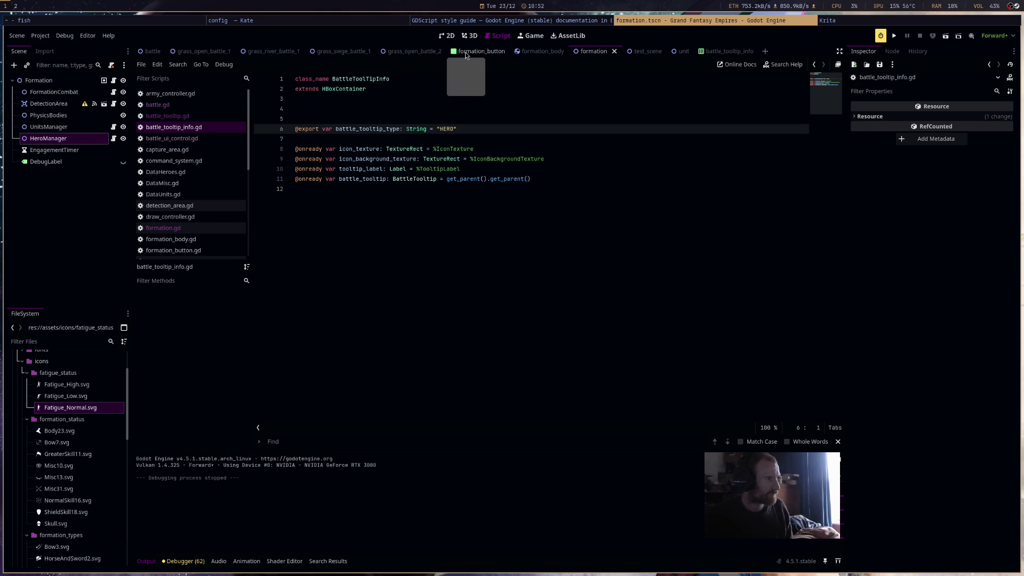
# Inspect the BattleTooltipInfo scene root, then the second BattleTooltipInfo node in battle.tscn, typed HERO
pyautogui.click(720, 51)
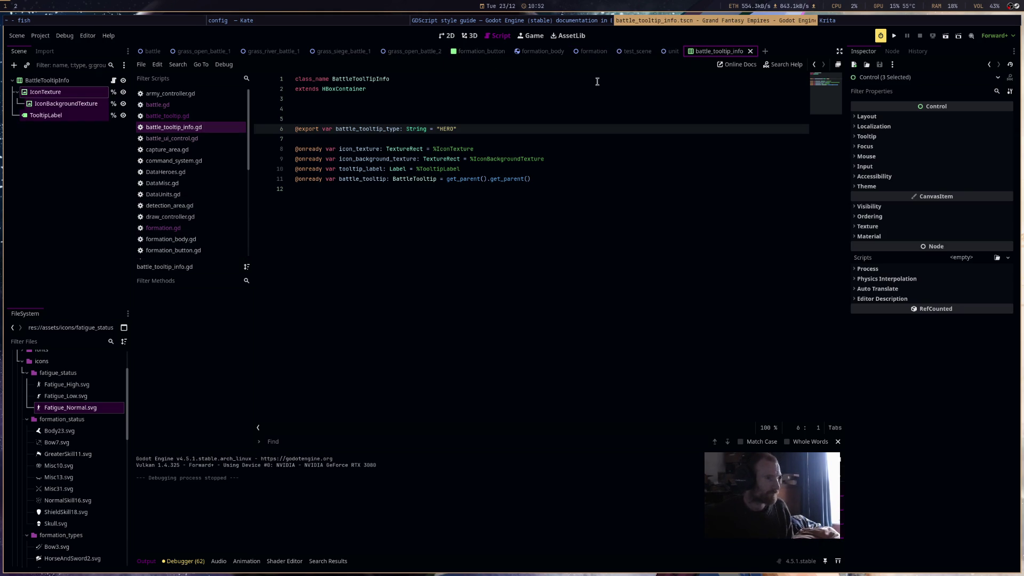
pyautogui.click(76, 83)
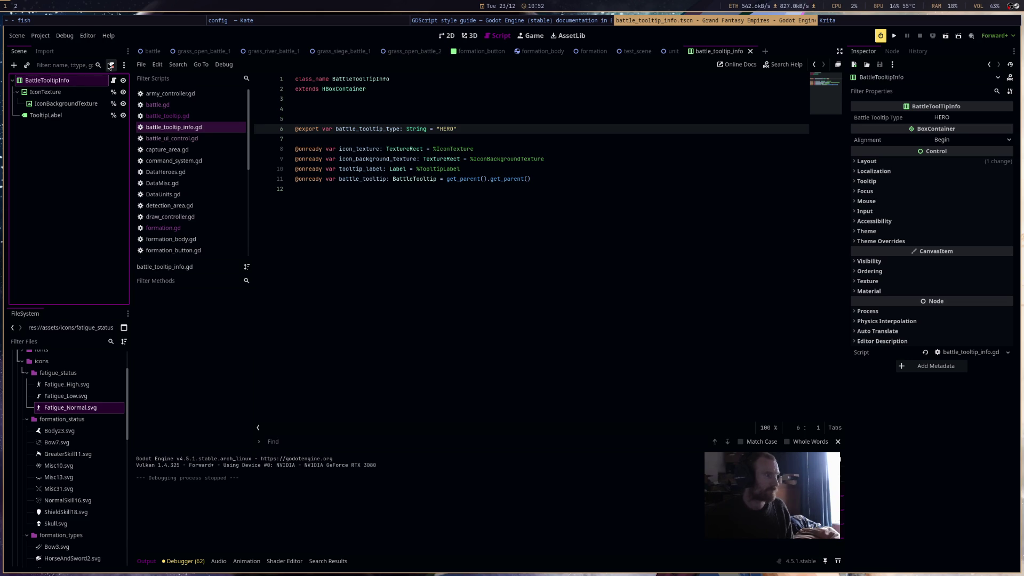
pyautogui.click(152, 52)
pyautogui.scroll(-3)
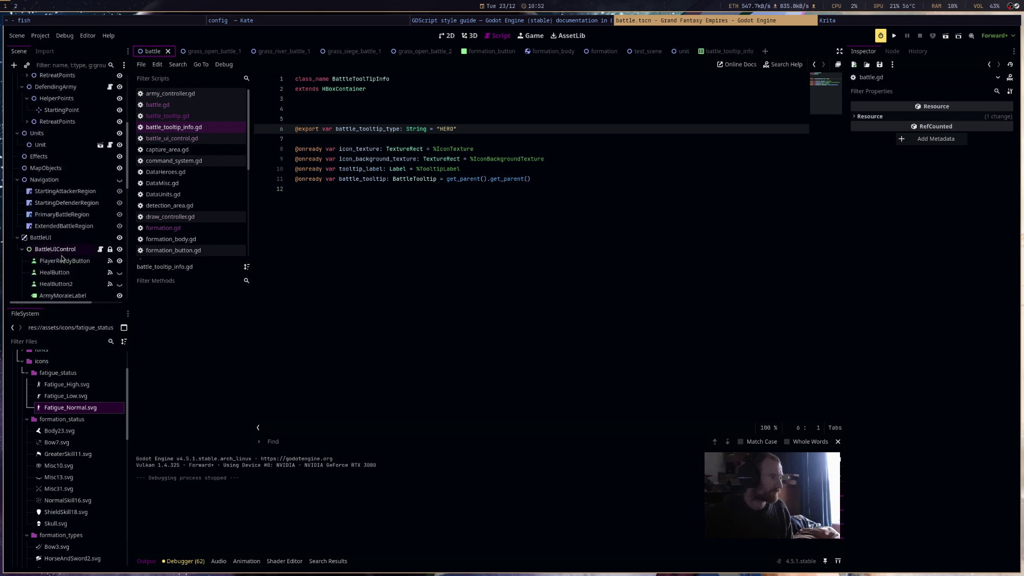
pyautogui.scroll(-3)
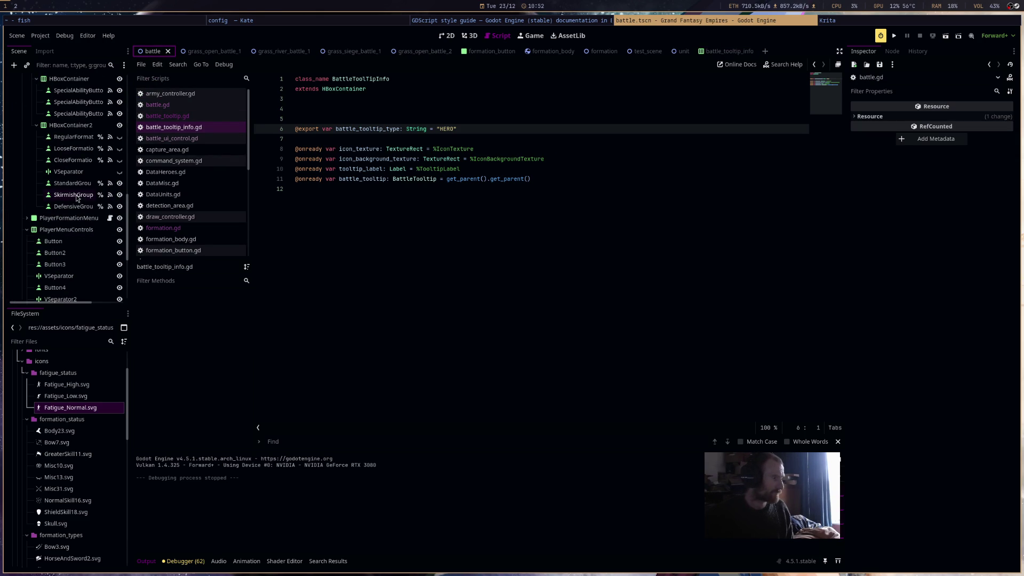
pyautogui.scroll(-3)
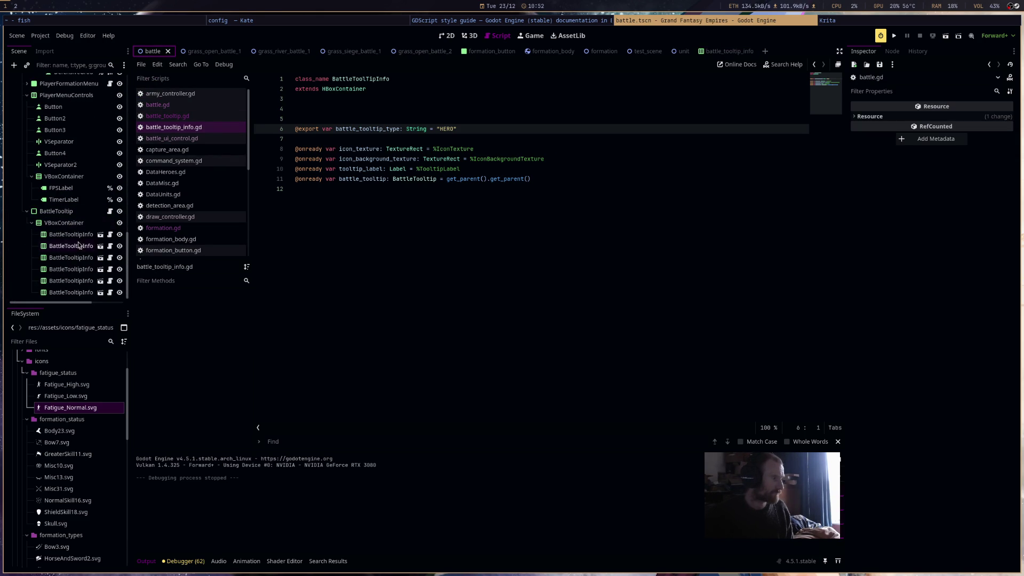
pyautogui.click(80, 246)
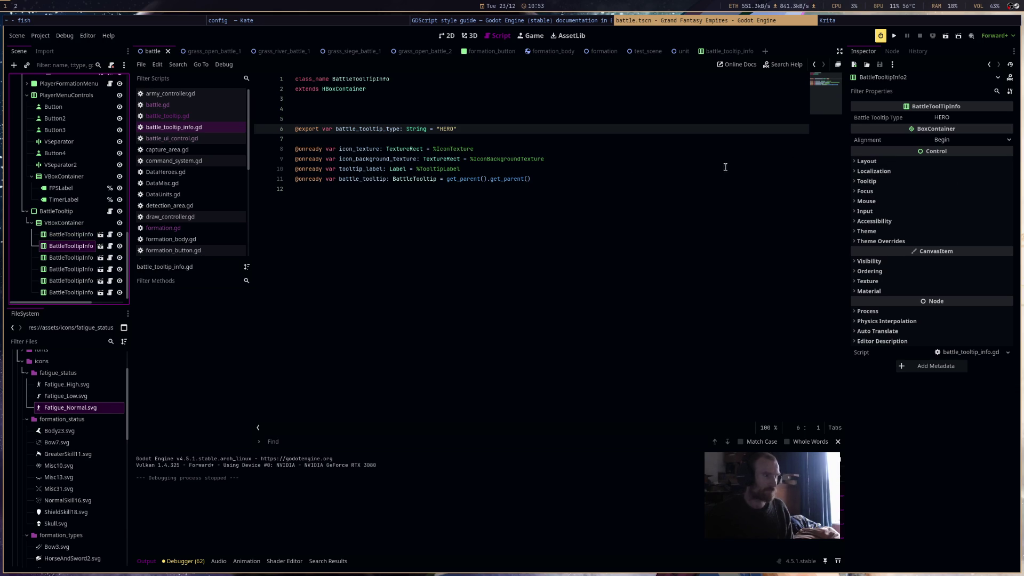
pyautogui.click(495, 134)
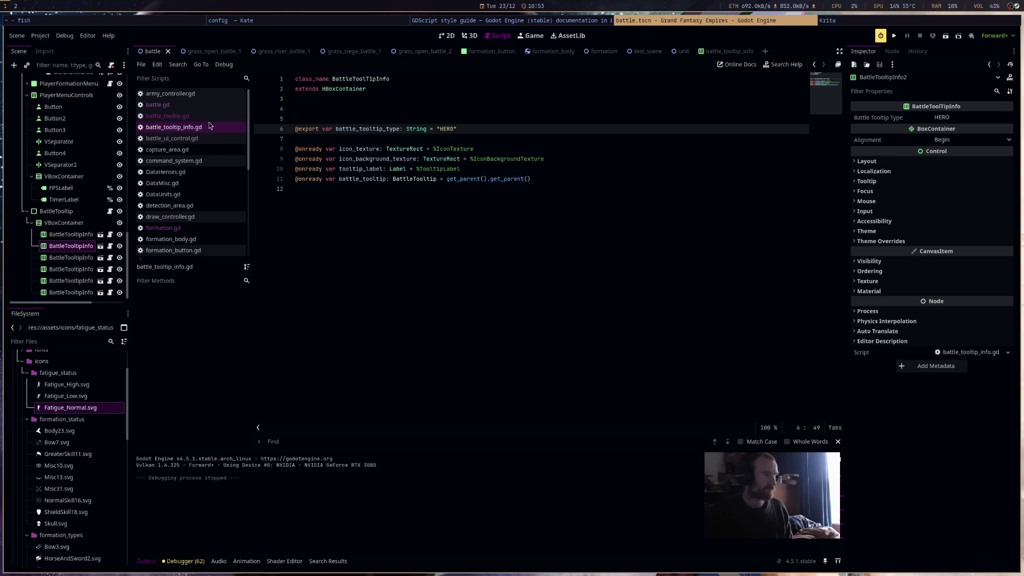
# Copy the tooltip match block from battle_tooltip.gd into battle_tooltip_info.gd after line 6
pyautogui.click(210, 116)
pyautogui.scroll(-3)
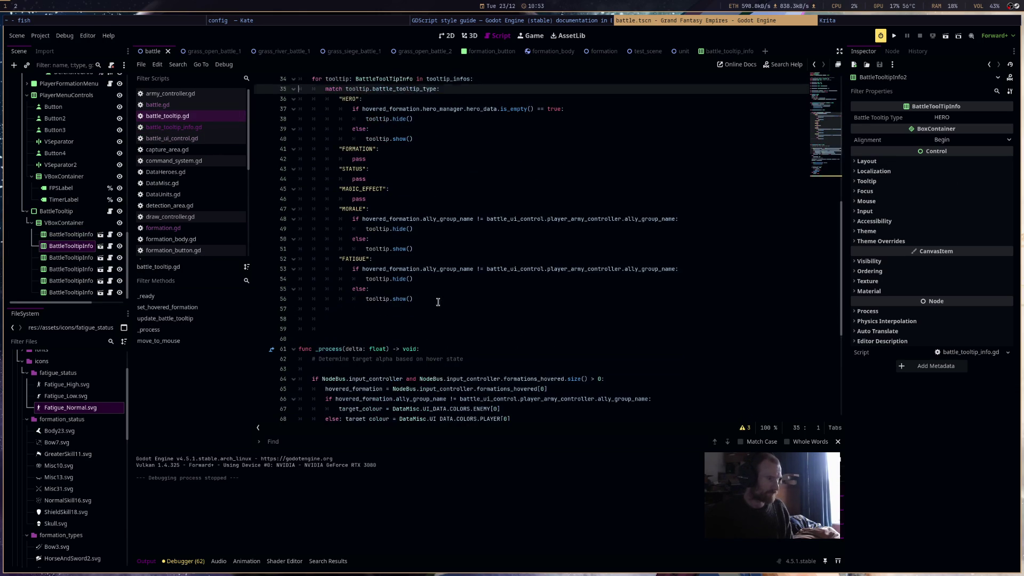
pyautogui.moveTo(437, 300); pyautogui.dragTo(300, 99)
pyautogui.click(213, 127)
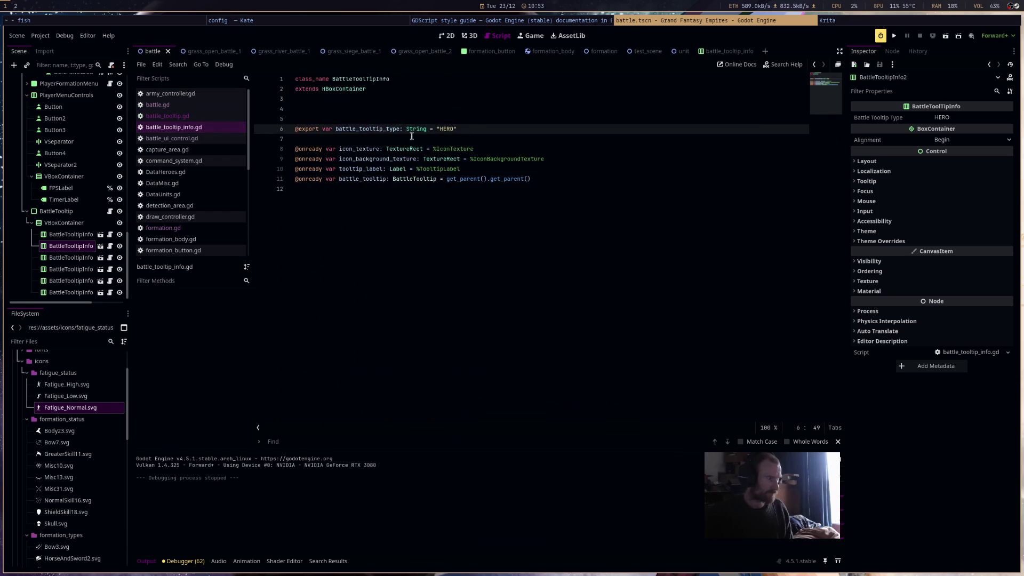
pyautogui.hotkey('ctrl', 'v')
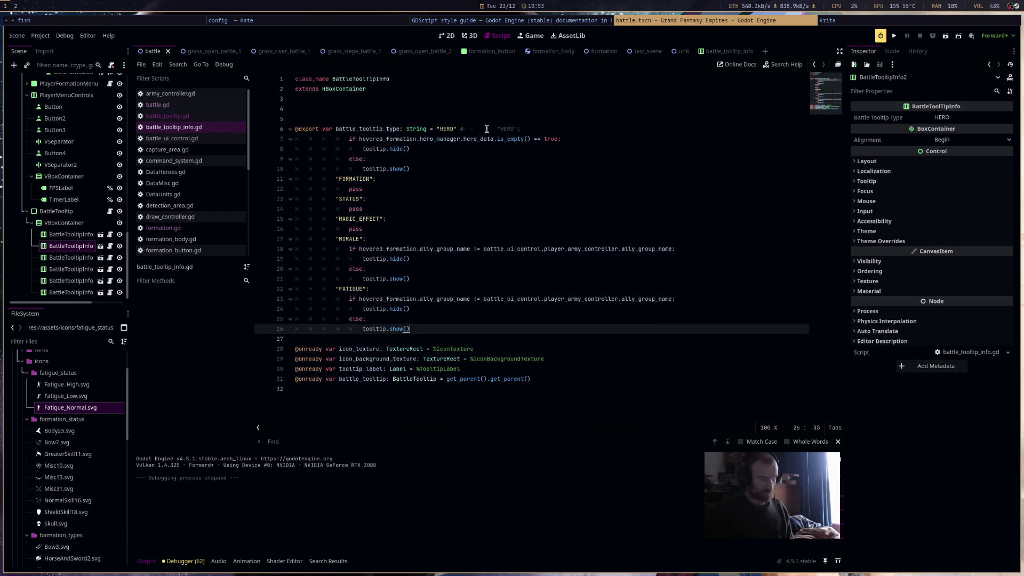
# Delete the HERO branch from the pasted match block
pyautogui.moveTo(522, 129); pyautogui.dragTo(464, 129)
pyautogui.click(426, 169)
pyautogui.moveTo(425, 169); pyautogui.dragTo(465, 129)
pyautogui.press('BackSpace')
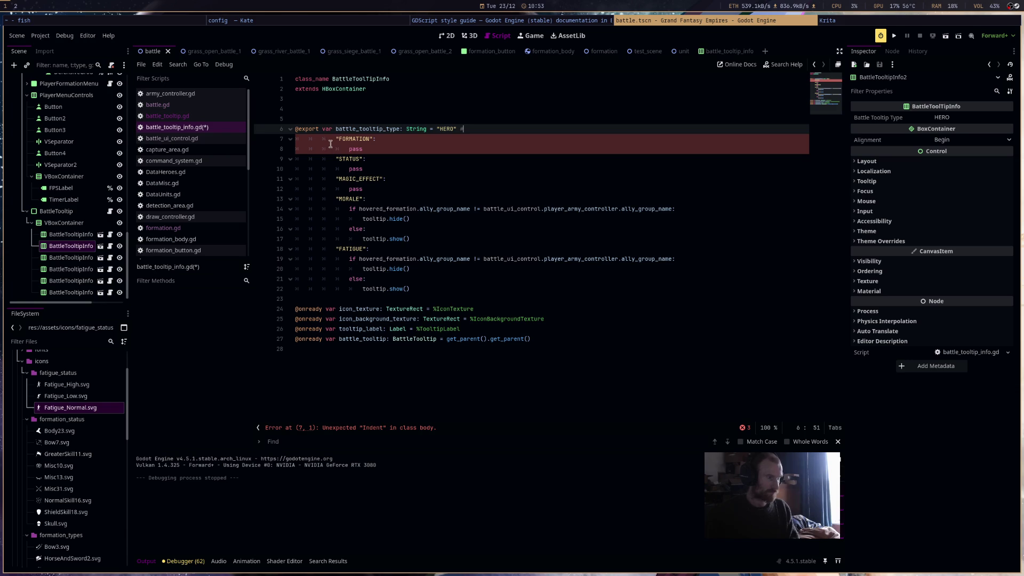
# Merge the FORMATION, STATUS and MAGIC_EFFECT cases onto one line, removing their pass statements
pyautogui.moveTo(366, 149); pyautogui.dragTo(295, 149)
pyautogui.press('BackSpace')
pyautogui.click(389, 138)
pyautogui.press('BackSpace')
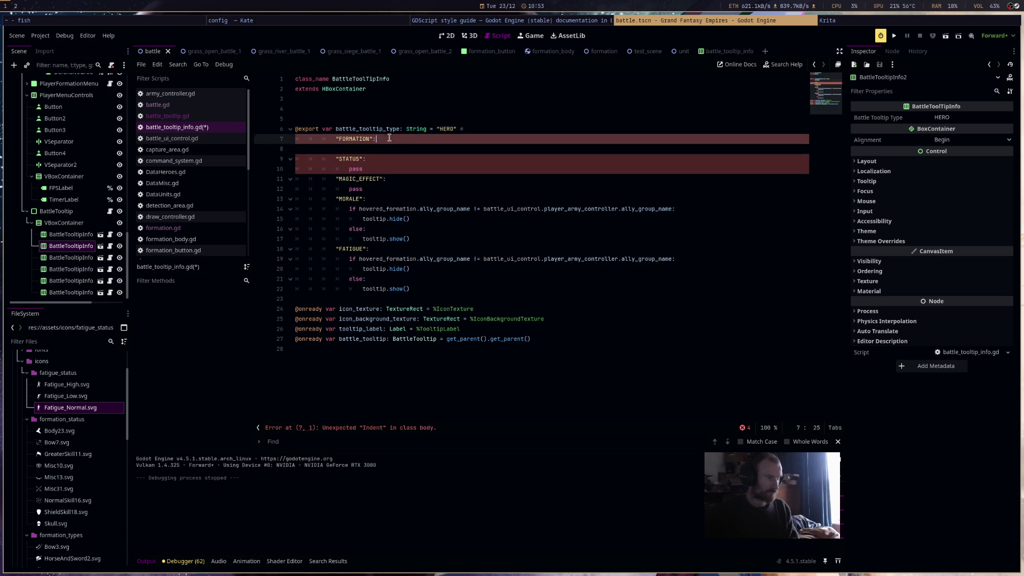
pyautogui.click(362, 159)
pyautogui.press('Delete')
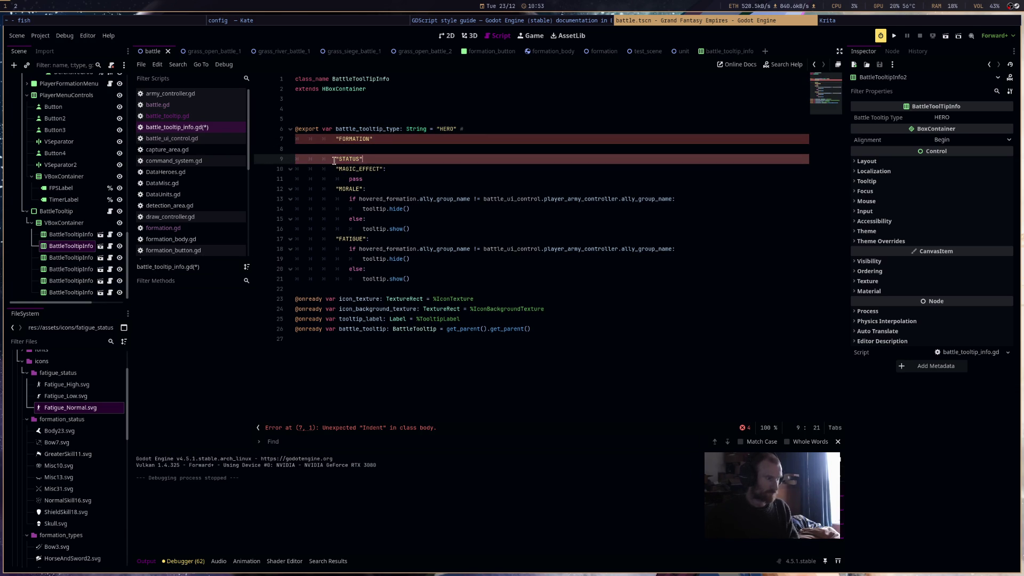
pyautogui.press('Home')
pyautogui.press('BackSpace')
pyautogui.click(336, 149)
pyautogui.press('BackSpace')
pyautogui.press('BackSpace')
pyautogui.press('BackSpace')
pyautogui.press('Delete')
pyautogui.press('Delete')
pyautogui.press('Delete')
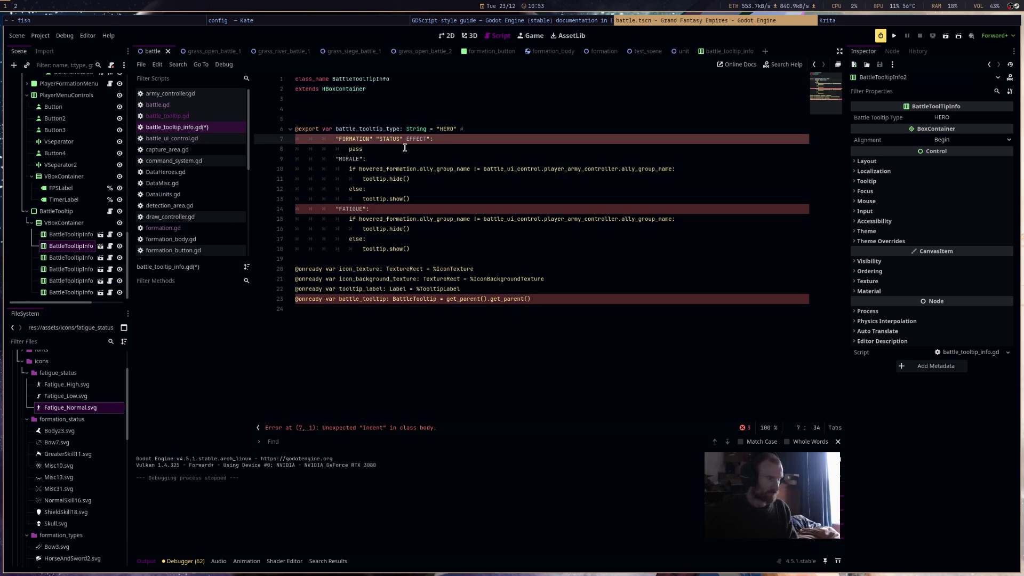
pyautogui.hotkey('ctrl', 'z')
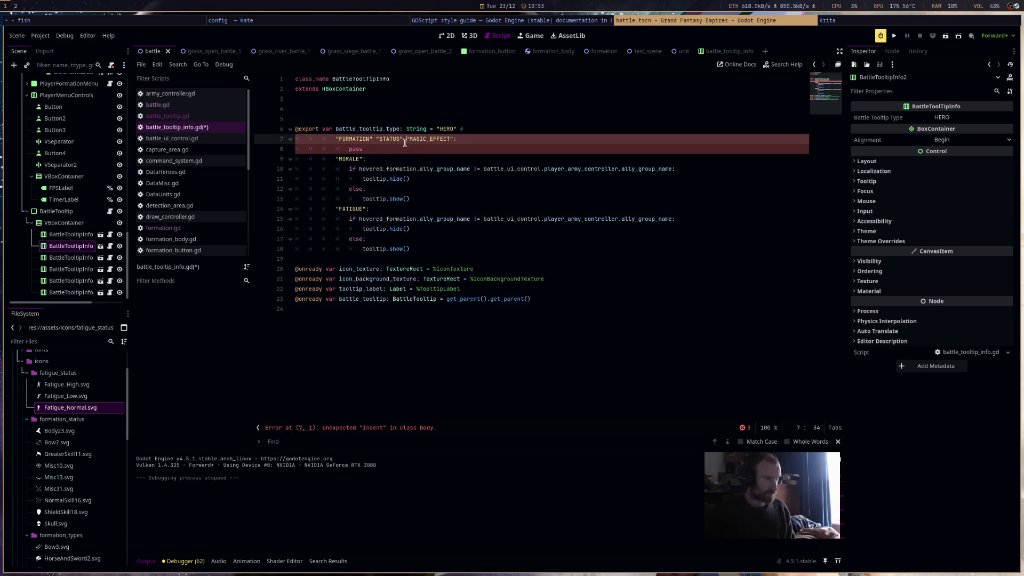